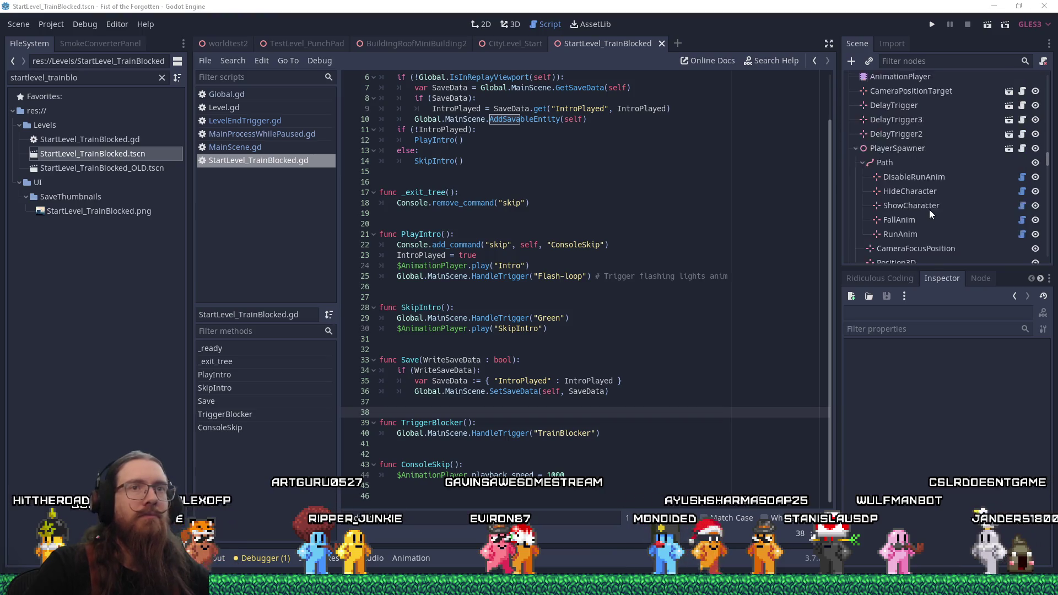
Step: Filter the Scene dock for 'animat' and select the AnimationPlayer to show its Intro tracks in 3D
scroll(929, 209, "down", 15)
scroll(928, 207, "down", 5)
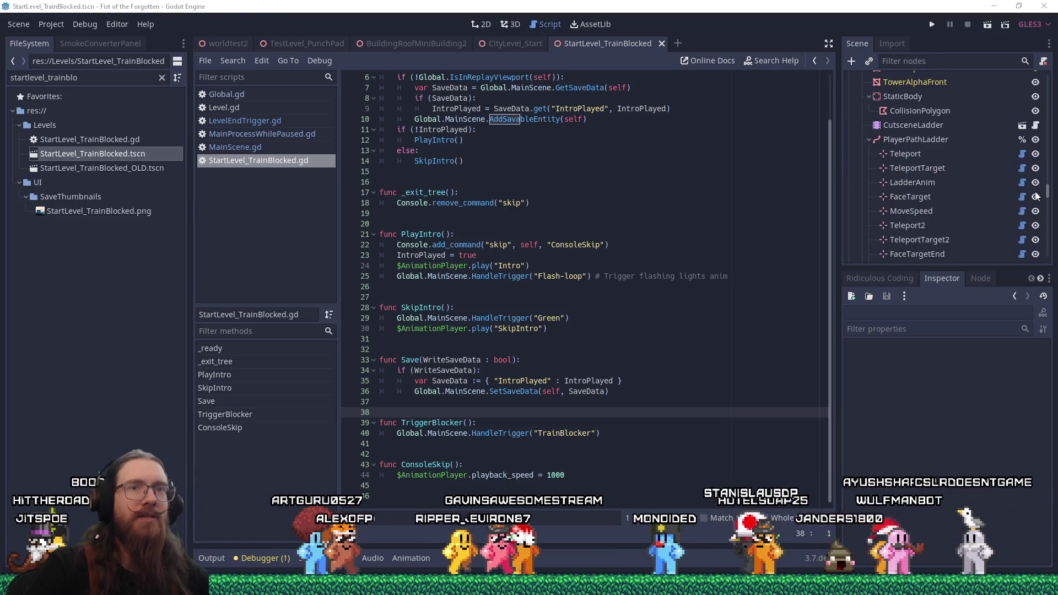
left_click(939, 61)
type("animat")
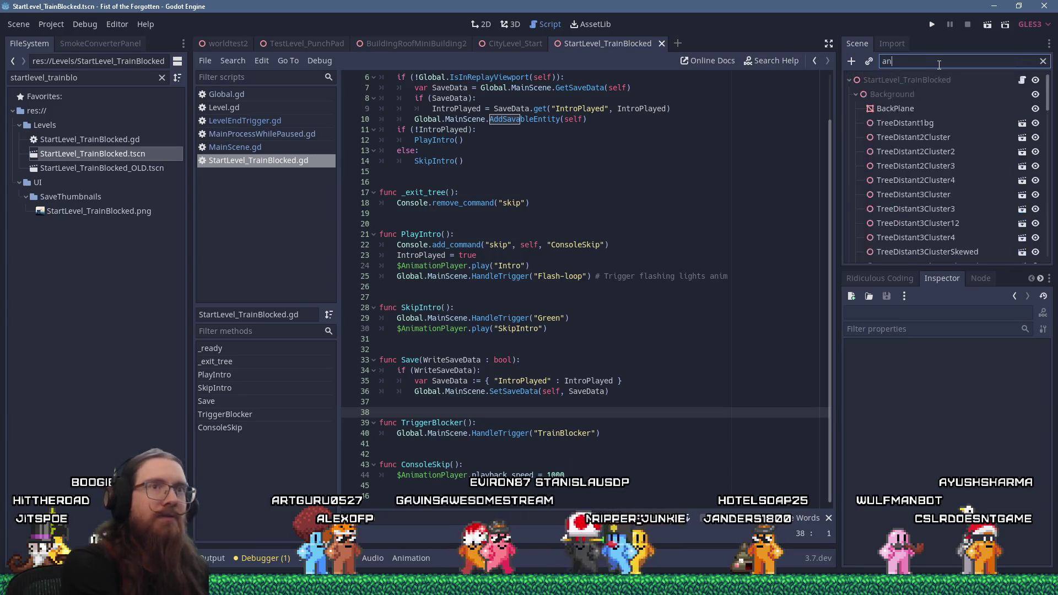
left_click(898, 94)
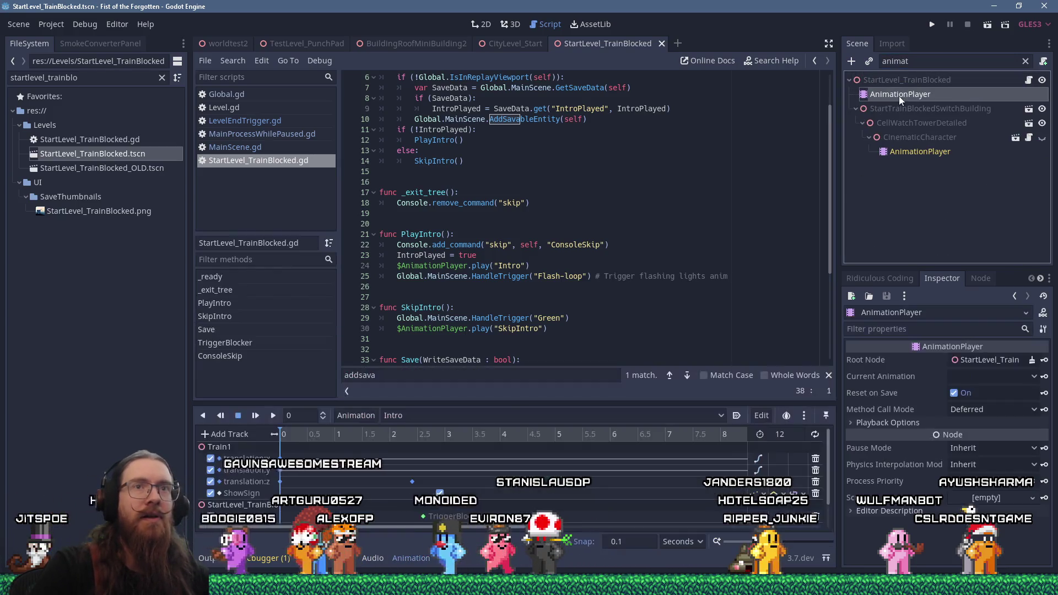
left_click(1044, 61)
left_click(507, 28)
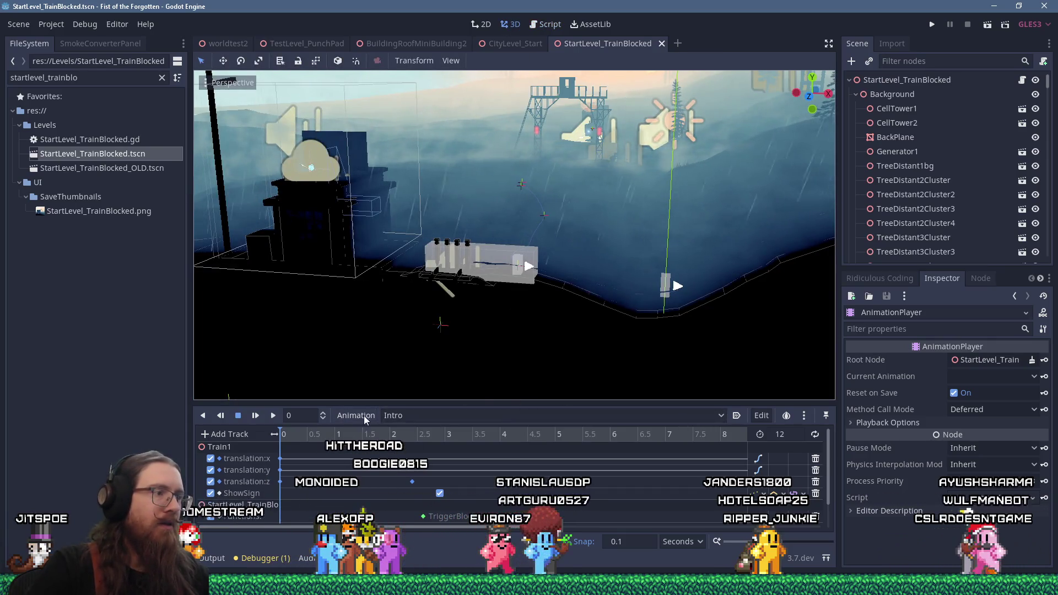
Step: Copy the Intro animation from the Animation menu
left_click(722, 415)
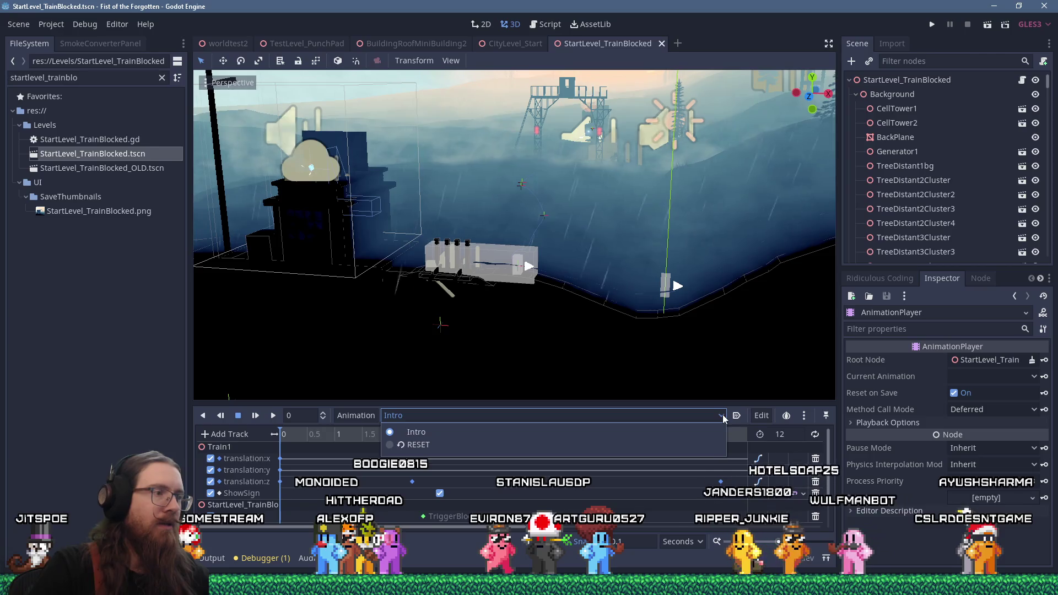
left_click(416, 431)
left_click(356, 415)
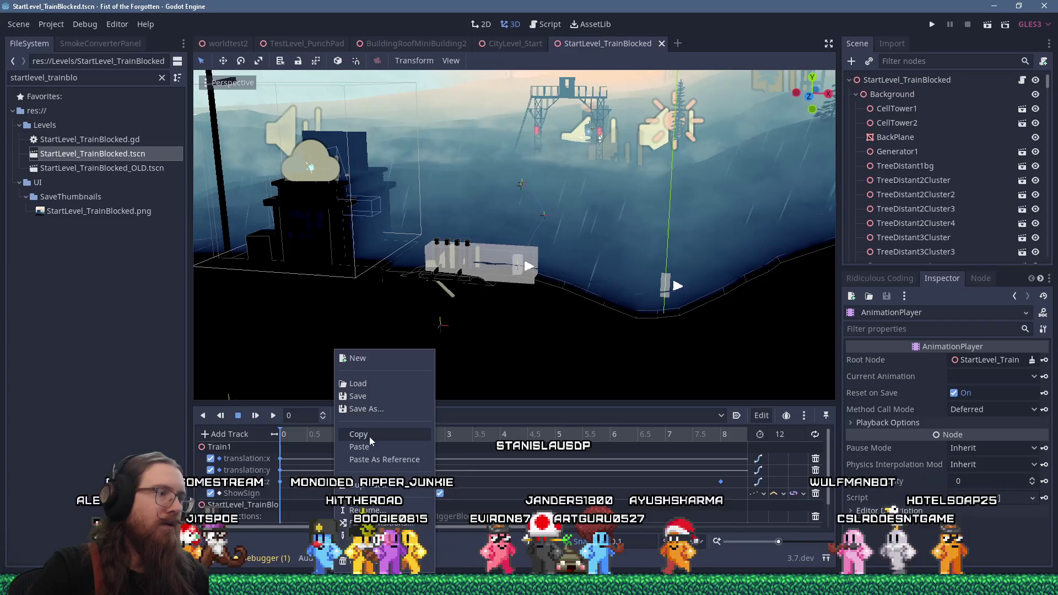
left_click(370, 435)
Step: Cancel the Save As prompt and start duplicating the Intro animation instead
left_click(389, 416)
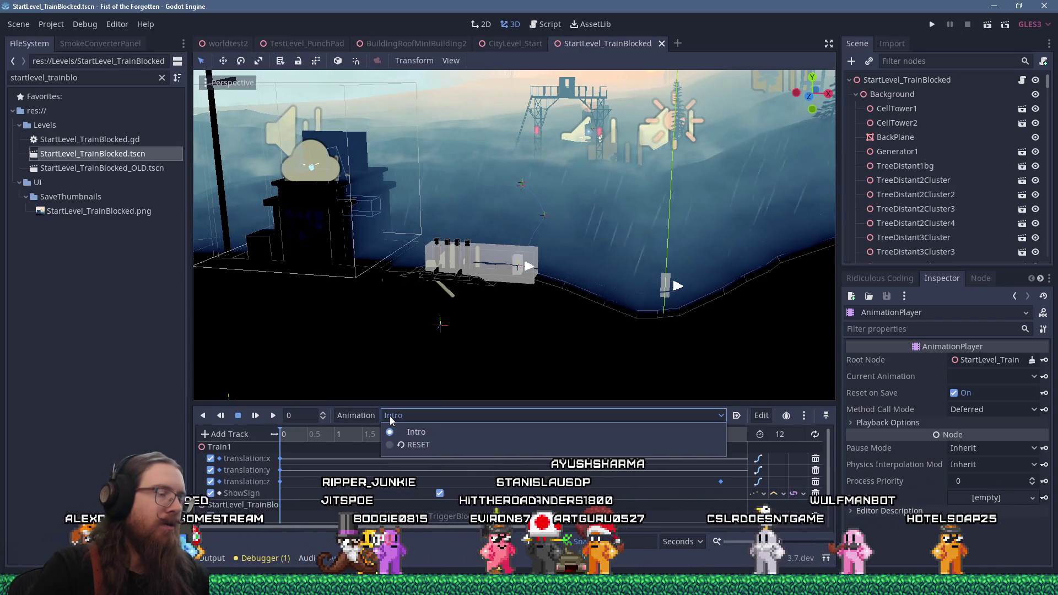
left_click(346, 417)
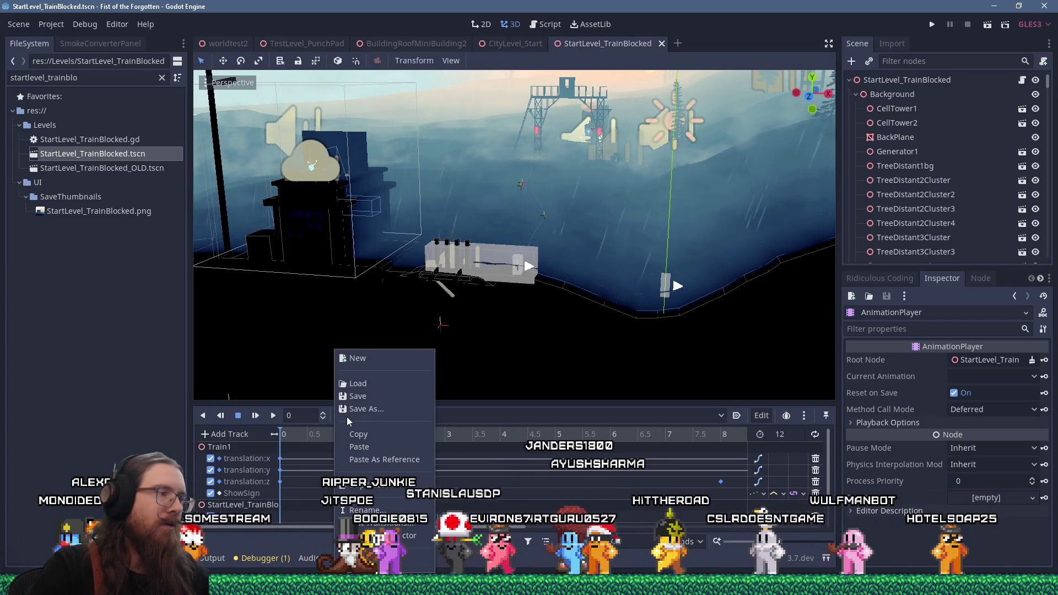
left_click(364, 409)
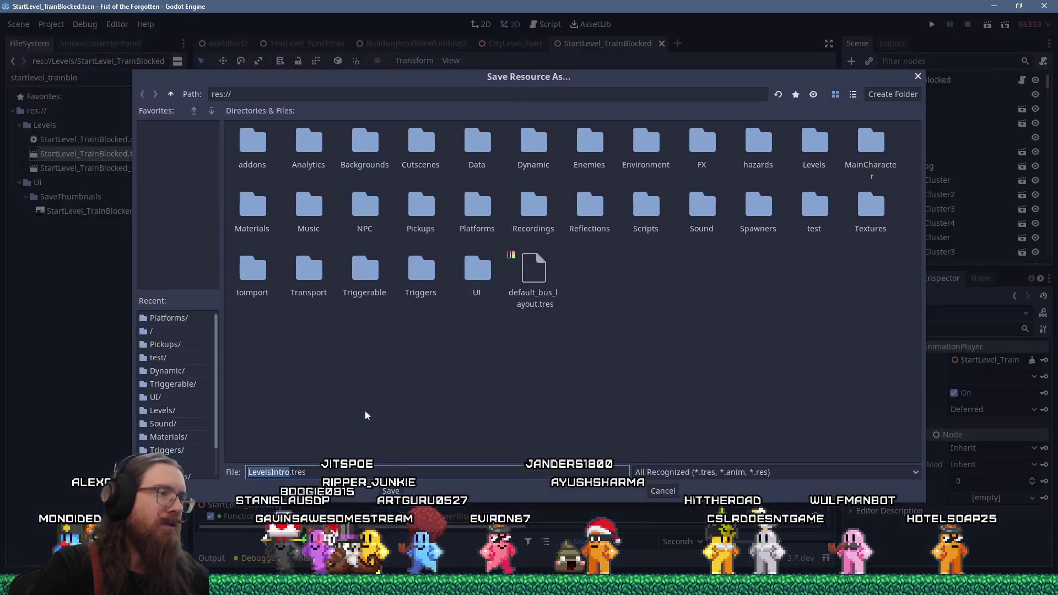
left_click(668, 494)
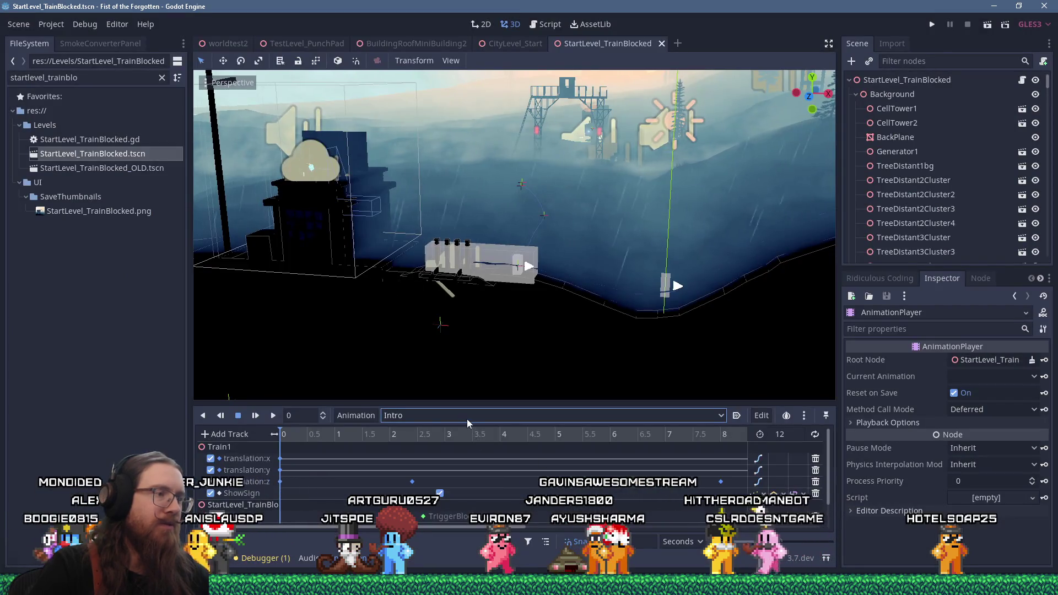
left_click(346, 414)
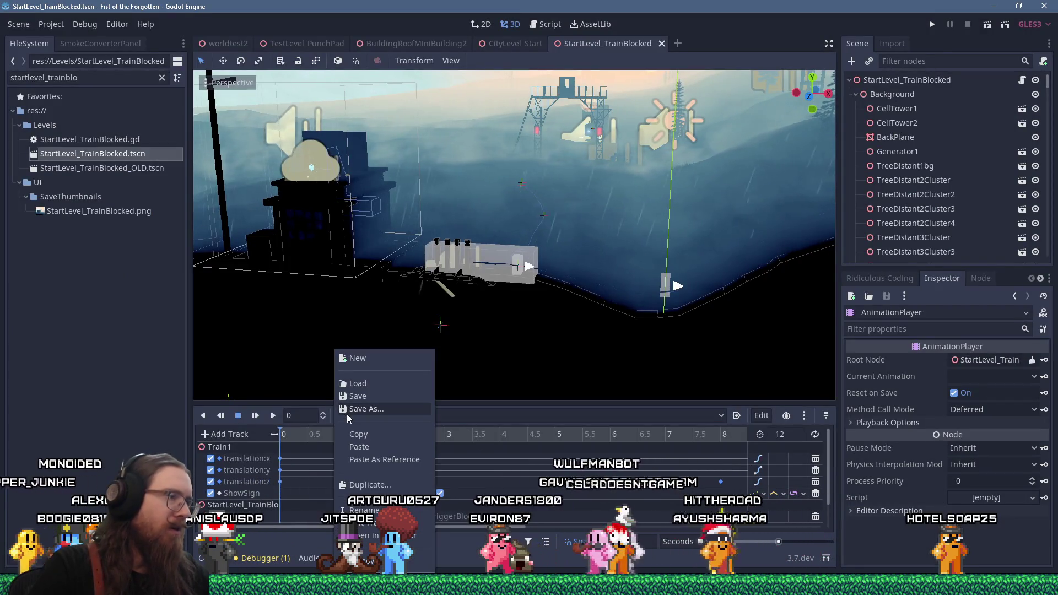
left_click(398, 483)
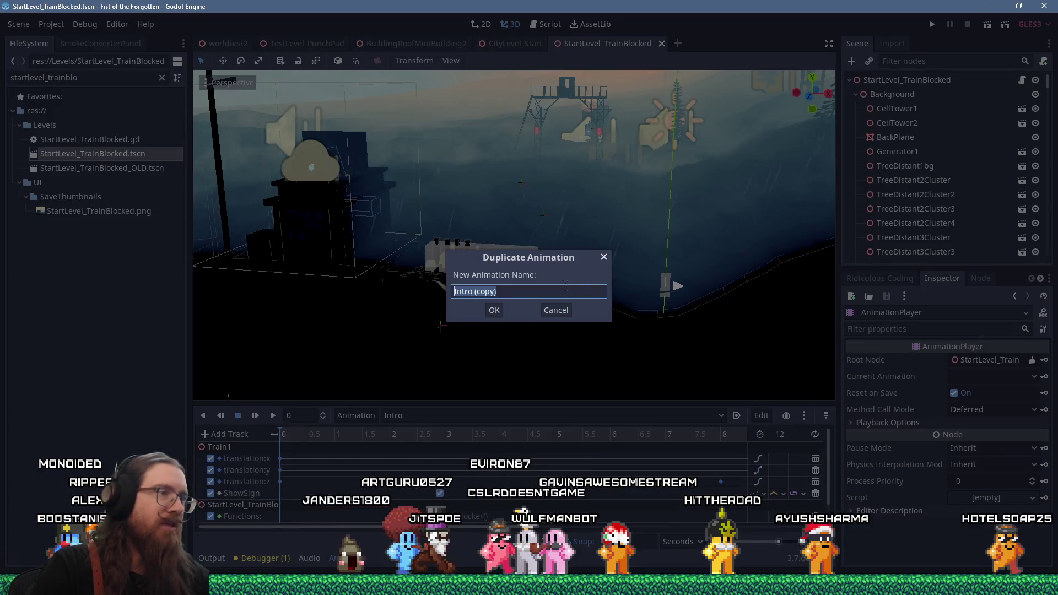
Step: Name the duplicated animation SkipIntro and enlarge the animation track area
type("Ski")
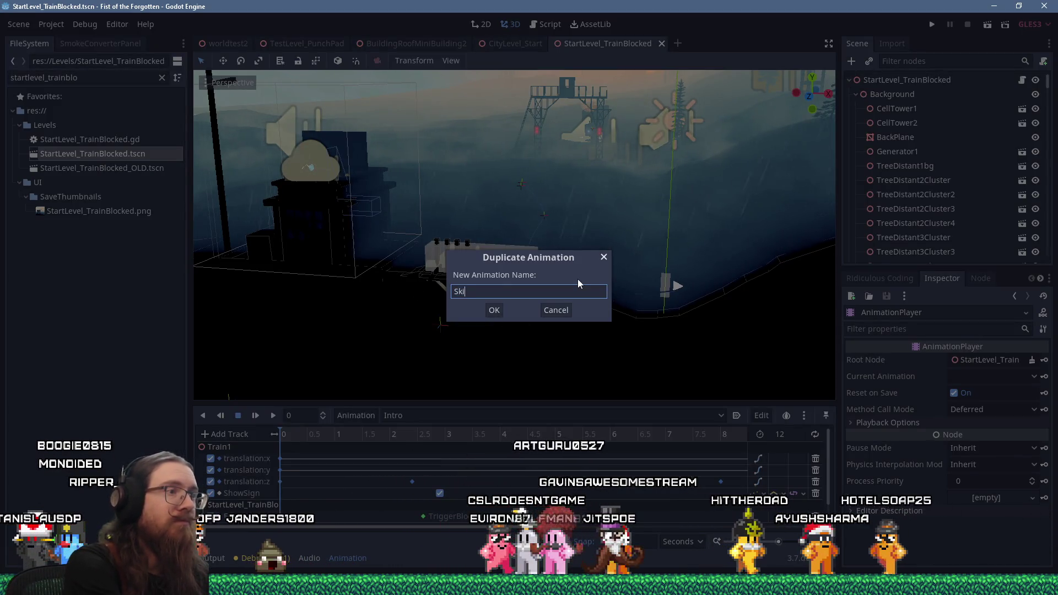
type("pIntro")
key("Return")
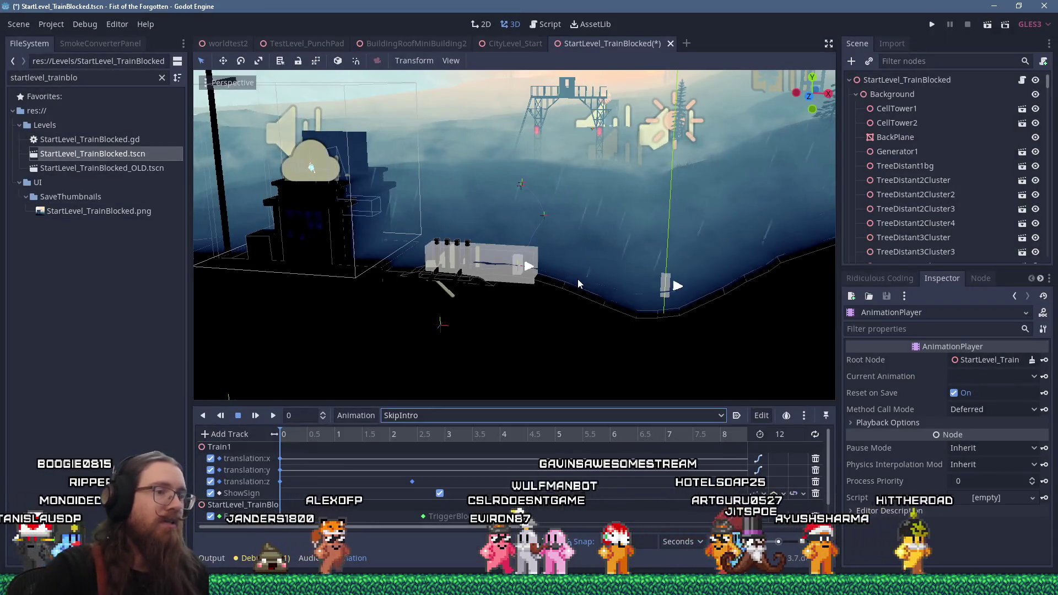
mouse_move(702, 404)
left_mouse_down()
mouse_move(702, 261)
mouse_move(701, 271)
left_mouse_up()
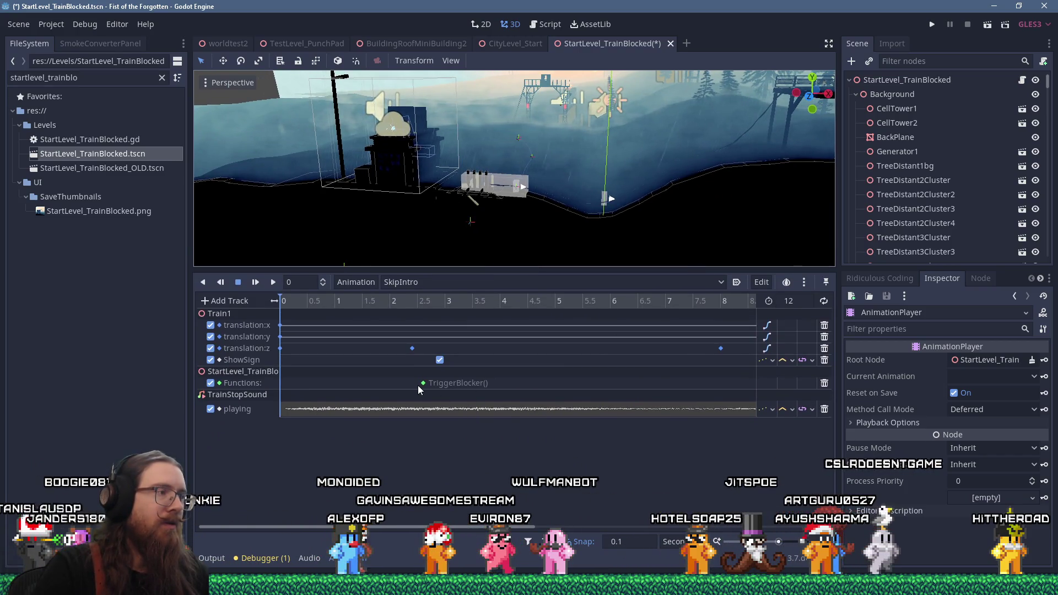
Step: Delete the TriggerBlocker() call key at 2.6 s and remove the TrainStopSound playing track
mouse_move(418, 386)
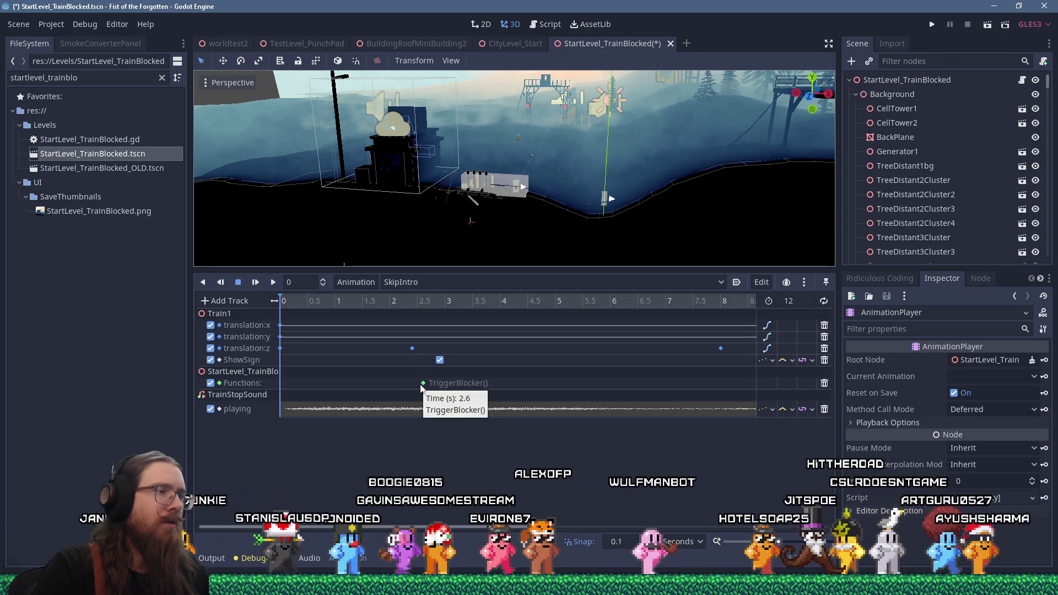
left_click(423, 384)
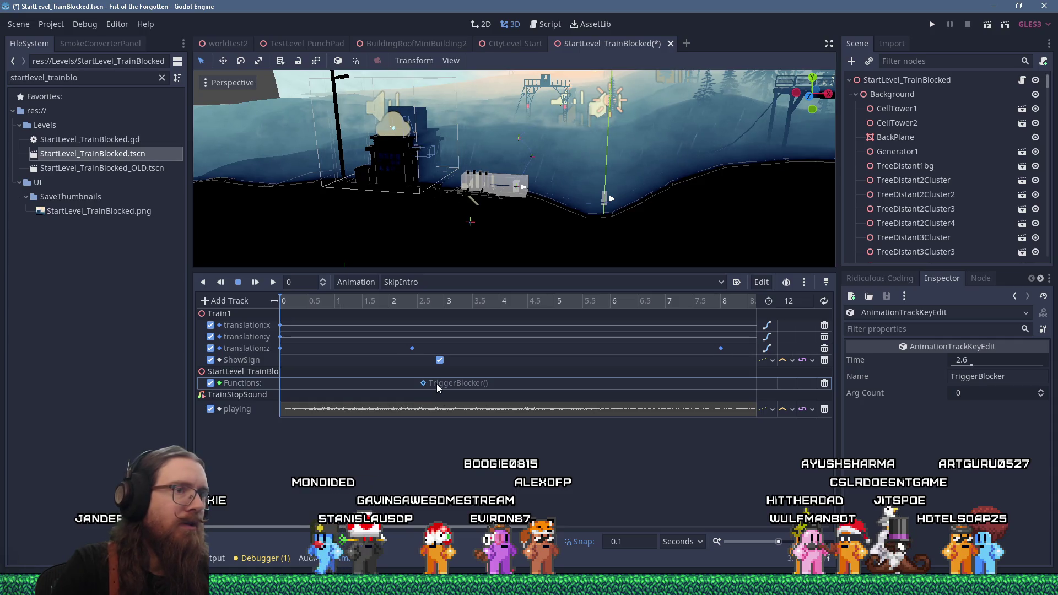
key("Delete")
left_click(458, 408)
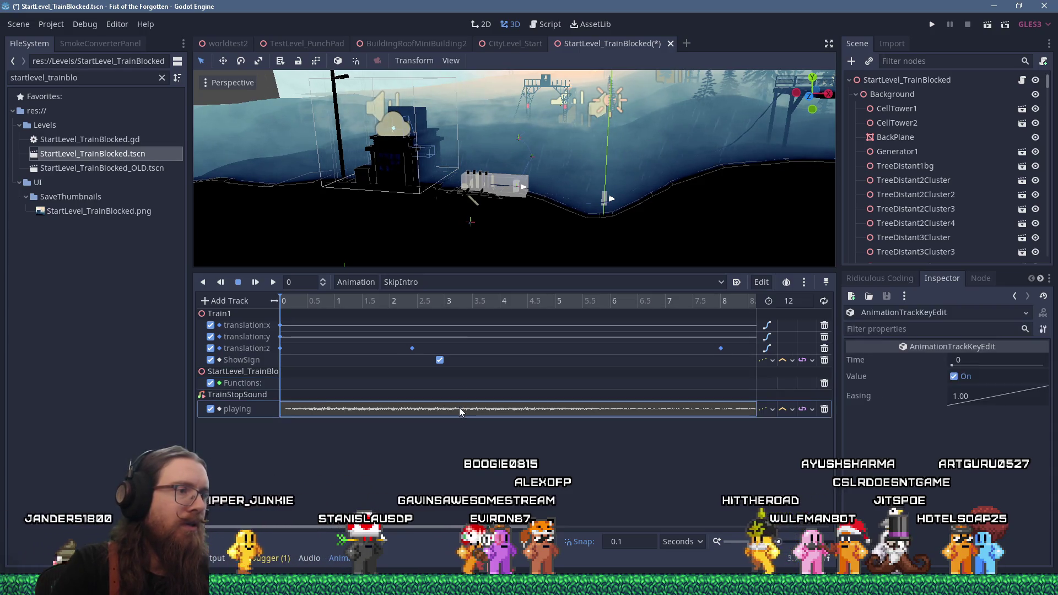
left_click(824, 409)
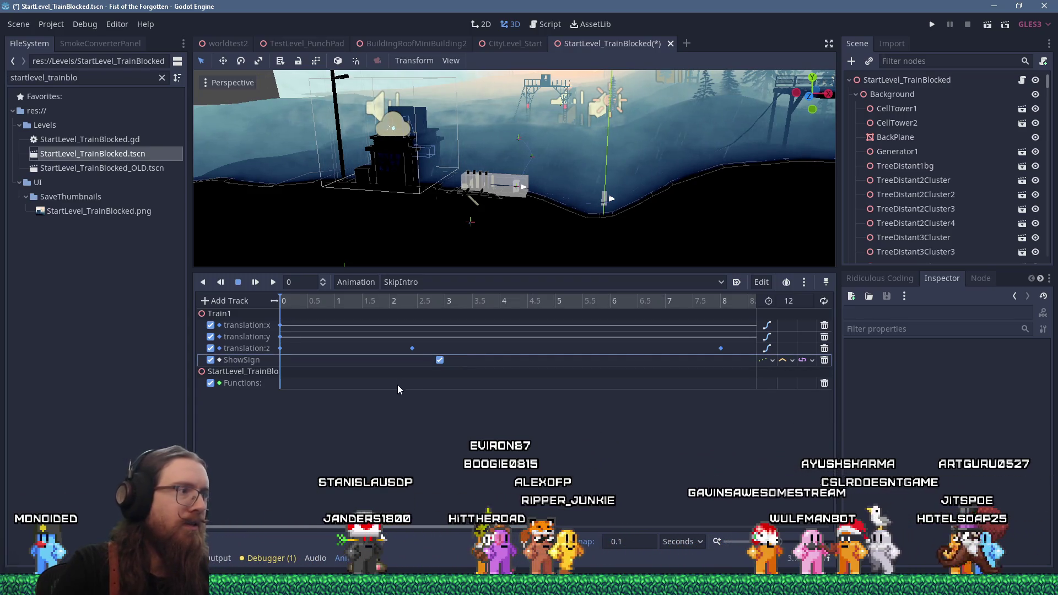
mouse_move(513, 527)
left_mouse_down()
mouse_move(743, 520)
mouse_move(491, 482)
mouse_move(699, 458)
mouse_move(374, 425)
mouse_move(610, 437)
mouse_move(428, 425)
mouse_move(636, 421)
mouse_move(381, 394)
left_mouse_up()
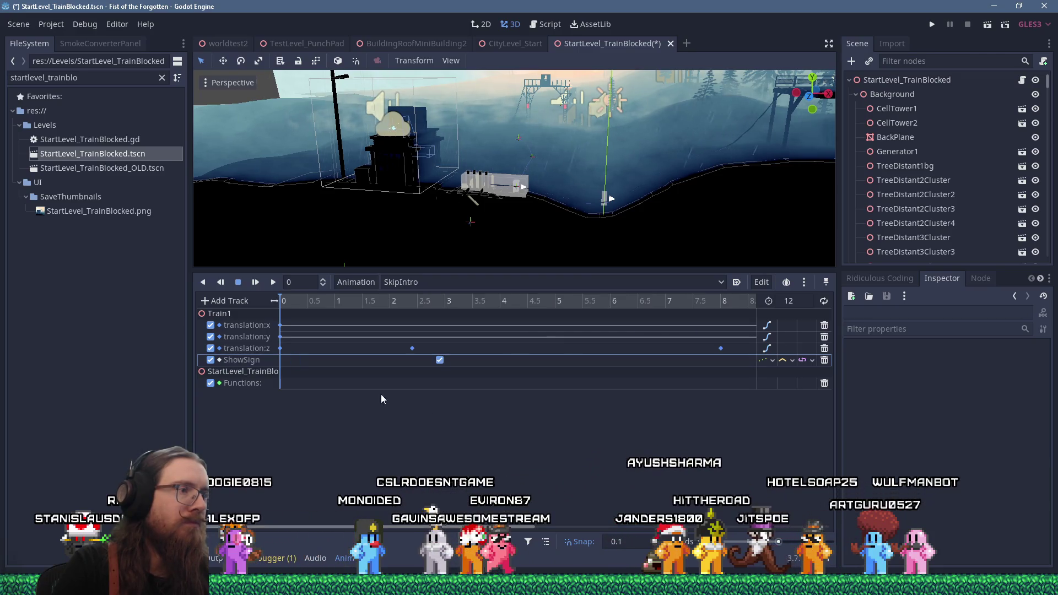
Step: Delete the ShowSign key at 2.9 s and its now-empty track
left_click(441, 362)
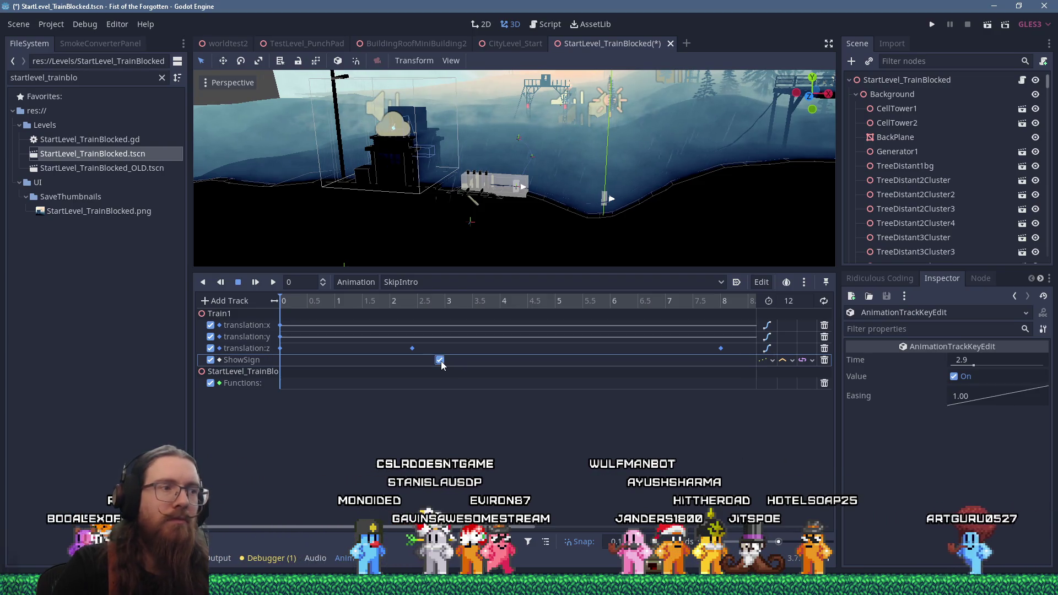
key("Delete")
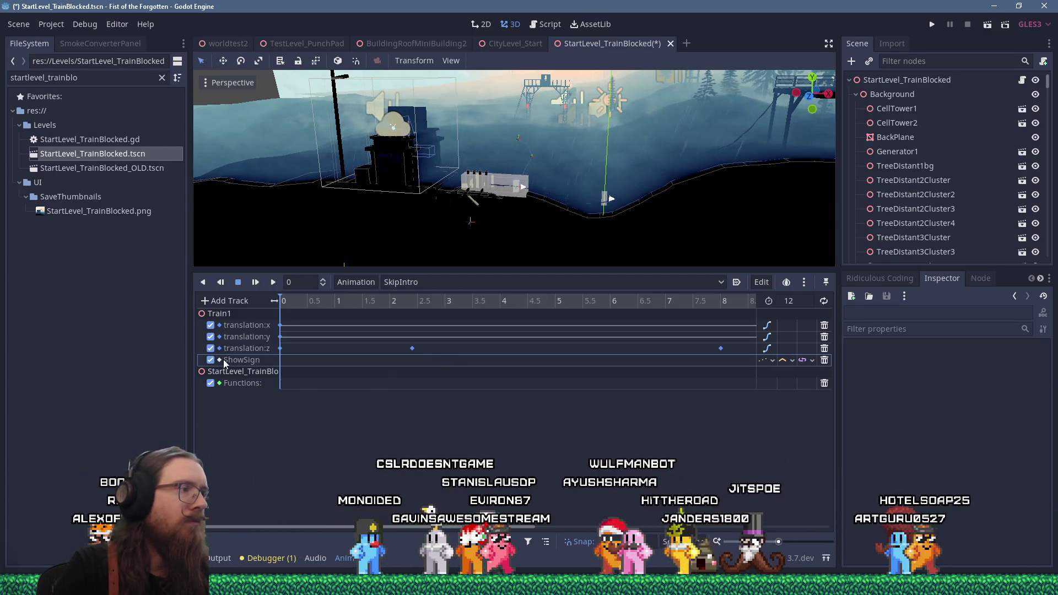
key("Delete")
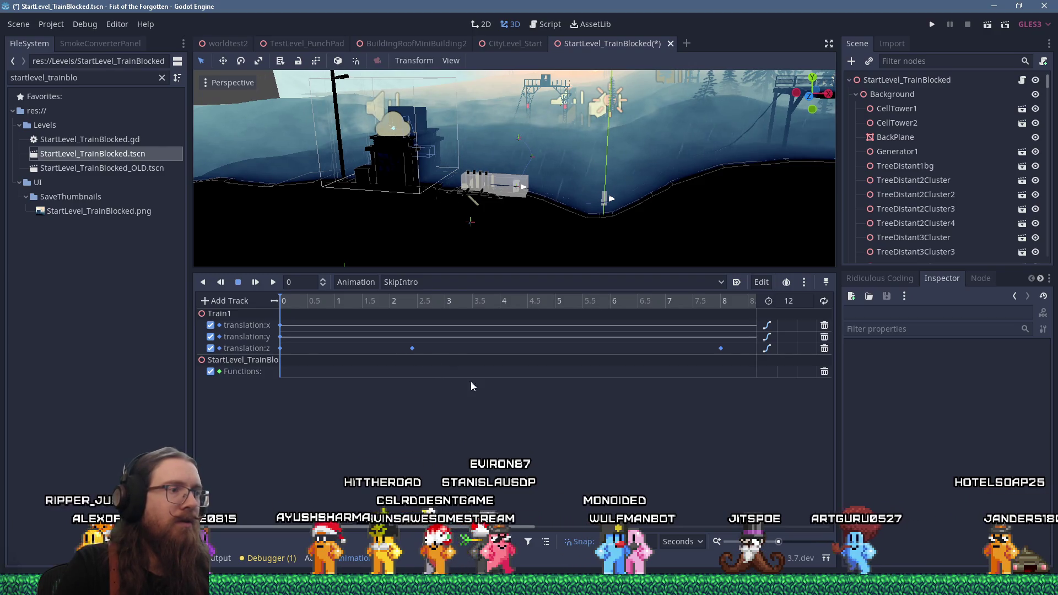
Step: Delete the translation:z keys at 0 s and 2.4 s, and move the final -4 key to about 0.1 s
left_click_drag(436, 527, 630, 524)
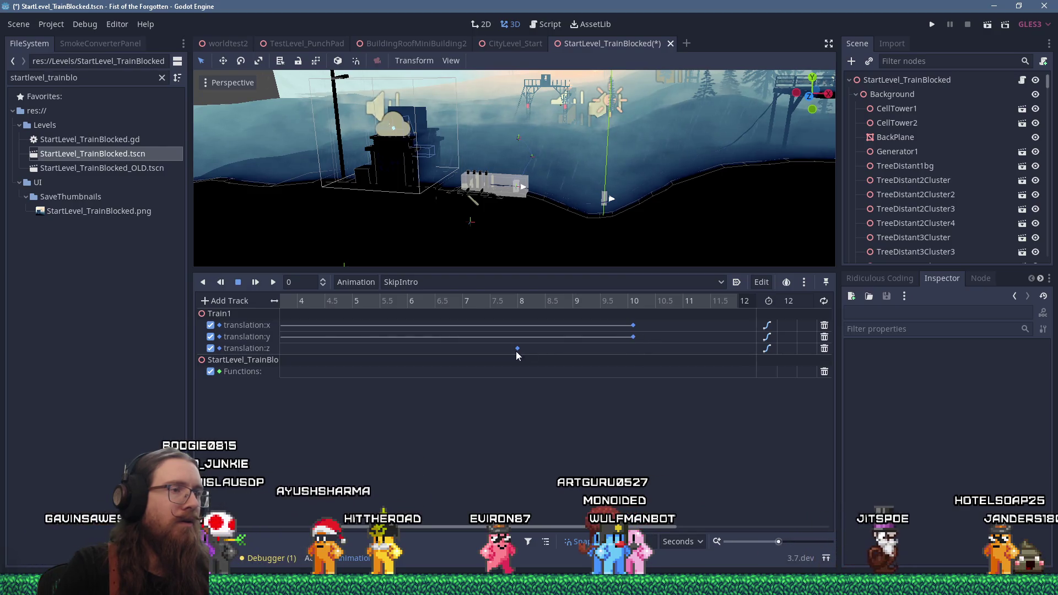
left_click_drag(476, 527, 282, 527)
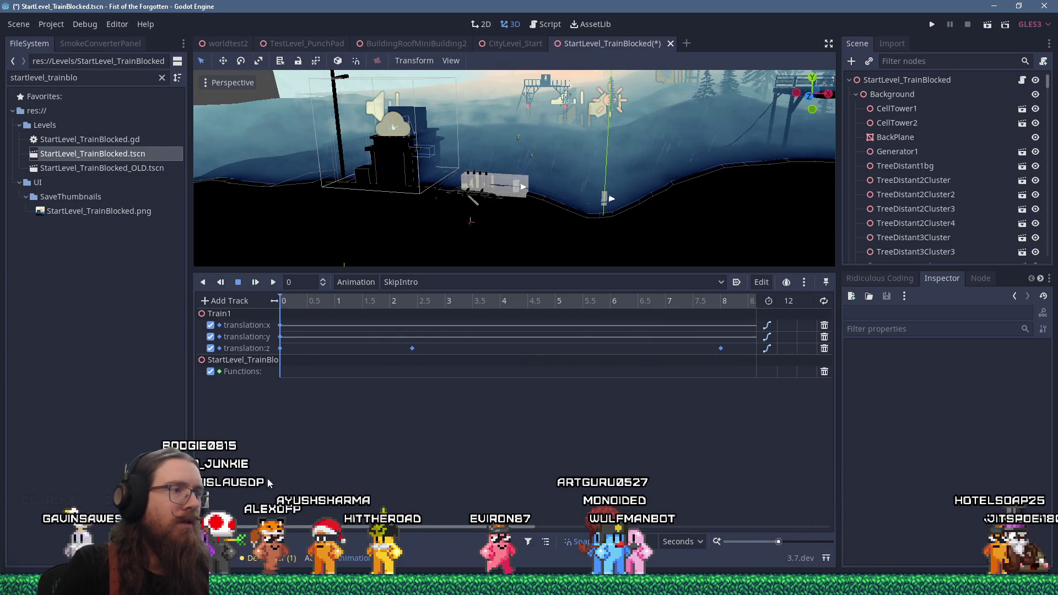
left_click(413, 348)
key("Delete")
left_click(281, 348)
key("Delete")
left_click(721, 348)
left_click_drag(721, 348, 290, 366)
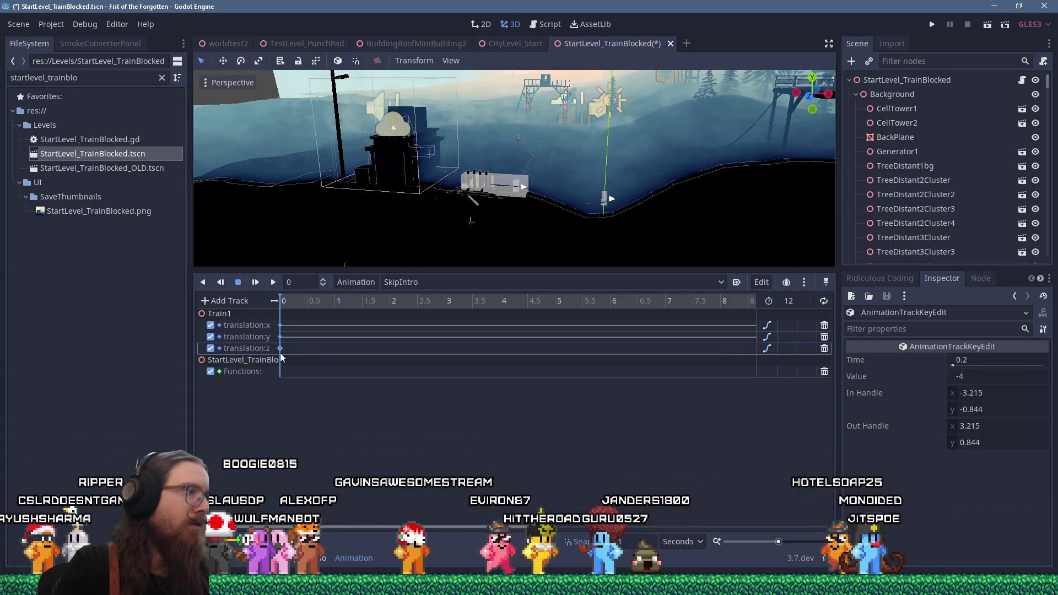
left_click_drag(286, 304, 311, 305)
left_click(386, 283)
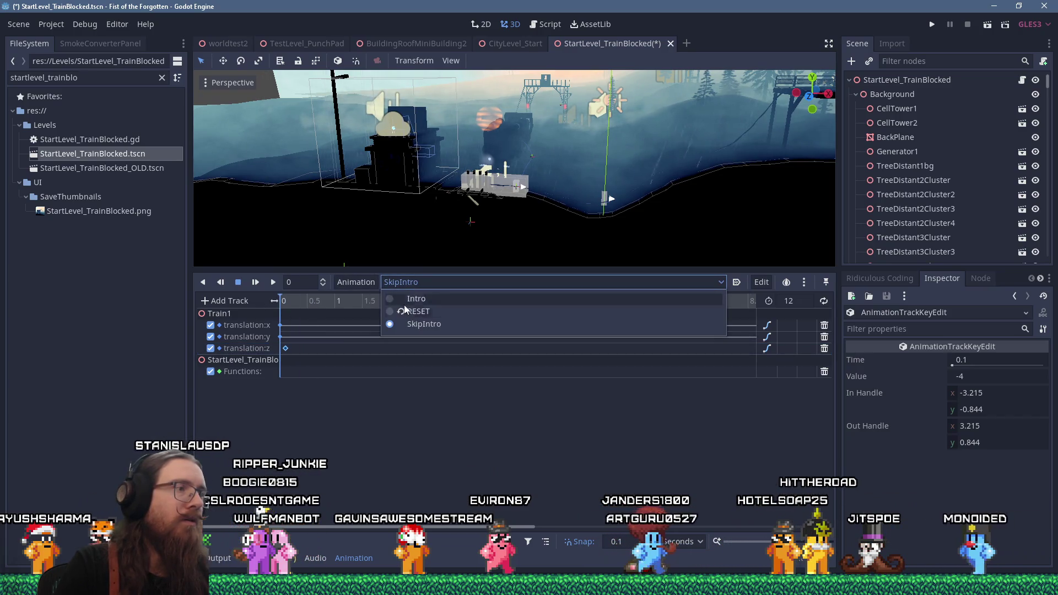
Step: Switch to the RESET animation, zoom in on the train, and inspect LevelEndTriggerTrain's properties
left_click(404, 303)
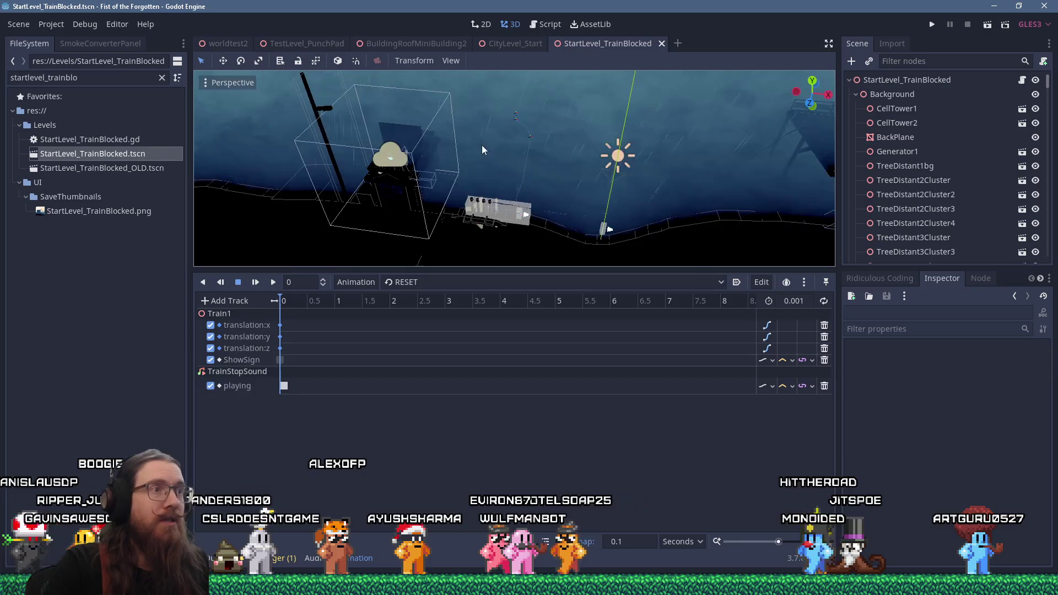
scroll(476, 154, "up", 5)
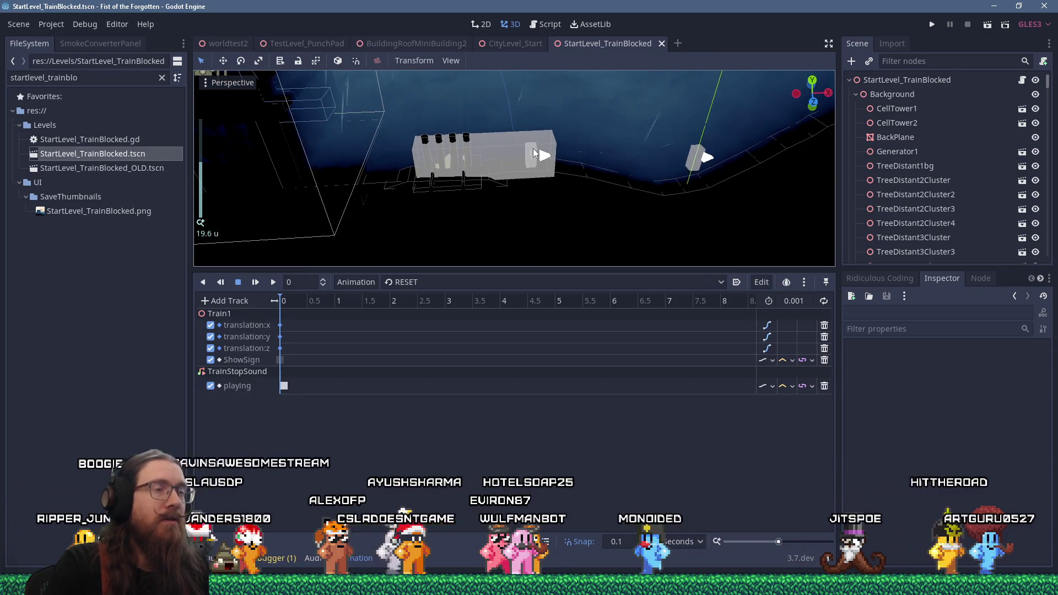
scroll(475, 135, "up", 5)
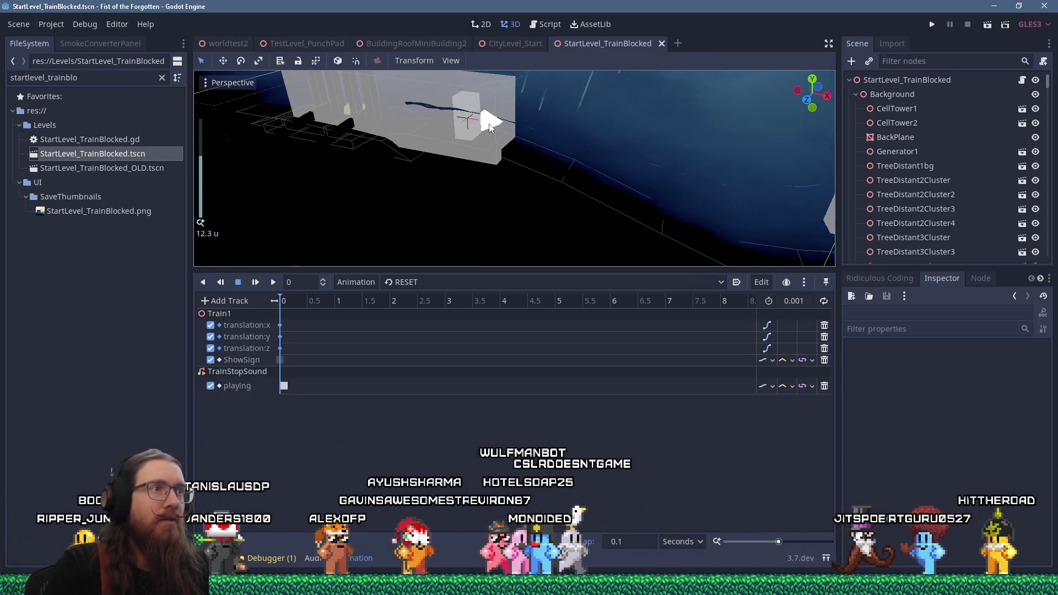
left_click(479, 138)
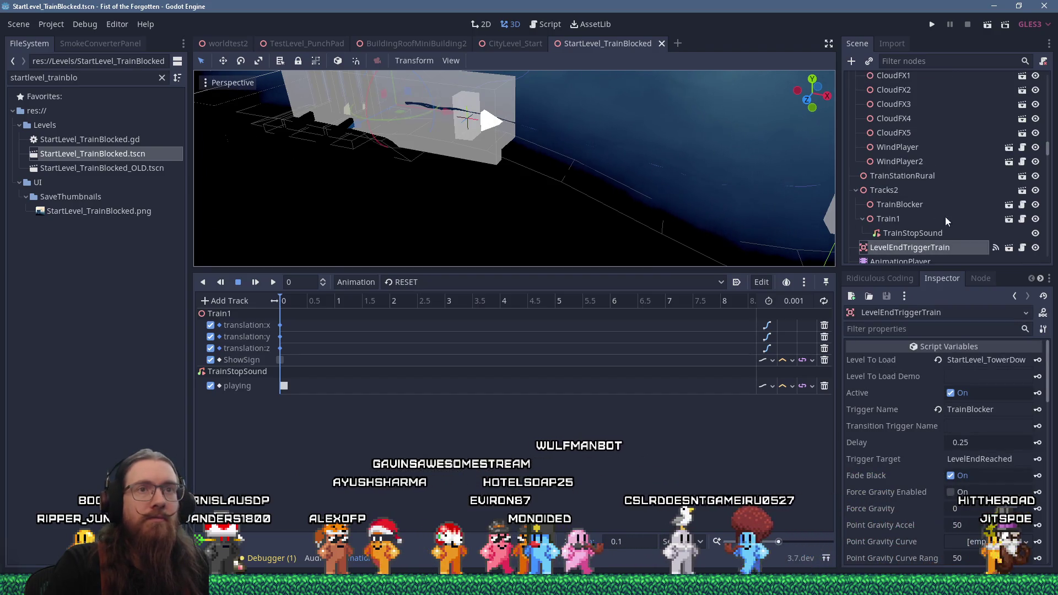
left_click(934, 70)
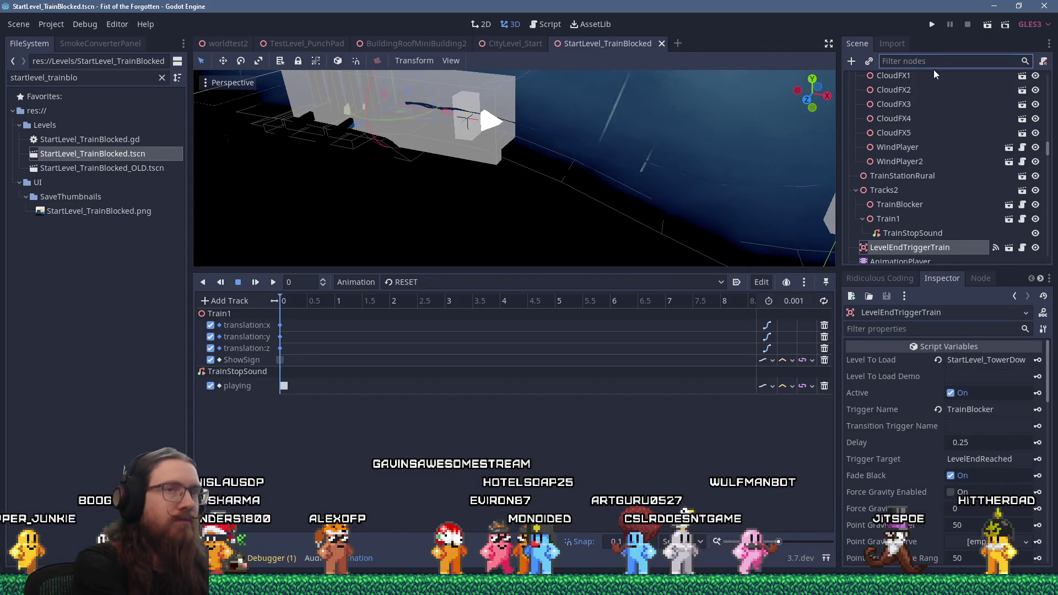
Step: Filter the Scene dock for 'players', select PlayerSpawner, then clear the filter
type("players")
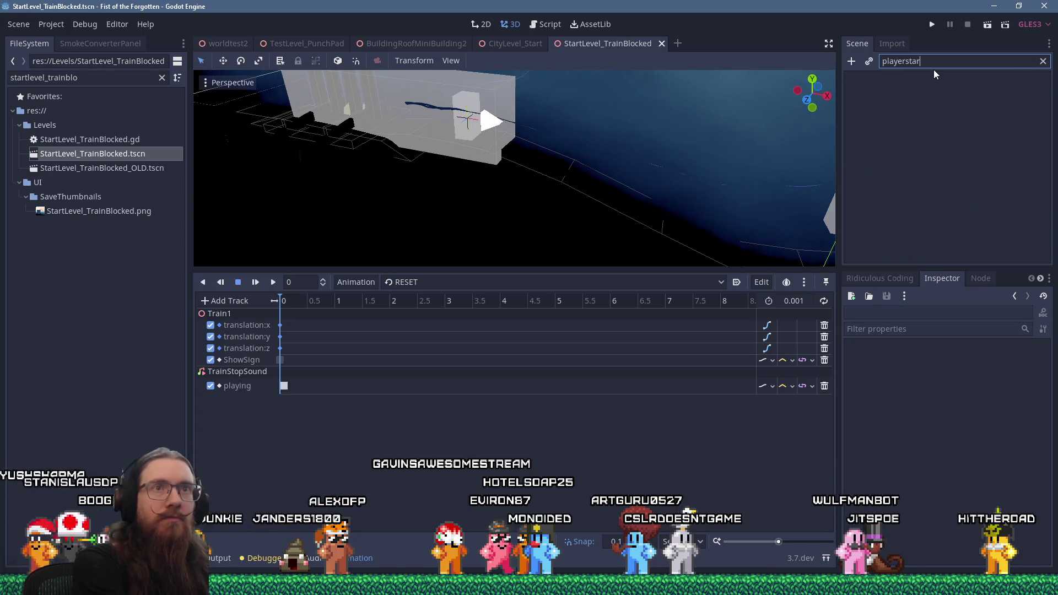
left_click(937, 96)
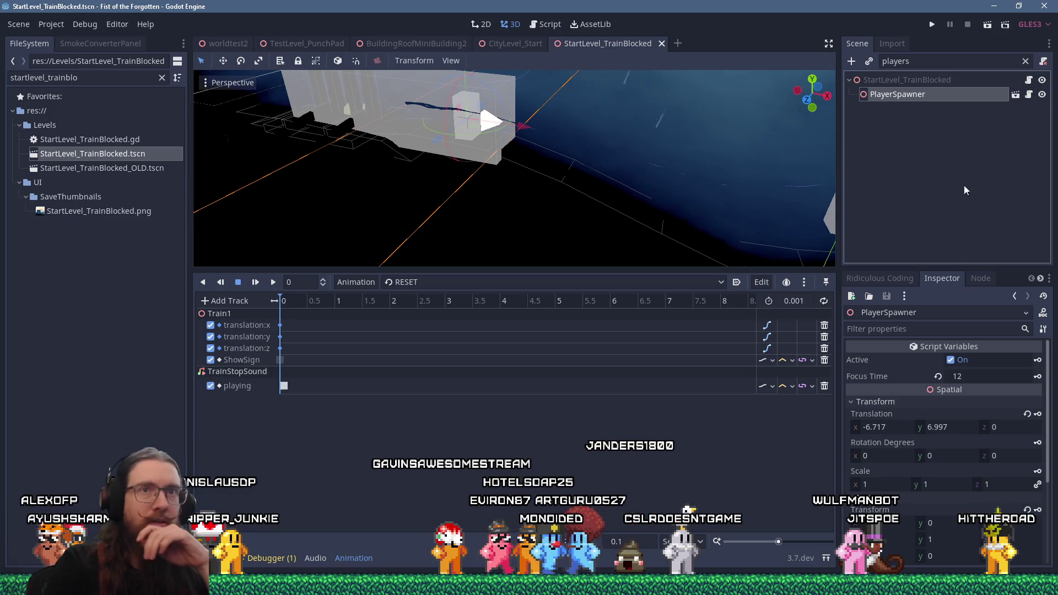
left_click(1025, 62)
Step: Collapse the Background branch and open PlayerSpawner.gd from the node's script icon
scroll(1017, 110, "up", 5)
scroll(1036, 110, "down", 8)
mouse_move(1049, 90)
left_mouse_down()
mouse_move(1049, 188)
mouse_move(1049, 90)
mouse_move(1019, 81)
left_mouse_up()
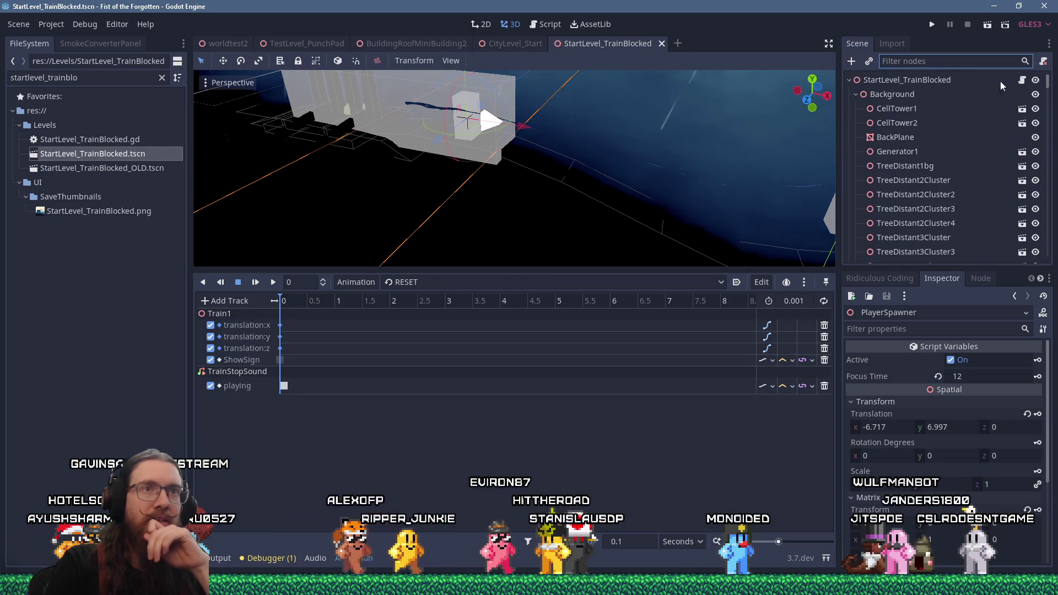
left_click(855, 95)
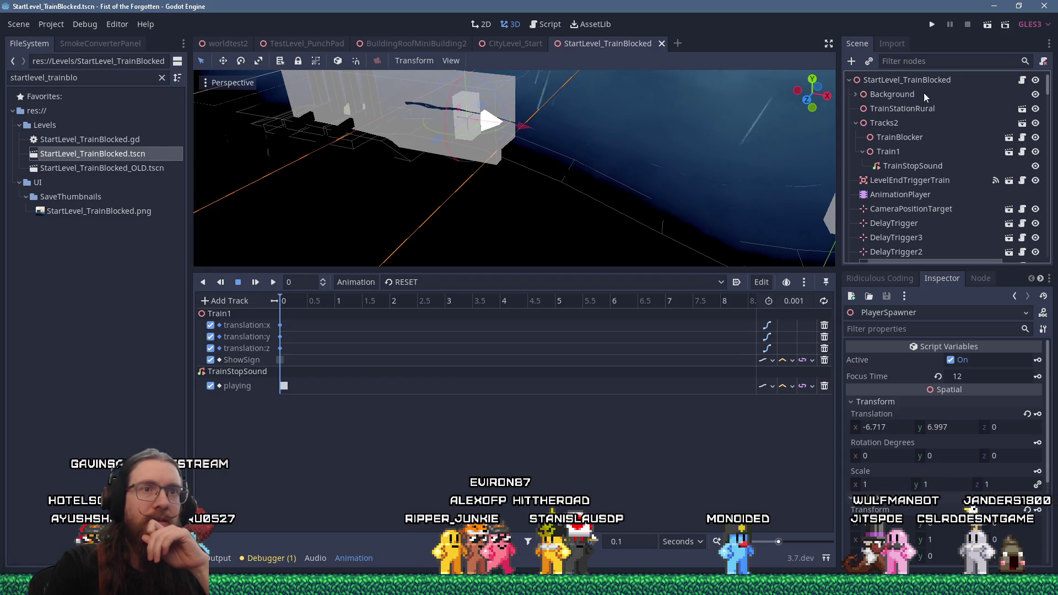
scroll(929, 108, "down", 1)
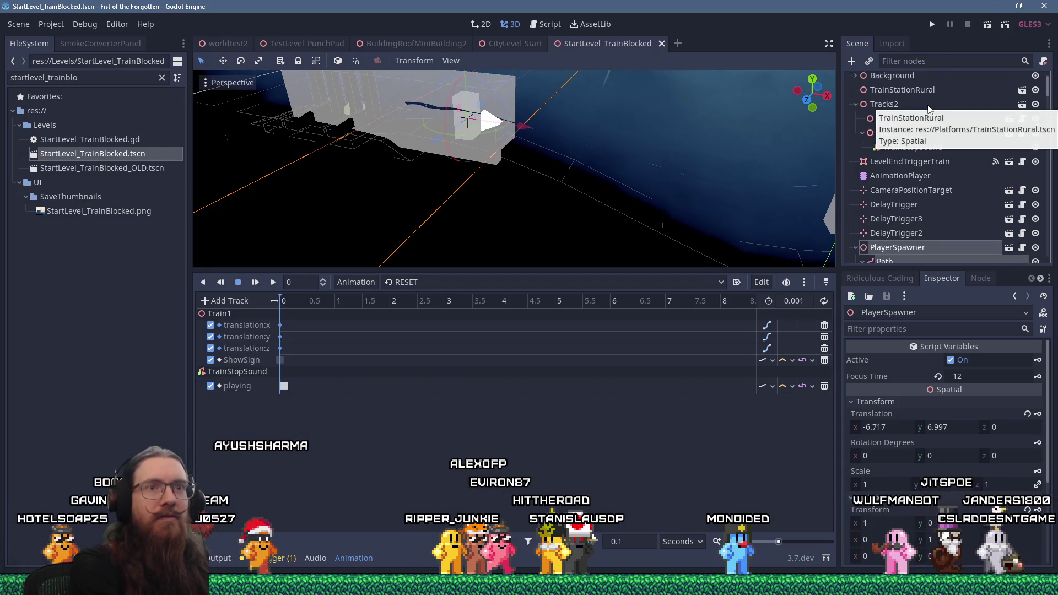
scroll(917, 160, "down", 5)
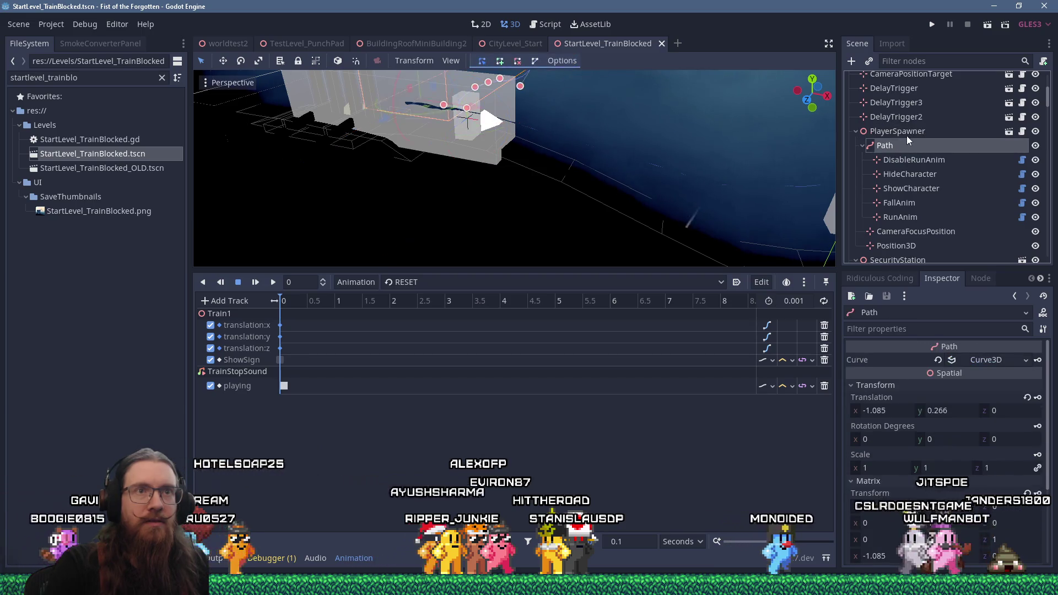
scroll(959, 388, "down", 3)
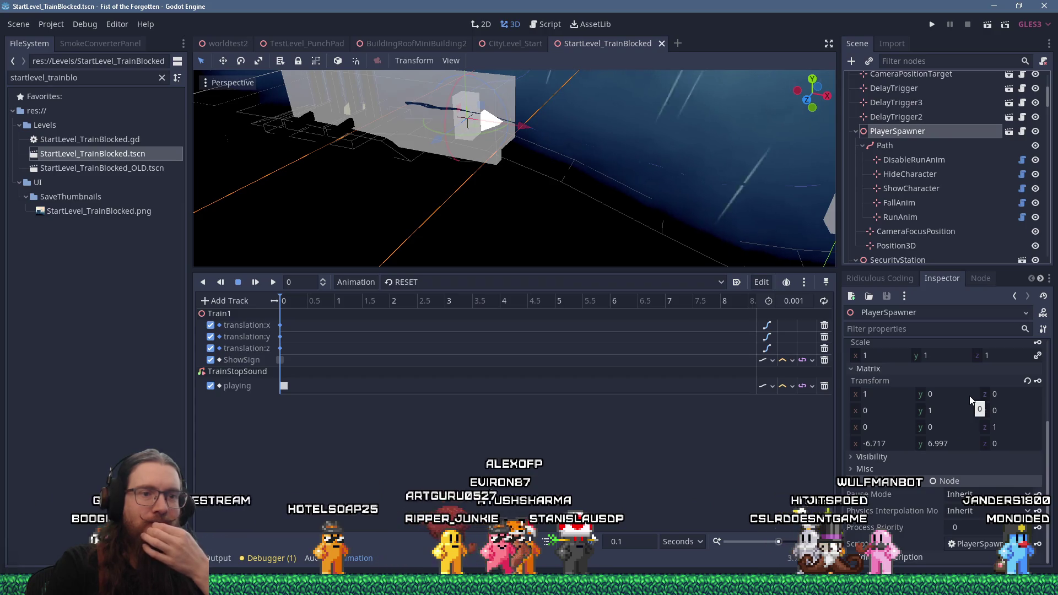
scroll(969, 396, "up", 3)
left_click(1022, 131)
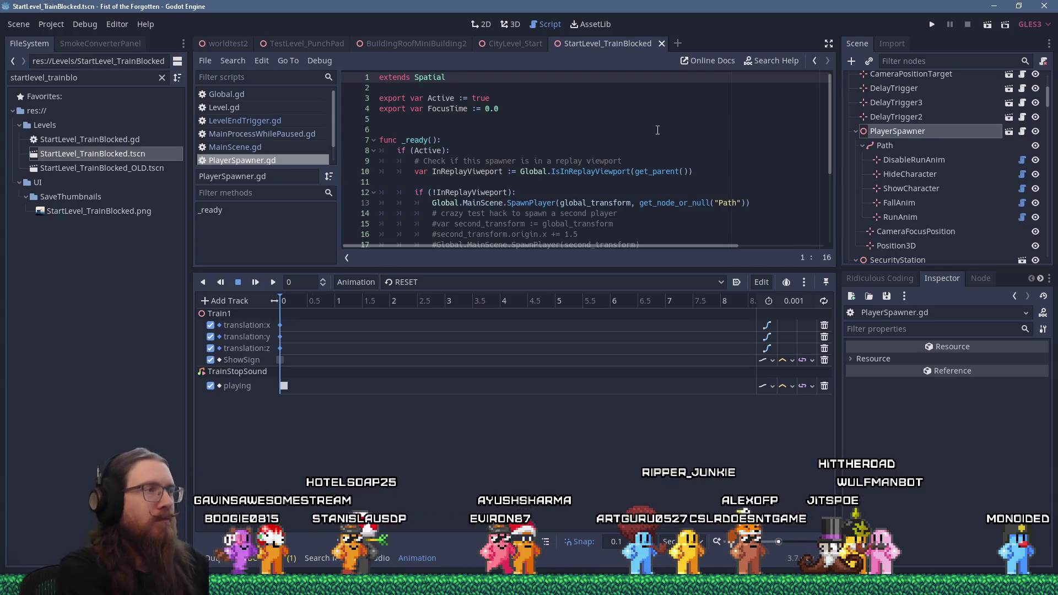
Step: Add 'class_name PlayerSpawner' on line 3 below extends Spatial, then open Find in Files
key("Return")
key("Return")
type("class_")
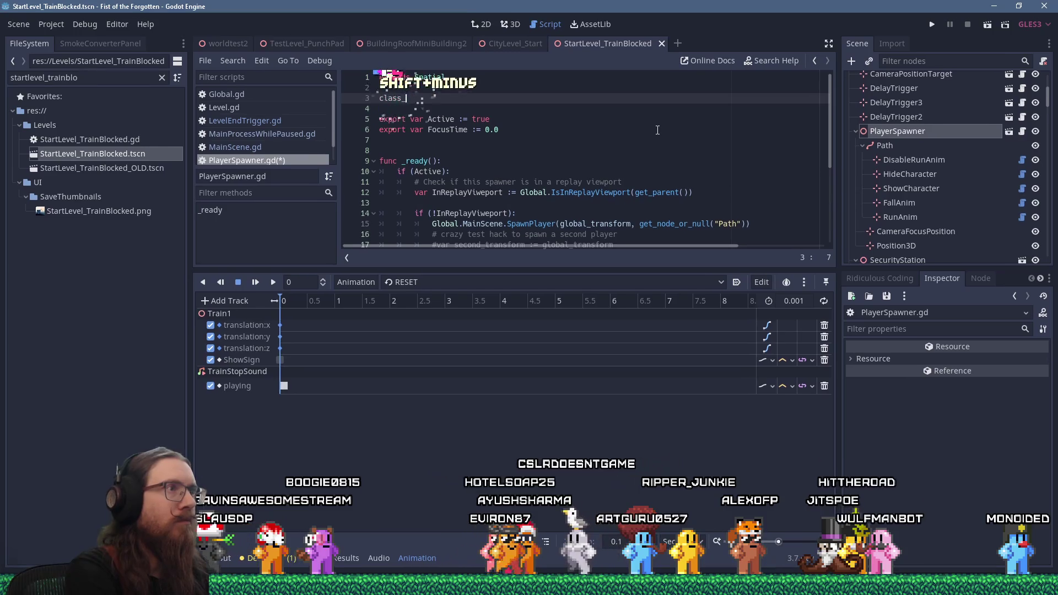
type("name PlayerS")
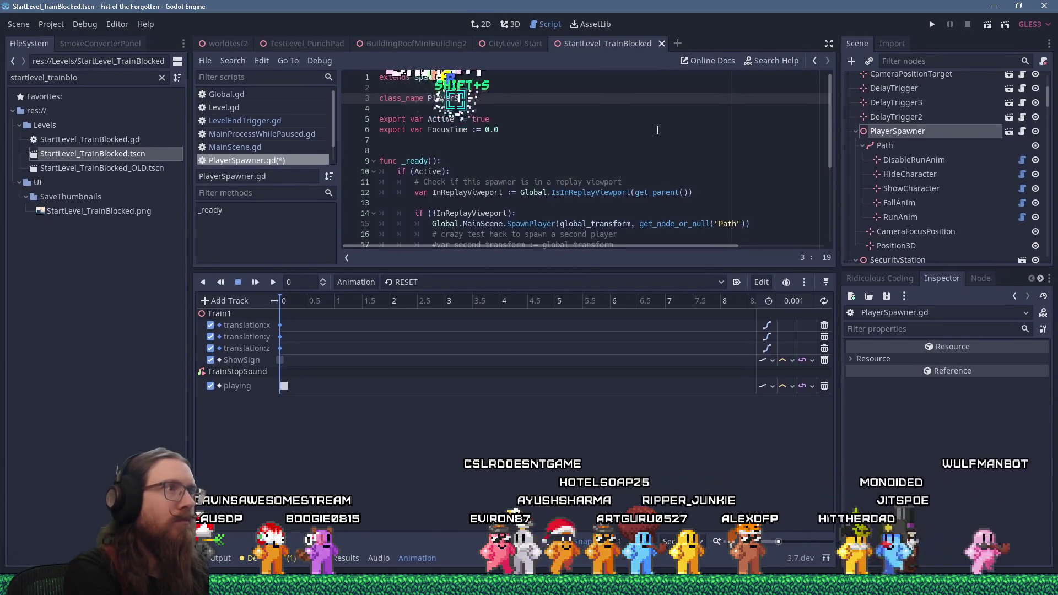
type("pawner")
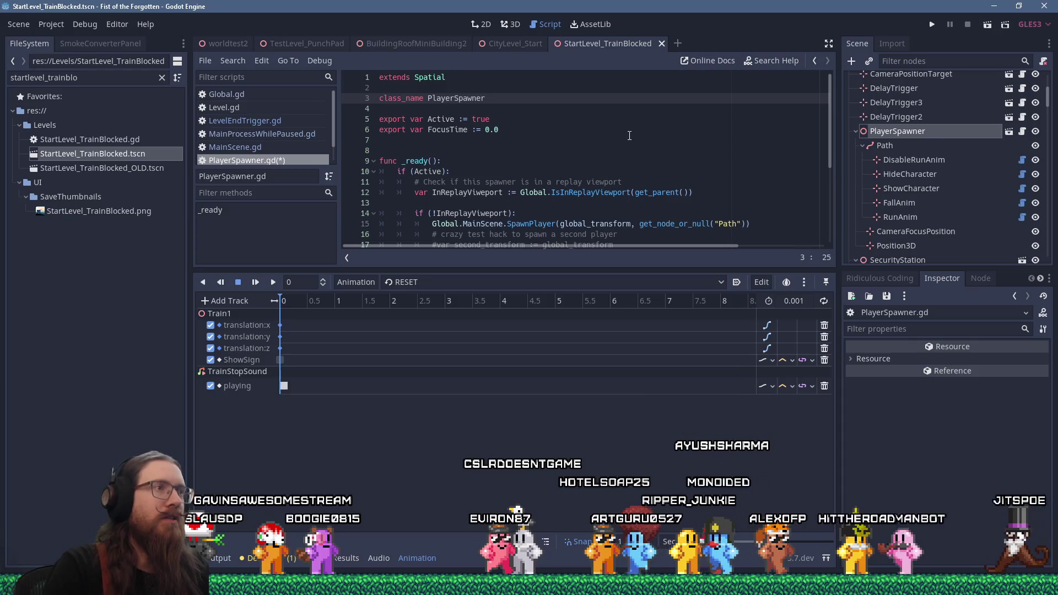
key("Down")
key("Down")
key("Down")
scroll(633, 134, "down", 4)
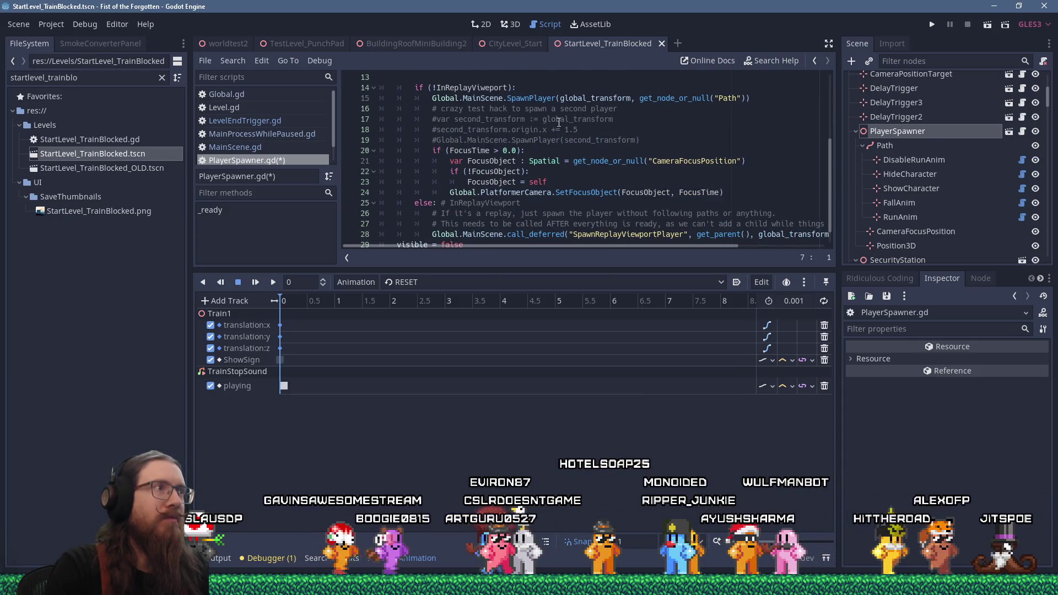
left_click(237, 63)
left_click(271, 139)
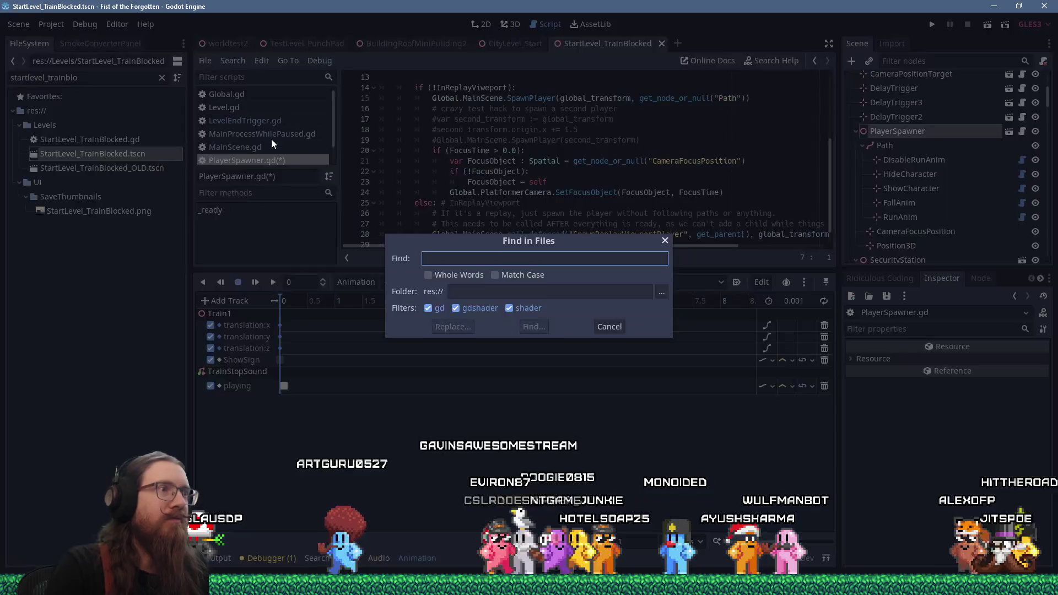
Step: Search all project files for 'playerspawner', which returns 0 matches
type("playerspawne")
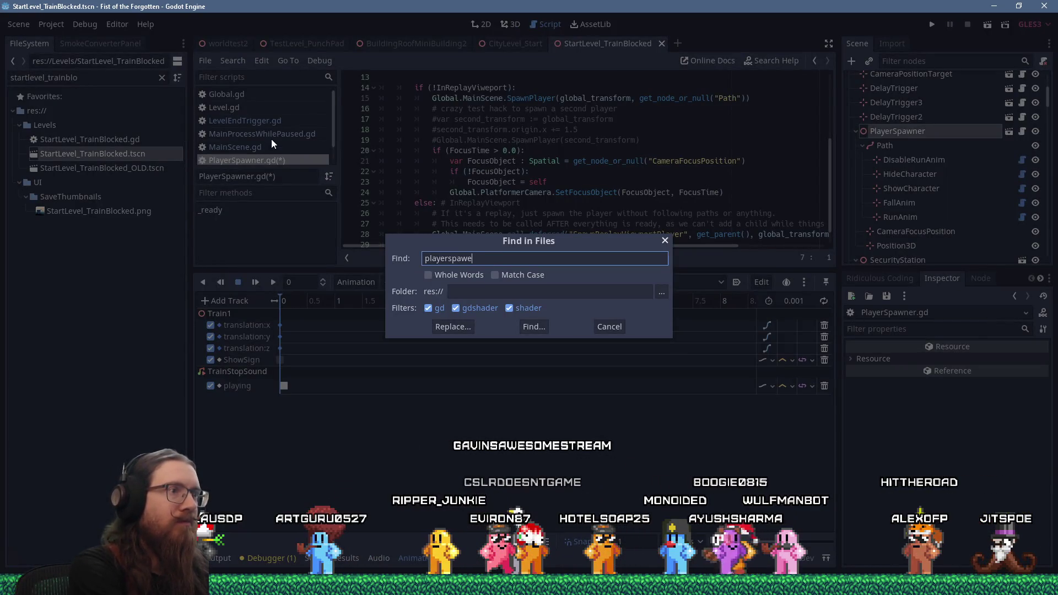
type("r")
key("Return")
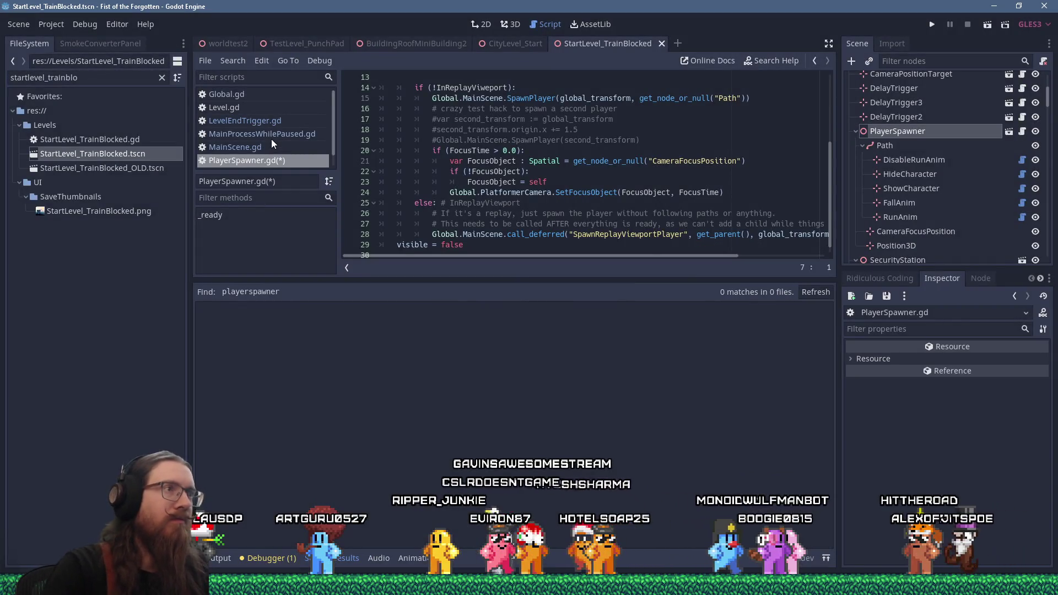
left_click(472, 161)
Step: Save PlayerSpawner.gd and drag the bottom splitter down to enlarge the script area
scroll(543, 134, "up", 4)
left_click(545, 133)
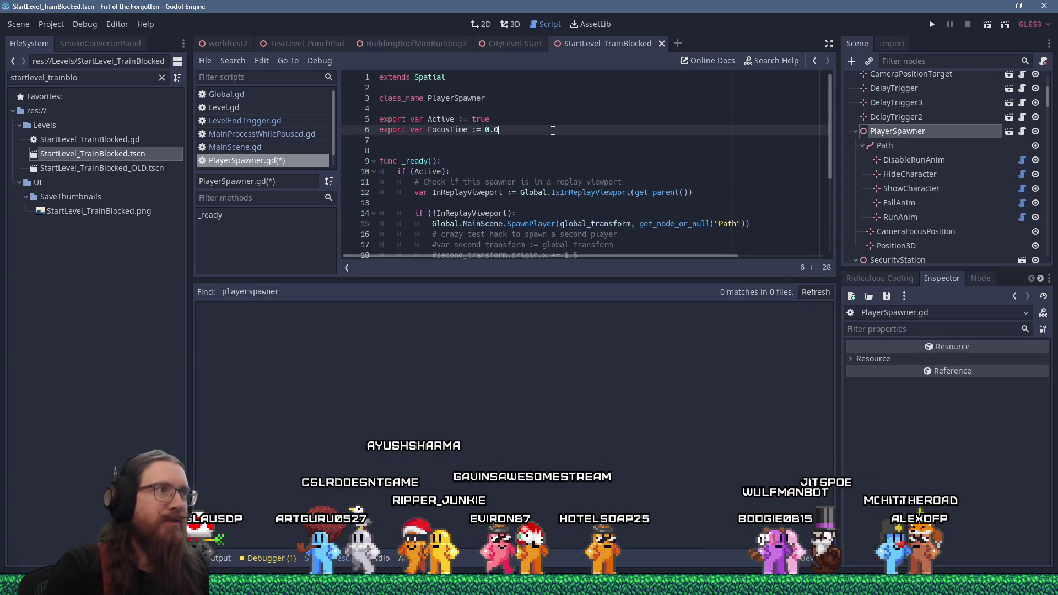
key("ctrl+s")
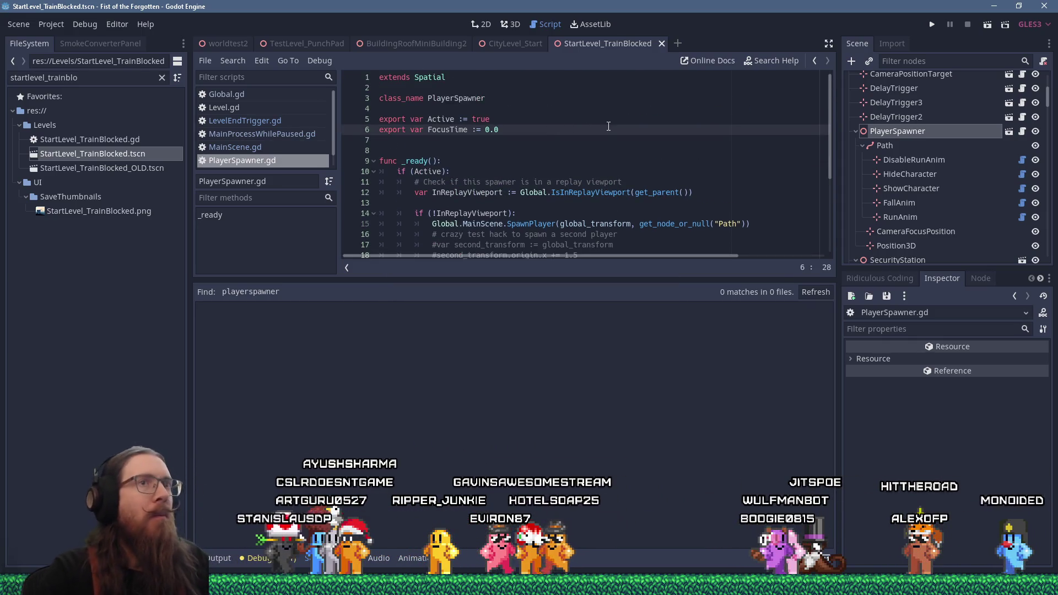
scroll(604, 120, "down", 3)
scroll(629, 173, "down", 2)
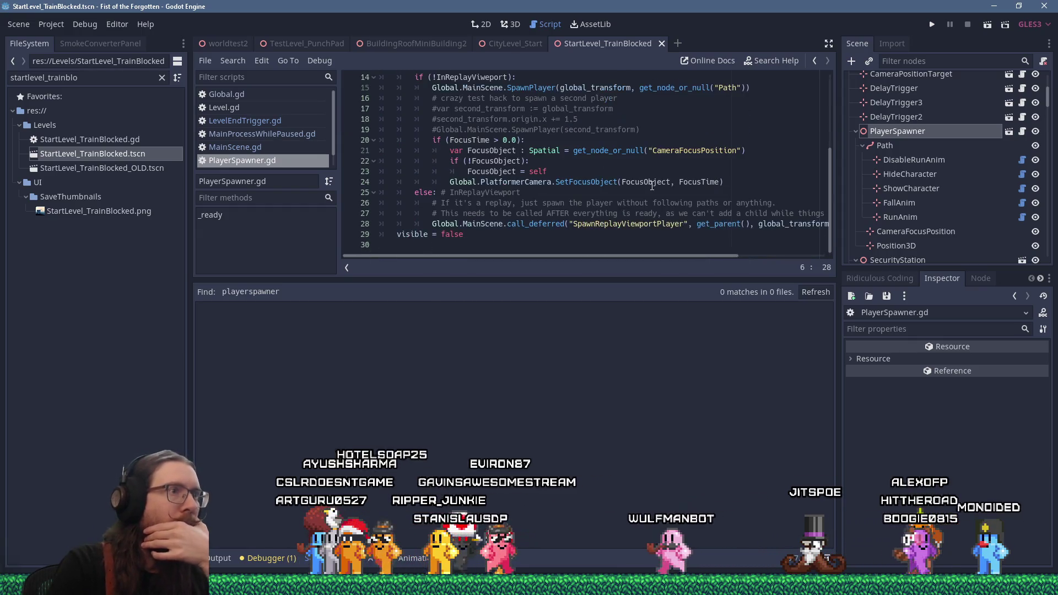
scroll(652, 185, "up", 3)
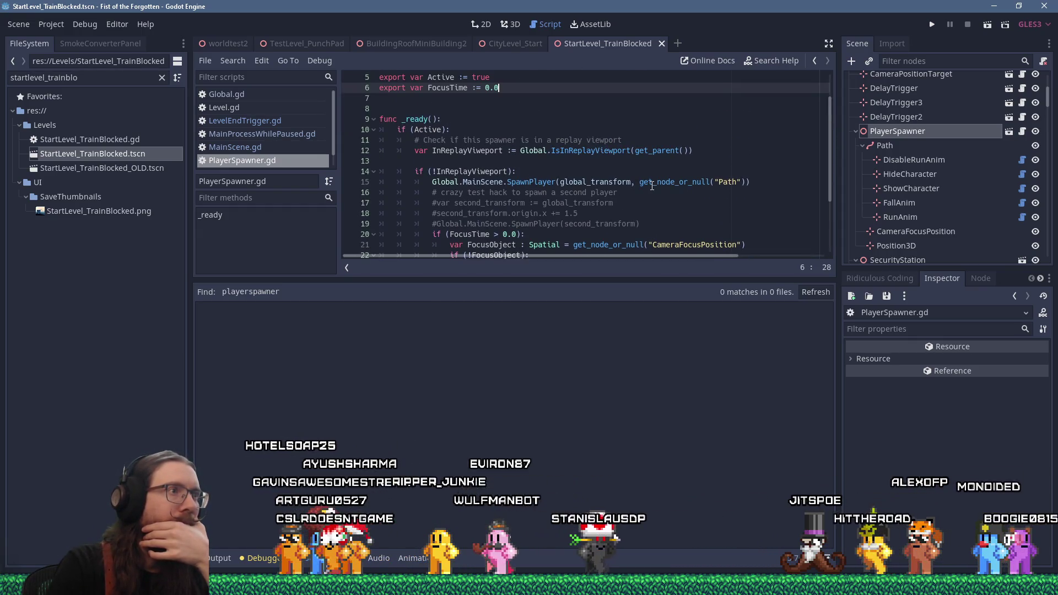
scroll(652, 185, "up", 2)
scroll(652, 186, "down", 5)
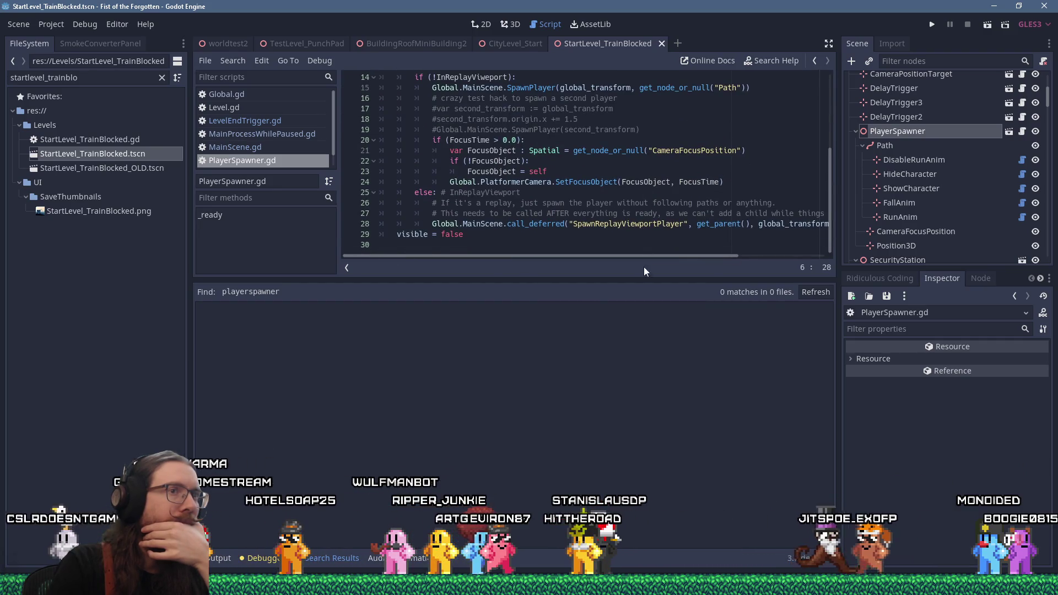
left_click_drag(632, 281, 632, 434)
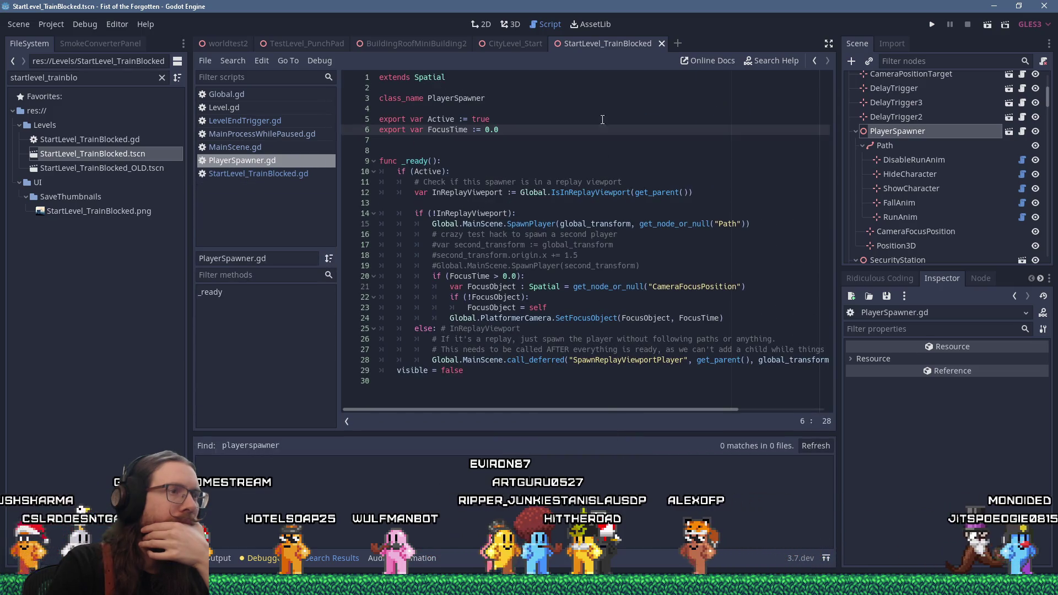
Step: Search PlayerSpawner.gd for 'path' and check lines 11 and 14
left_click(601, 89)
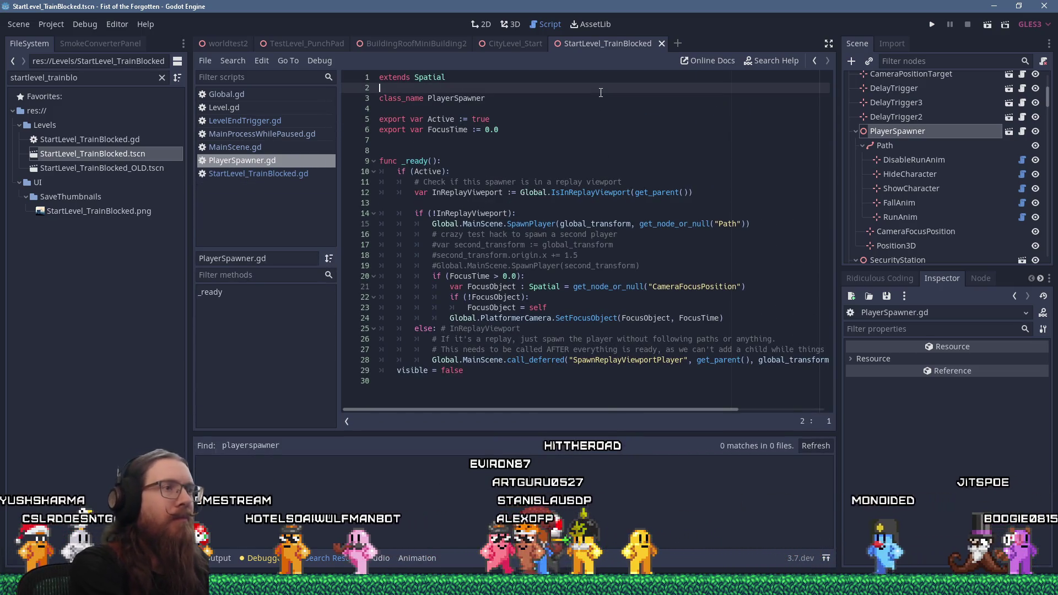
key("ctrl+f")
type("path")
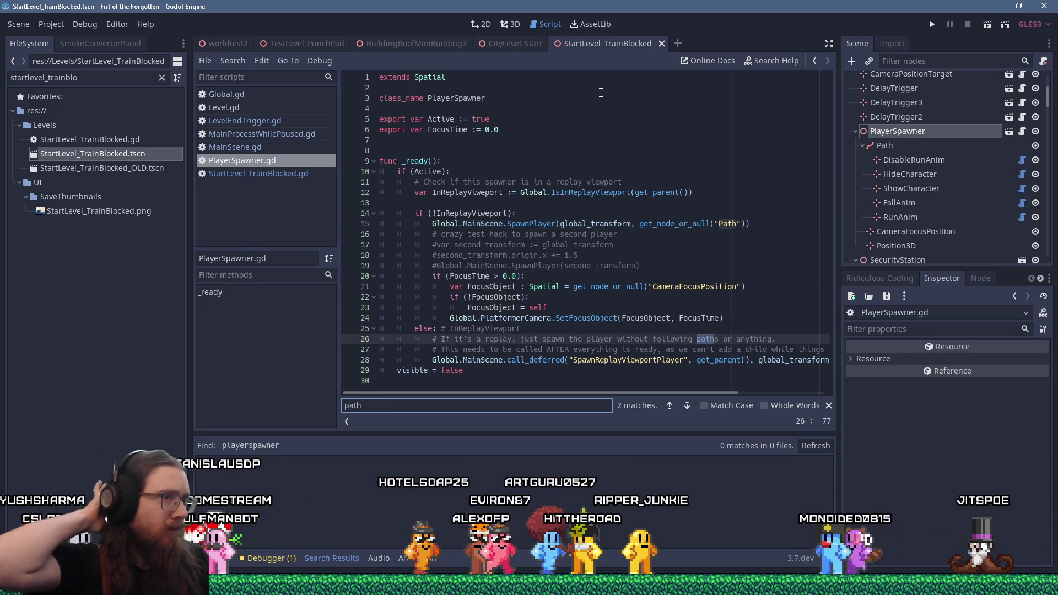
left_click(640, 180)
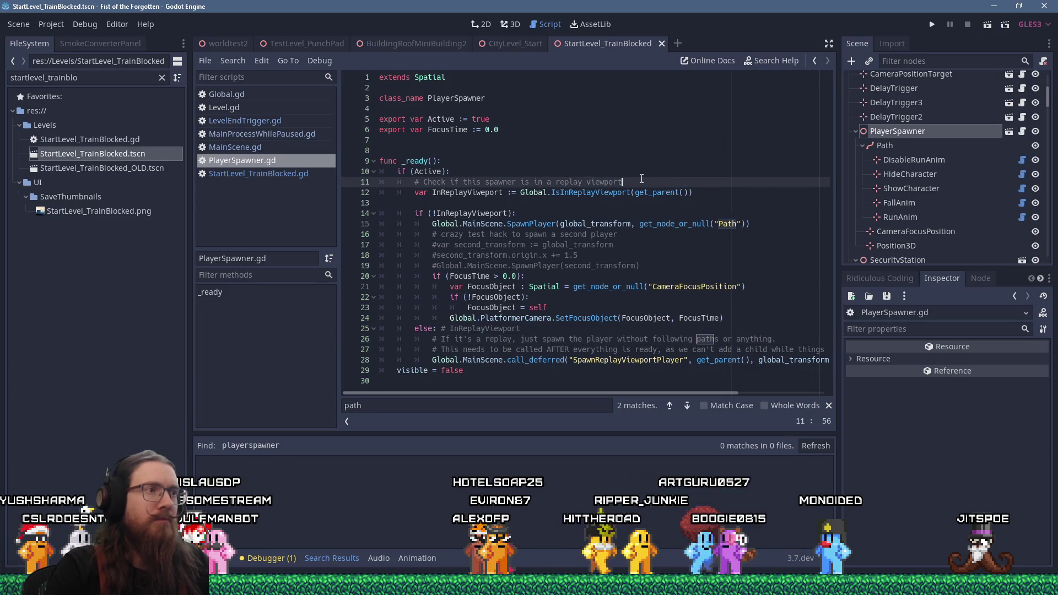
left_click(641, 216)
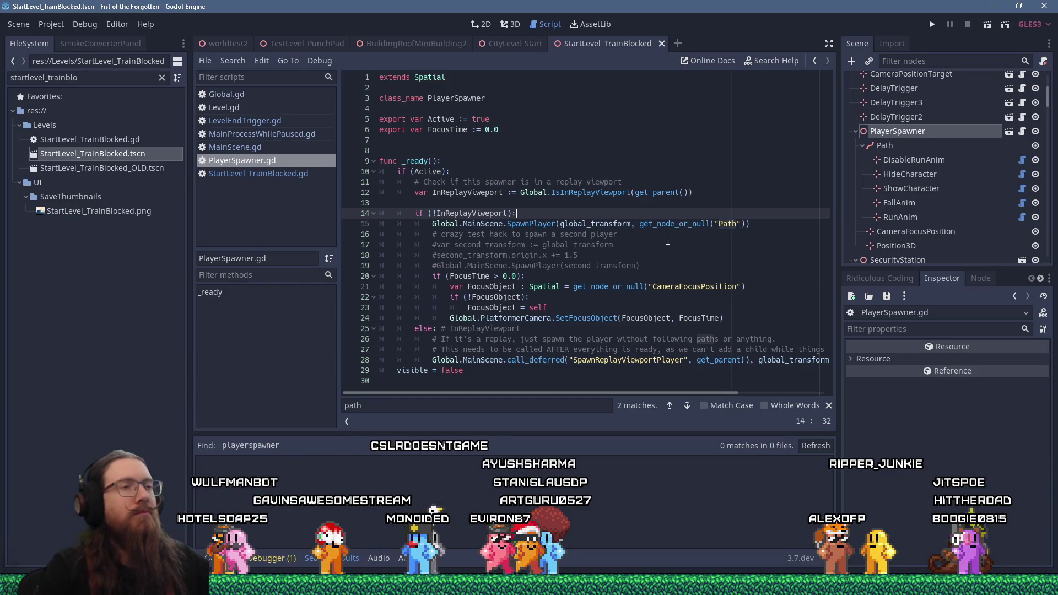
Step: Open the StartLevel_TrainBlocked level script and scroll down to its SkipIntro and Save functions
scroll(945, 242, "up", 5)
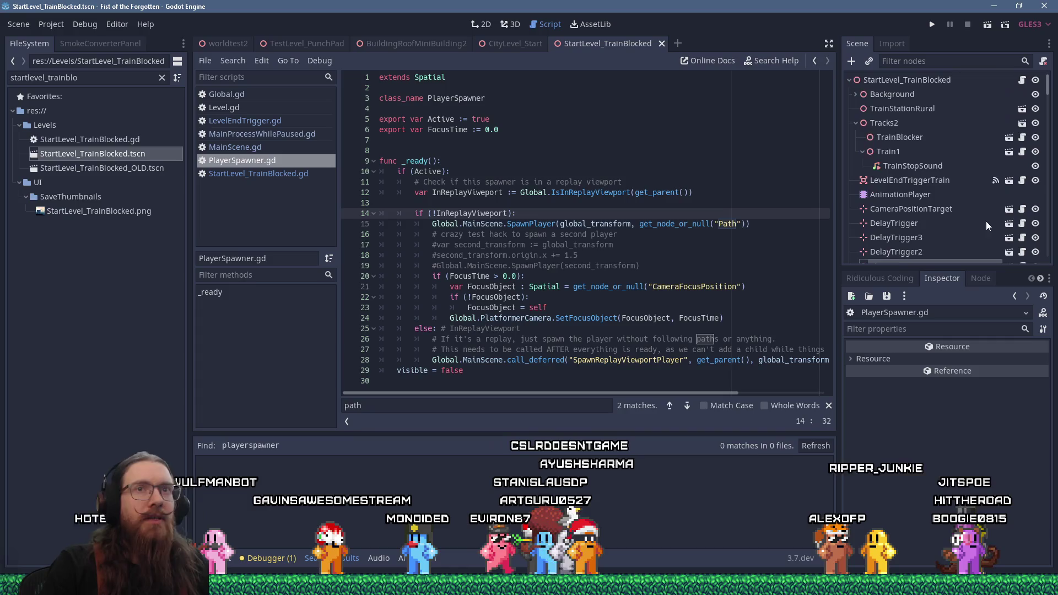
left_click(1021, 81)
scroll(682, 235, "down", 4)
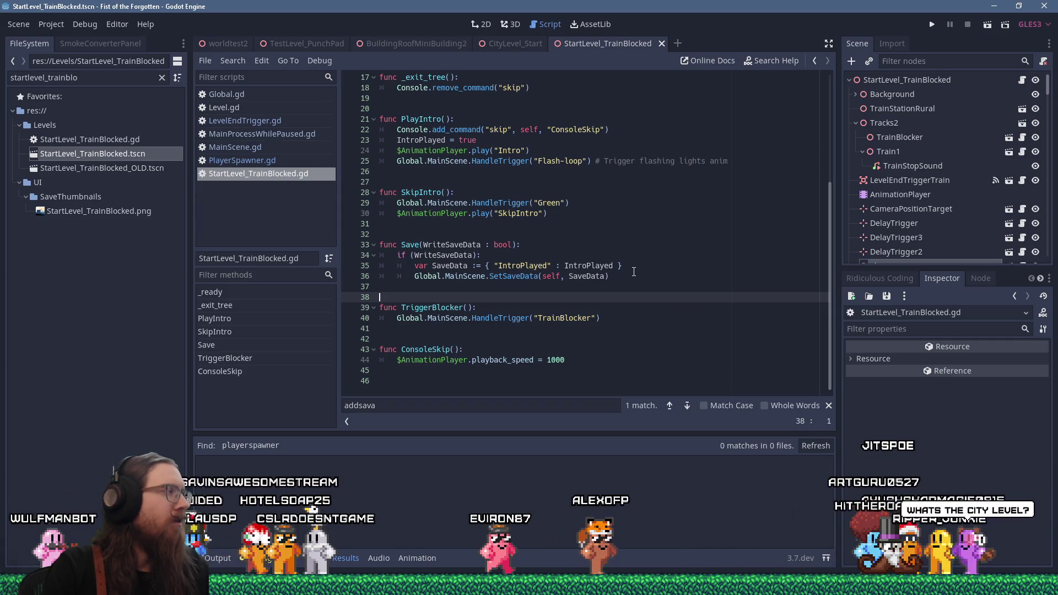
Step: View CityLevel_Start in 3D, orbit up toward the skyscrapers, then return to StartLevel_TrainBlocked
left_click(513, 42)
left_click(514, 25)
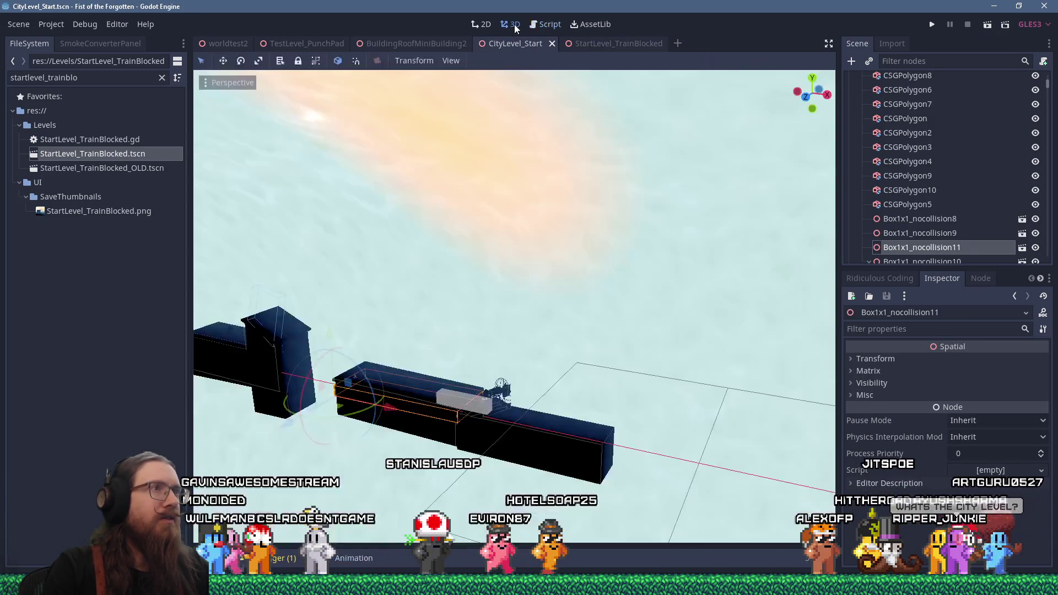
scroll(683, 244, "up", 5)
scroll(548, 222, "down", 10)
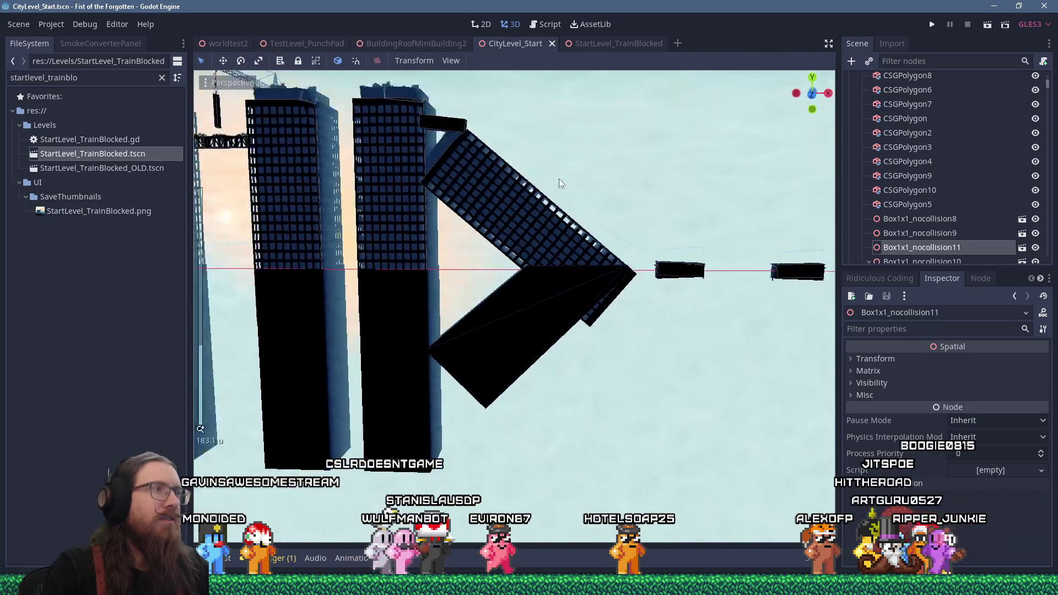
scroll(605, 251, "up", 5)
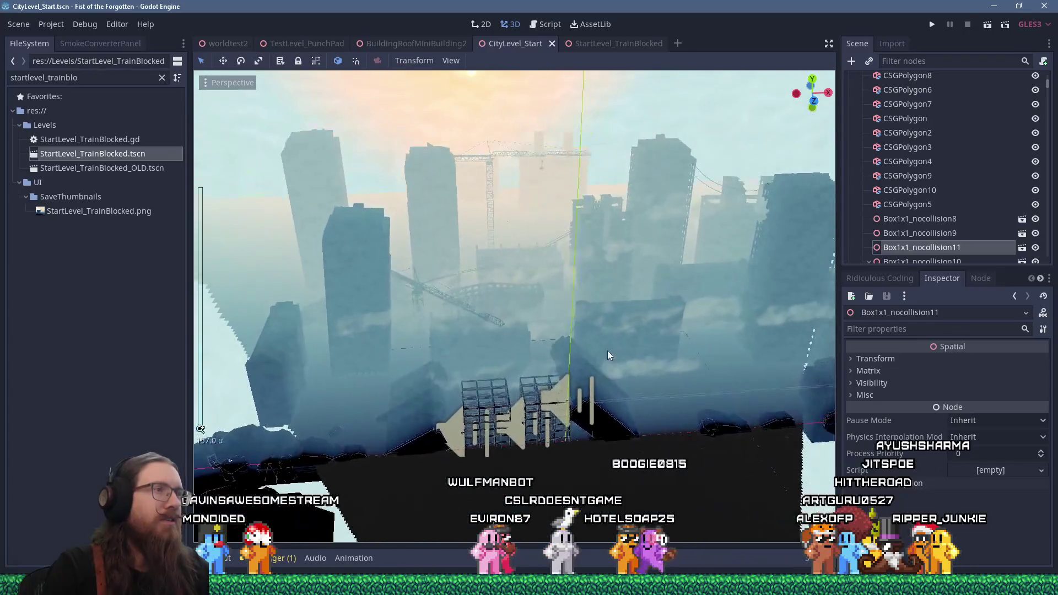
mouse_move(607, 351)
left_mouse_down()
mouse_move(511, 232)
mouse_move(624, 267)
mouse_move(448, 264)
left_mouse_up()
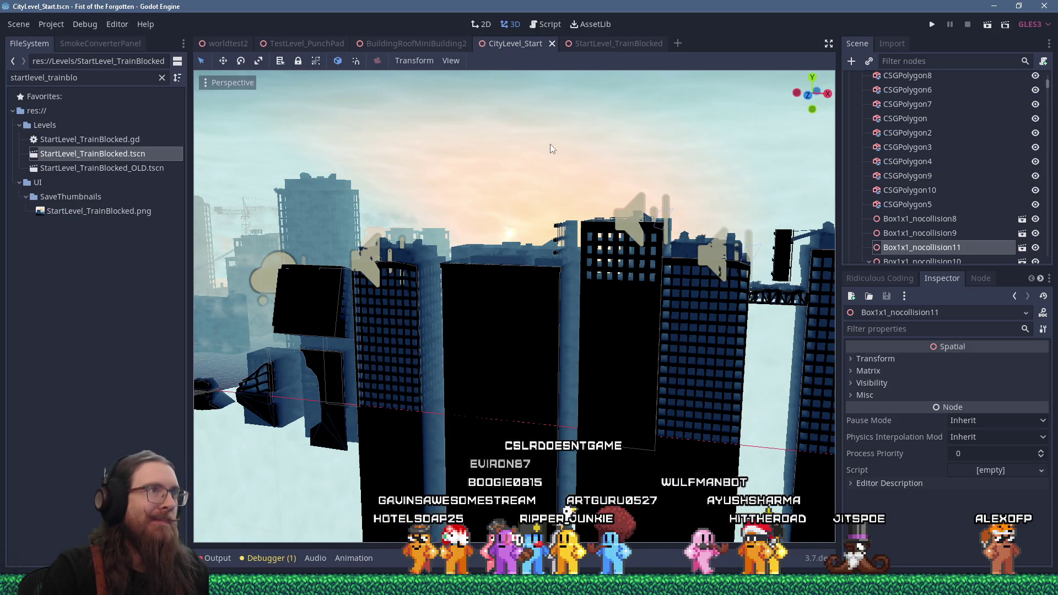
left_click(592, 42)
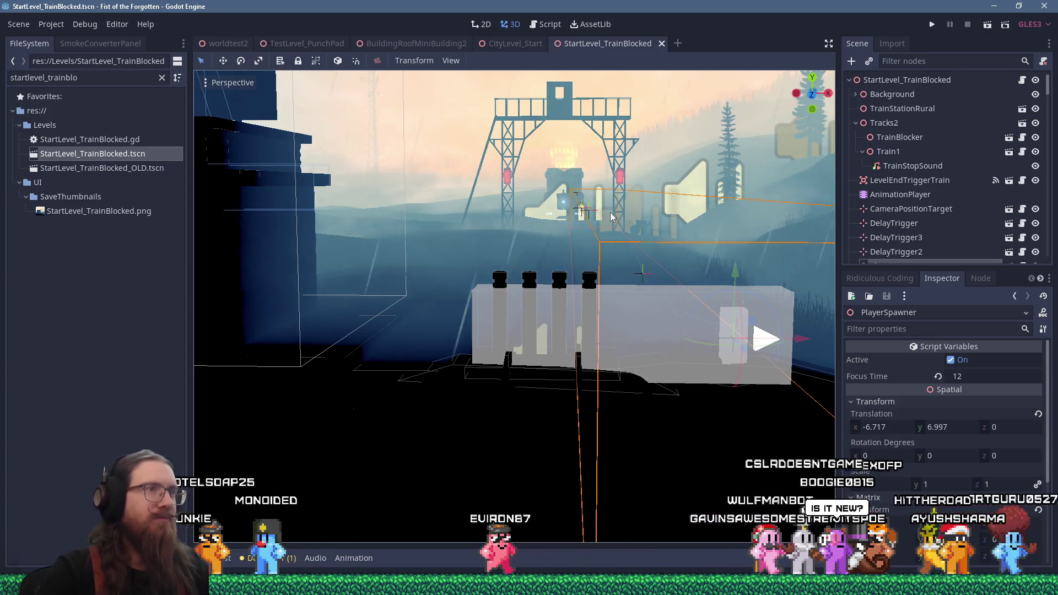
Step: Orbit the viewport around the train and gantry, then return to StartLevel_TrainBlocked.gd's top
scroll(527, 211, "down", 5)
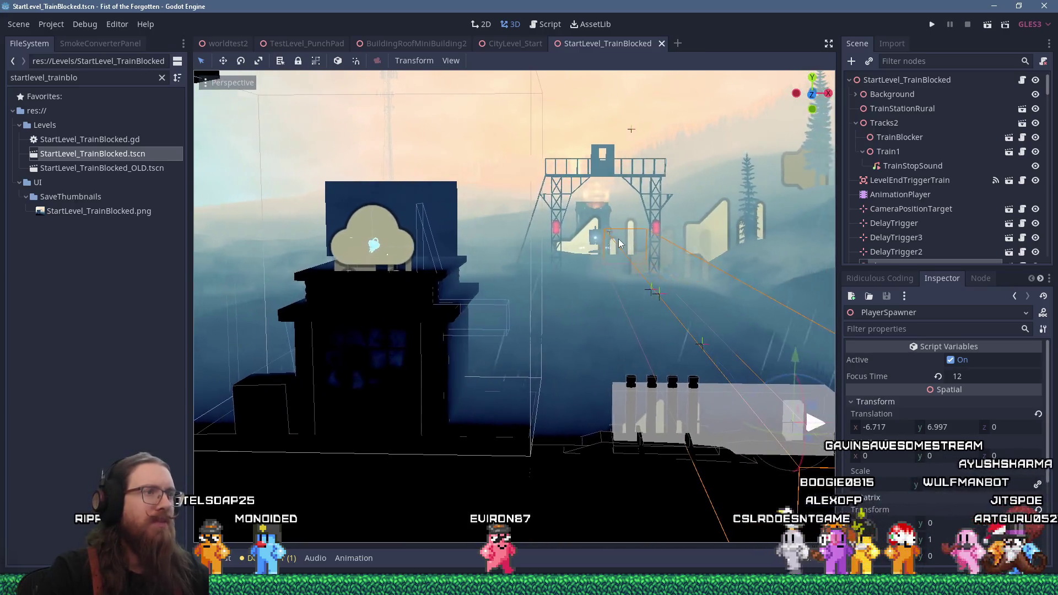
mouse_move(621, 241)
left_mouse_down()
mouse_move(553, 253)
mouse_move(455, 237)
mouse_move(570, 256)
mouse_move(522, 249)
mouse_move(532, 250)
left_mouse_up()
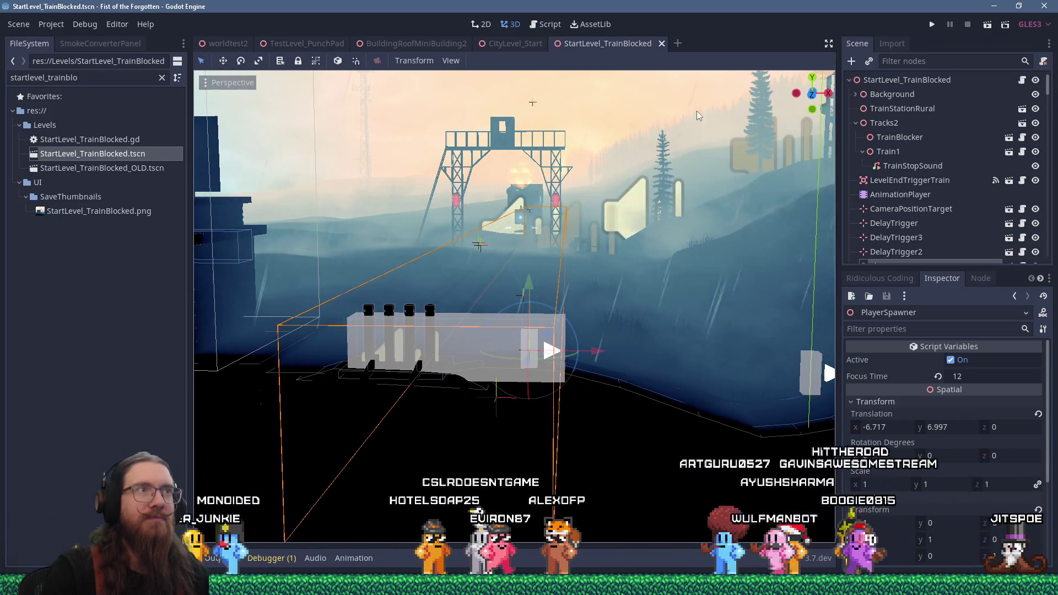
left_click(554, 25)
scroll(639, 263, "up", 2)
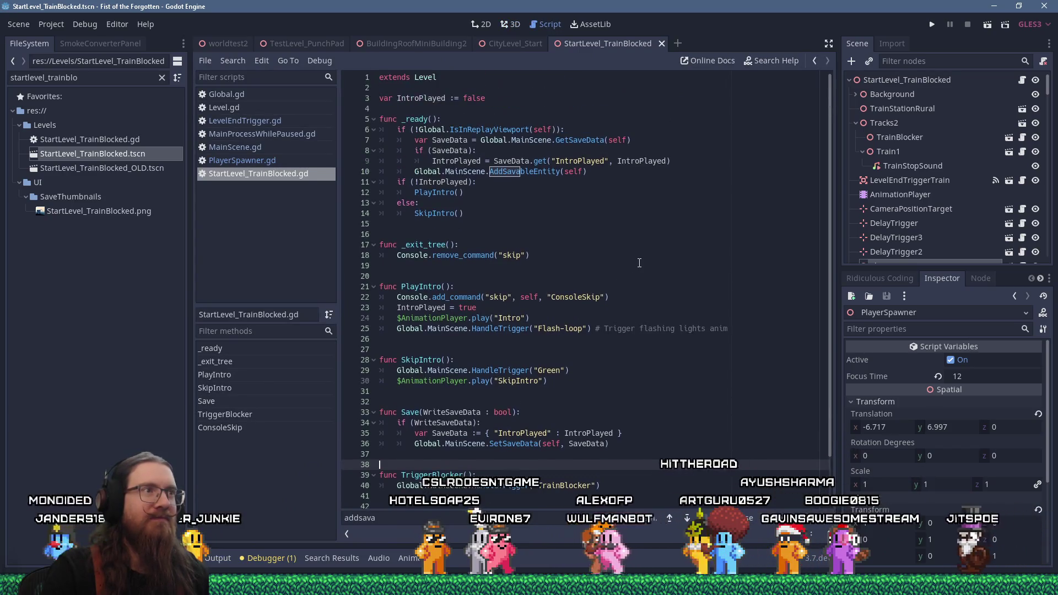
Step: Trace SpawnPlayer in PlayerSpawner.gd through PathNode to MainCharacter.gd's SetPlayerPath definition
left_click(272, 162)
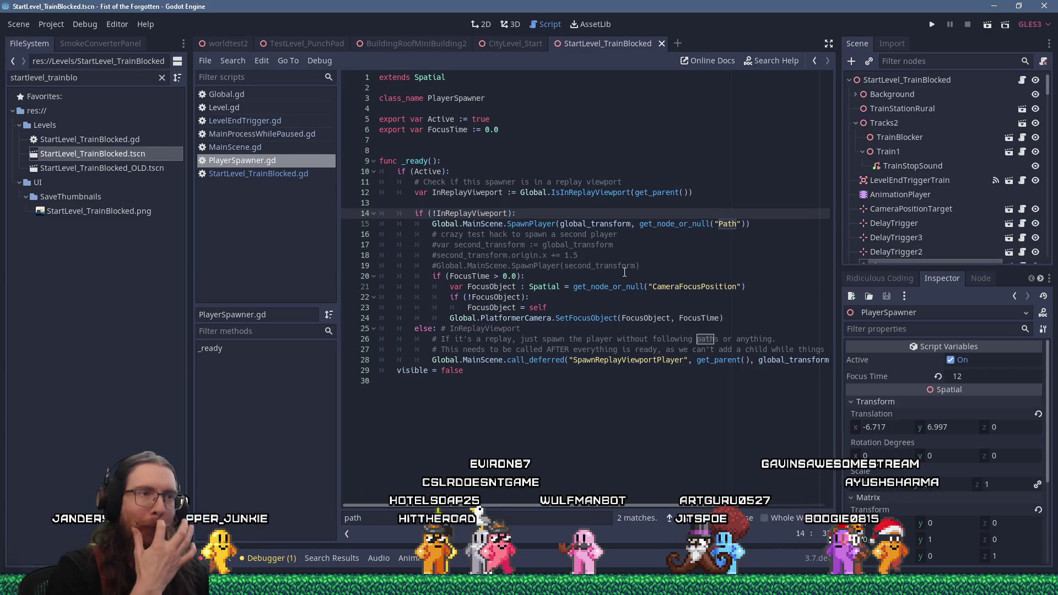
left_click(529, 224, "ctrl")
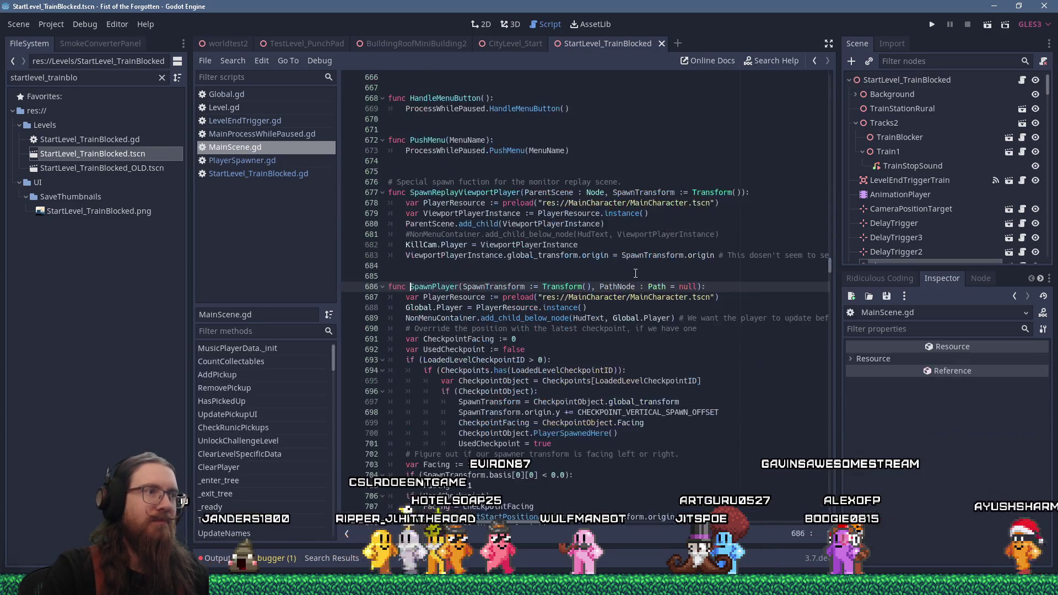
double_click(622, 286)
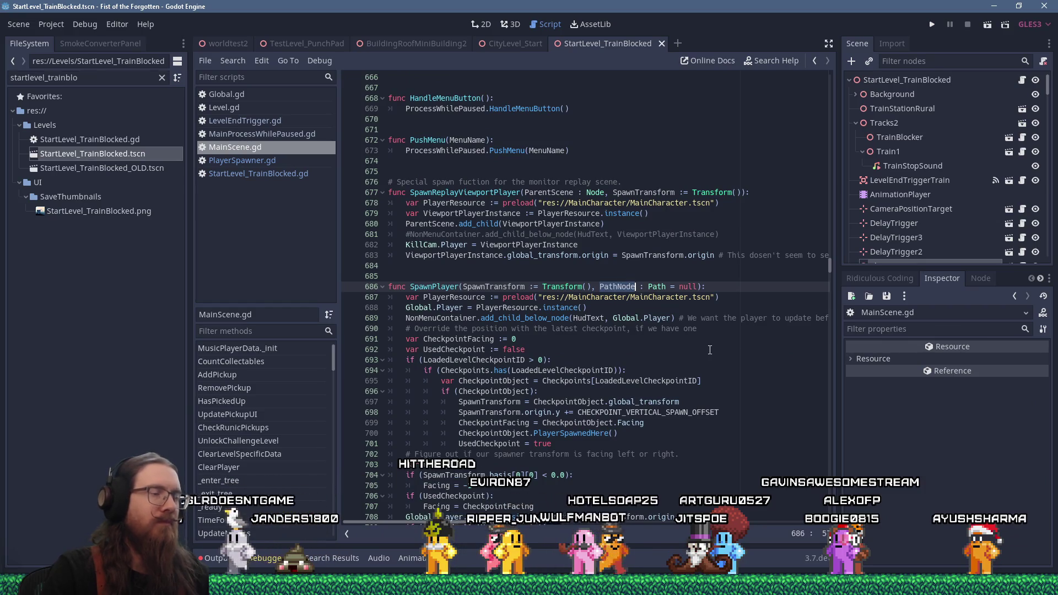
key("Return")
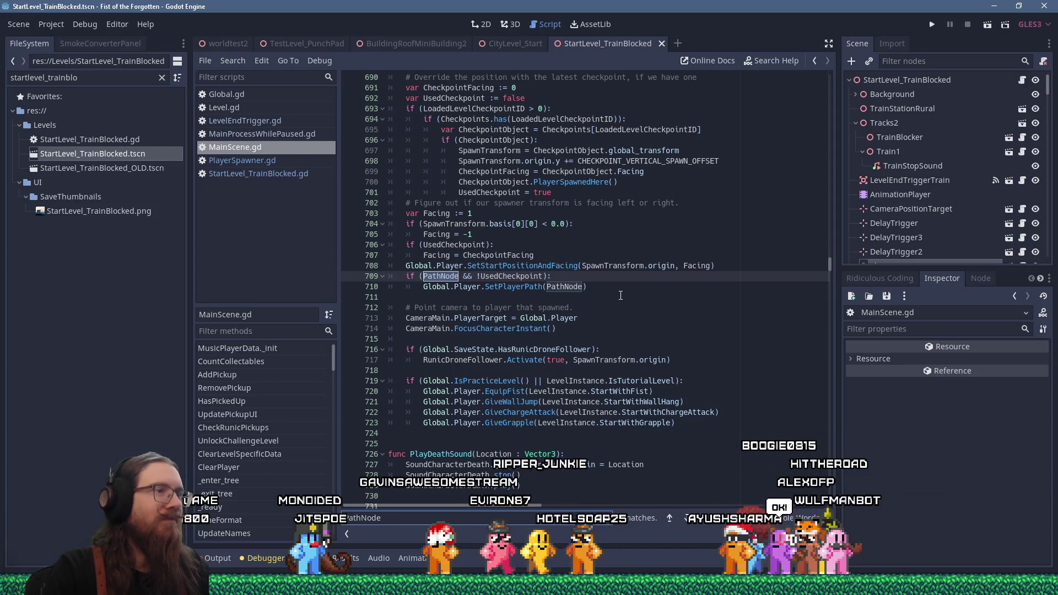
left_click(595, 297)
left_click(518, 286, "ctrl")
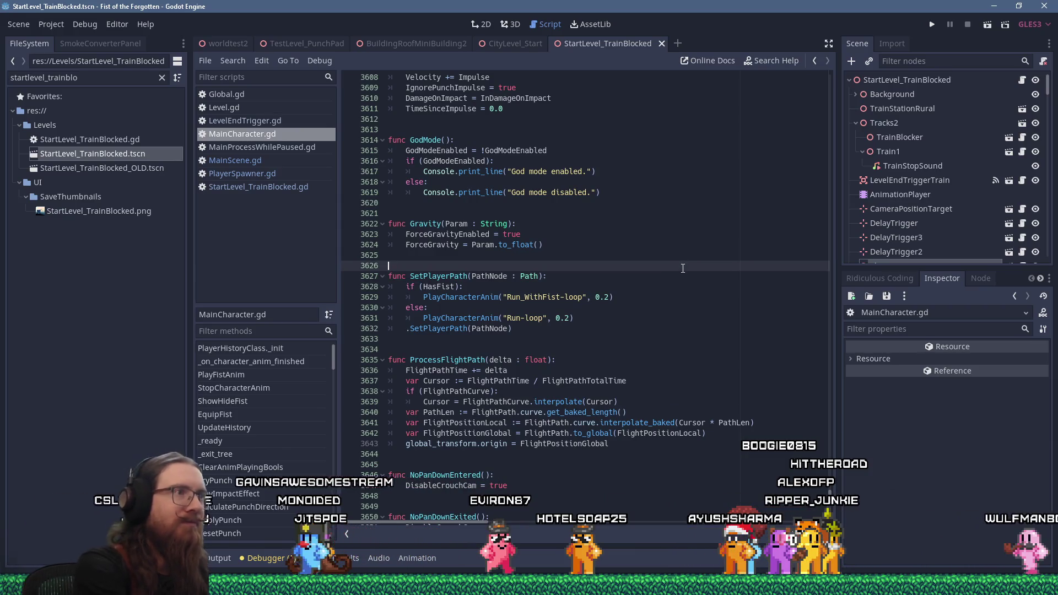
Step: Search for 'playerpath' matches and follow SetPlayerPath into CharacterBase.gd
key("ctrl+f")
type("playerpath")
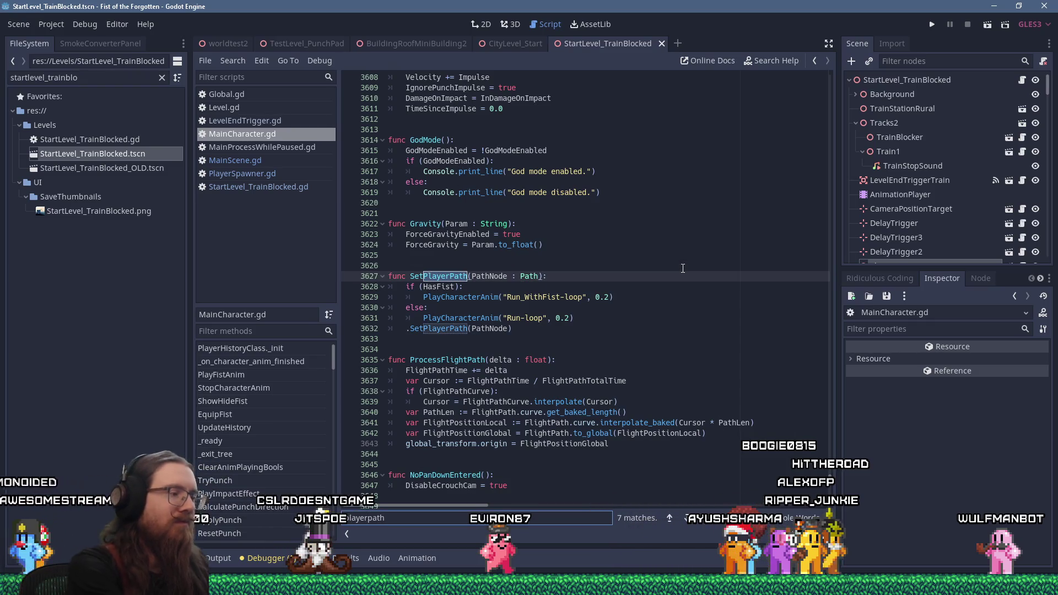
key("Return")
key("Return")
key("Return")
key("Return")
key("Return")
key("Return")
key("Return")
key("Return")
key("Return")
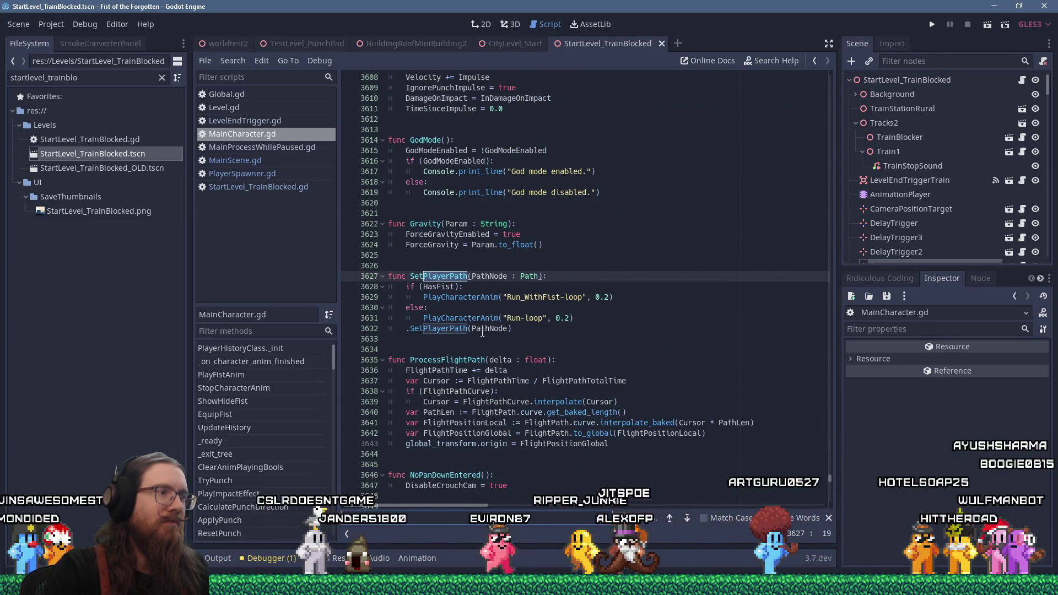
left_click(447, 329, "ctrl")
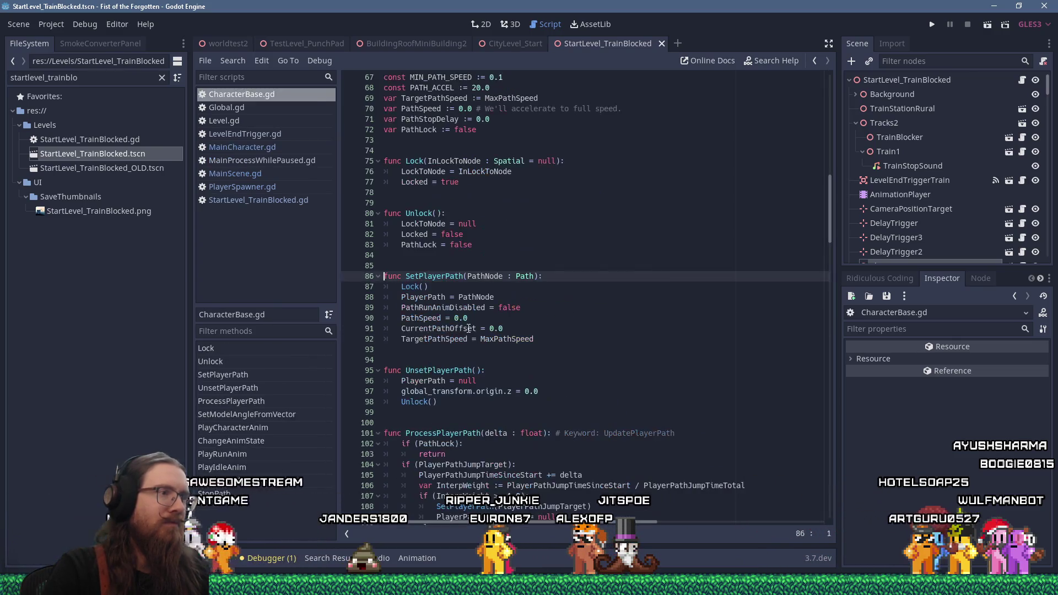
Step: Copy the UnsetPlayerPath function name from line 95, then go back to StartLevel_TrainBlocked.gd
left_click(451, 370)
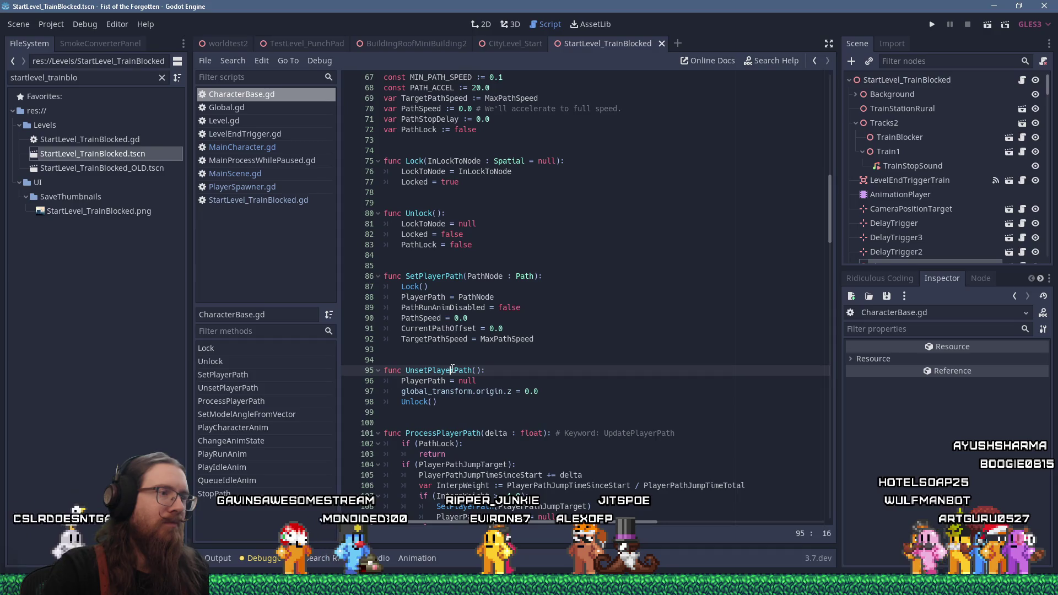
right_click(409, 370)
left_click(438, 394)
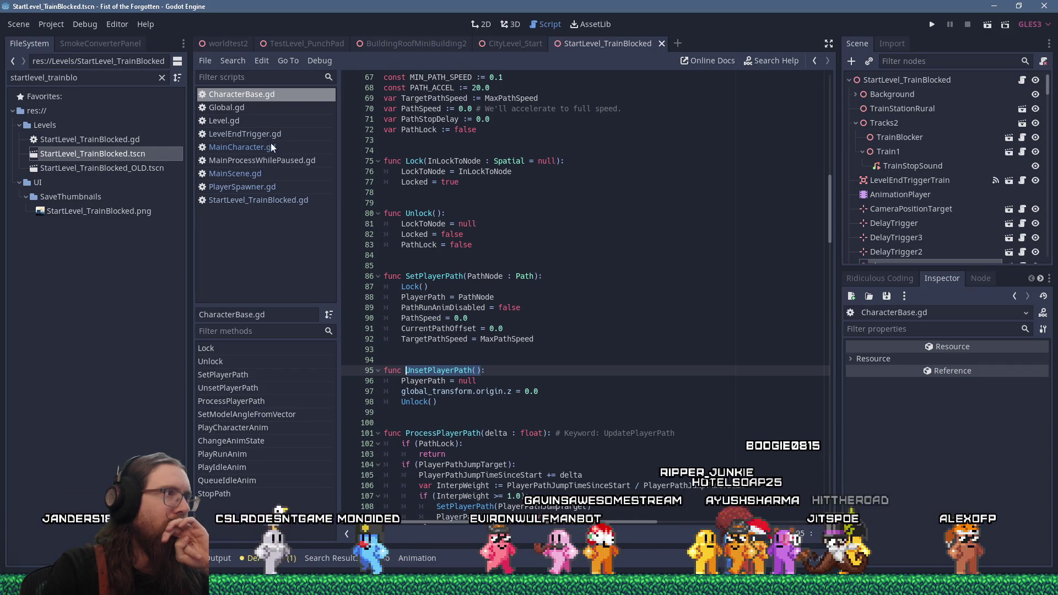
left_click(276, 200)
Step: Add Global.Player.UnsetPlayerPath() after line 30 in SkipIntro and run the game
key("ctrl+f")
type("addsava")
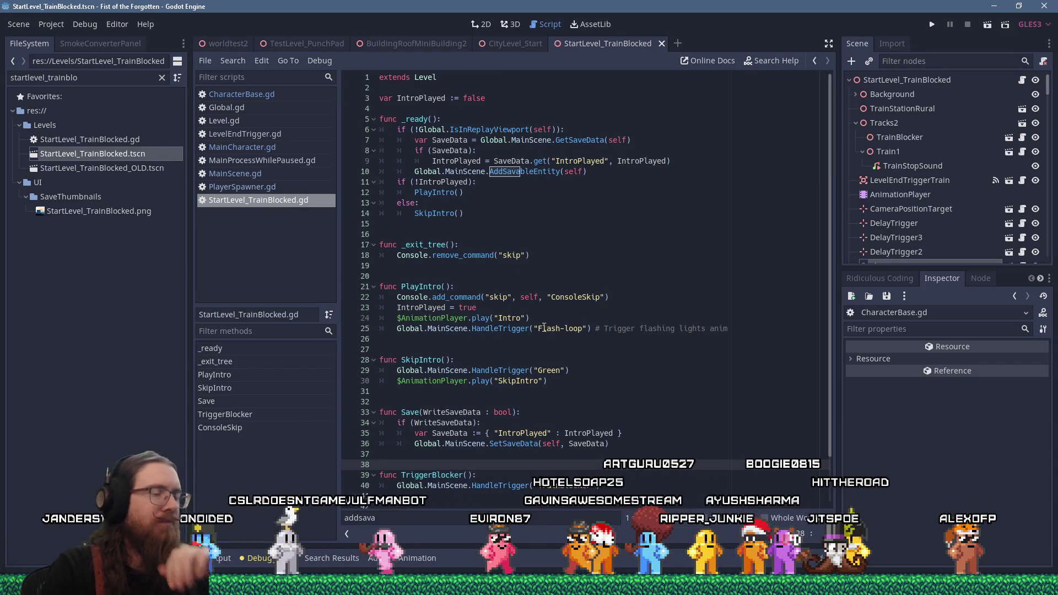
left_click(583, 378)
key("Return")
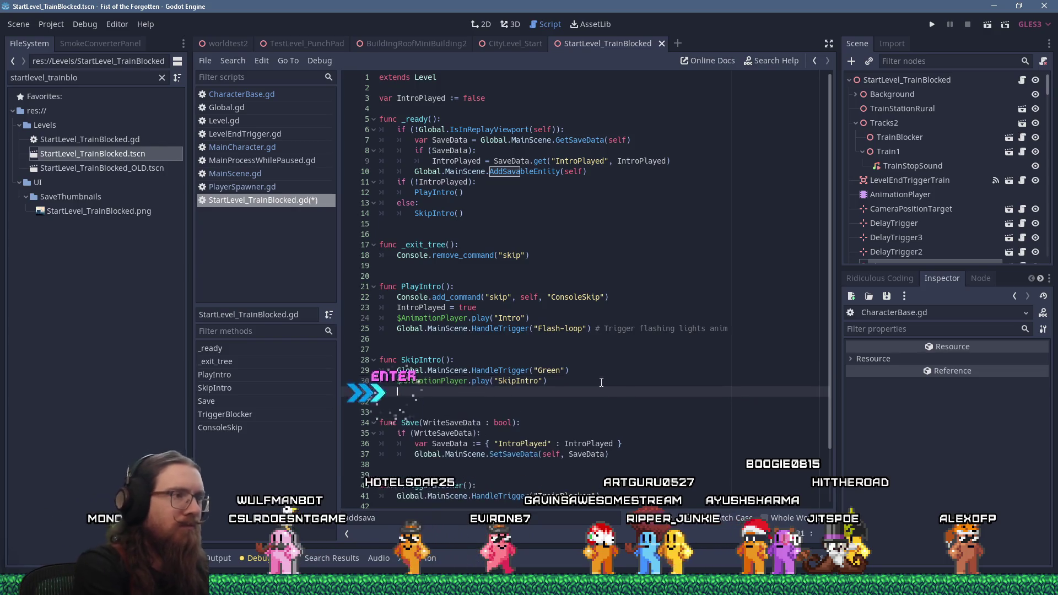
type("Global.")
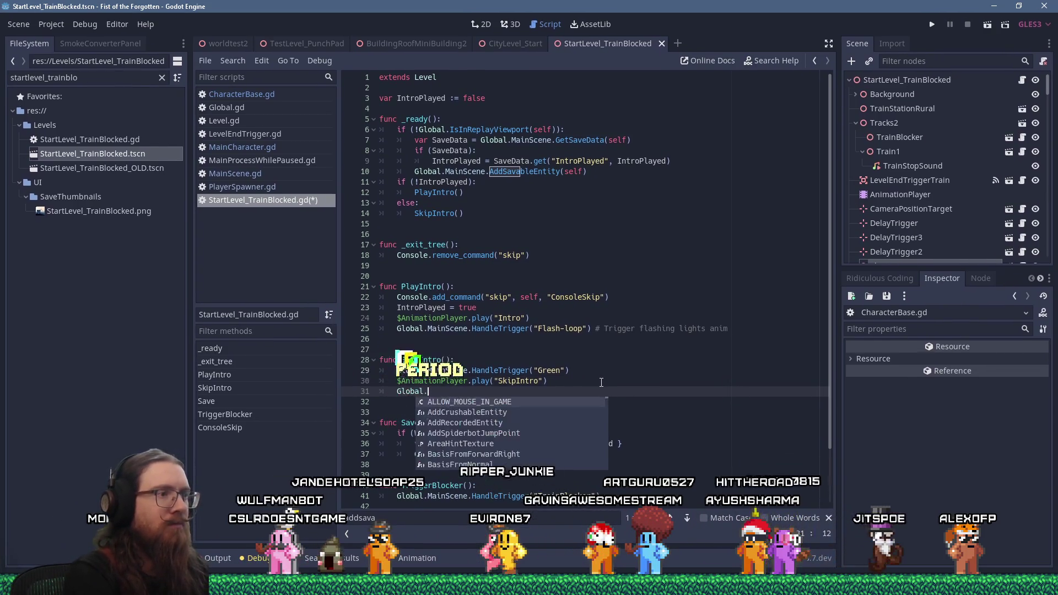
type("Pla")
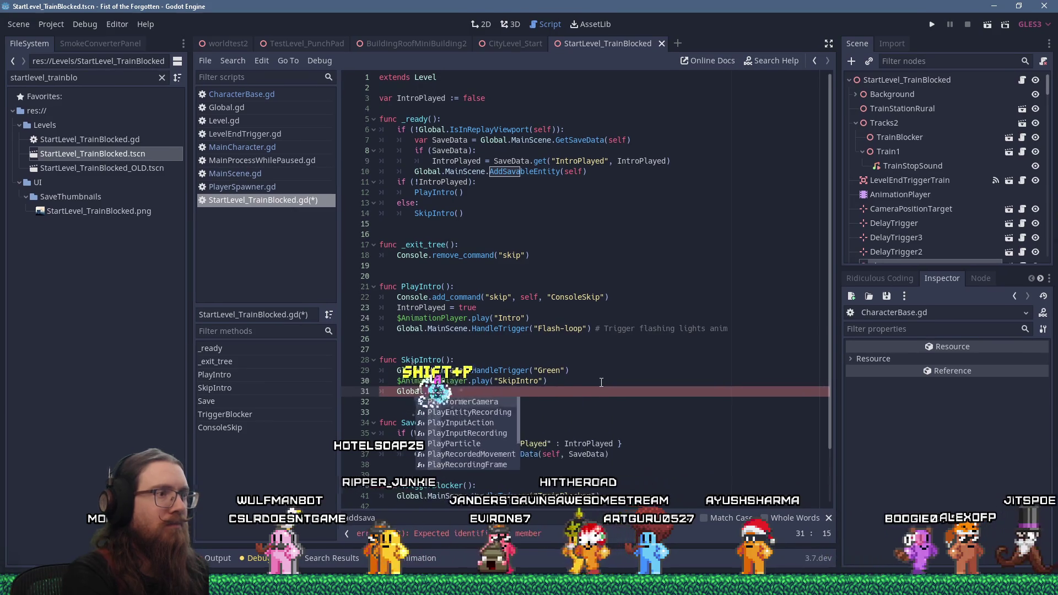
type("yer.UnsetPlayerPath(")
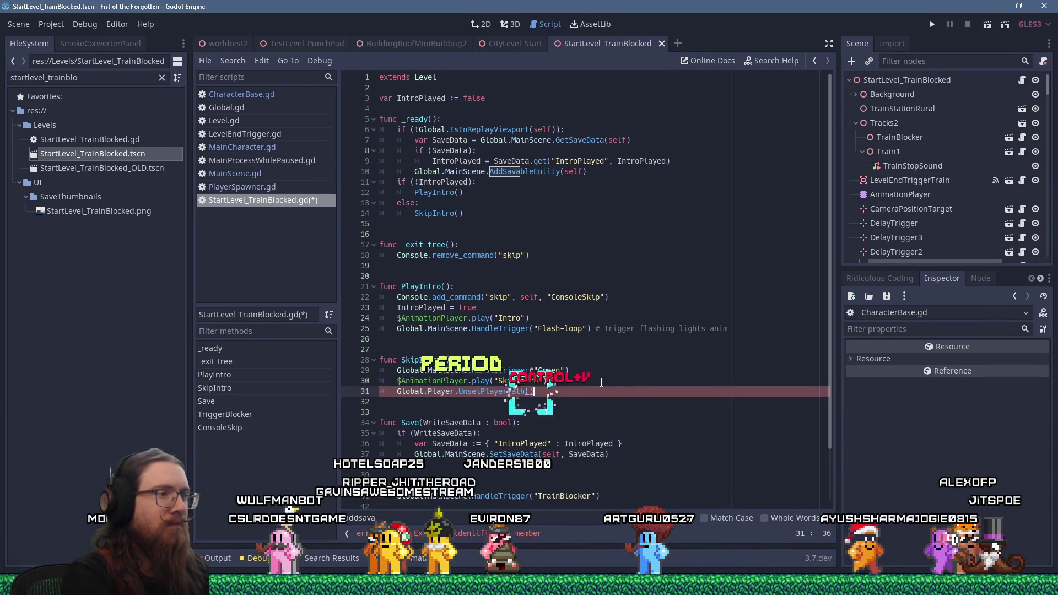
key("ctrl+v")
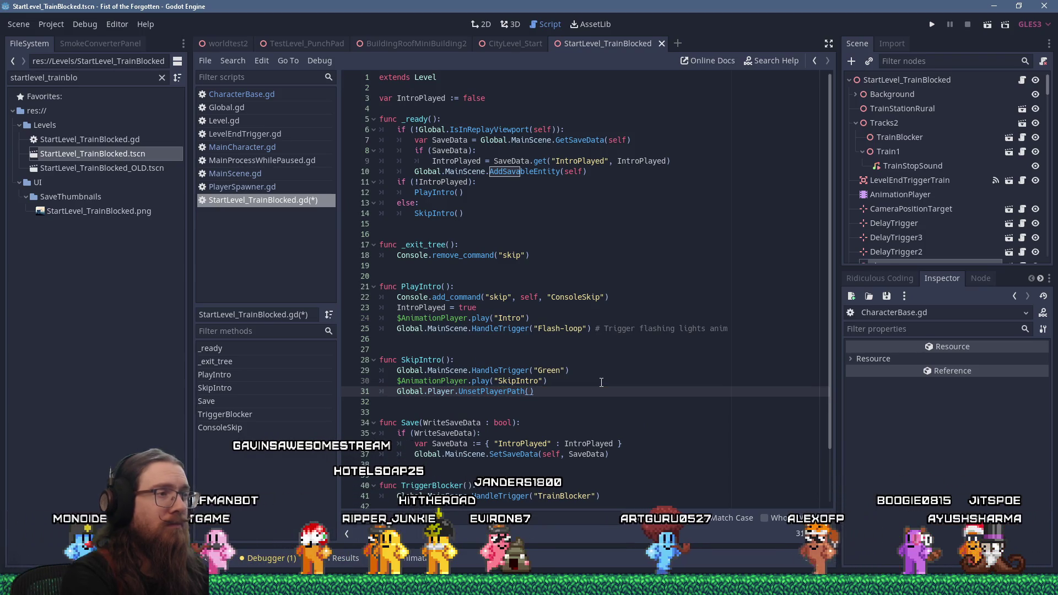
left_click(932, 24)
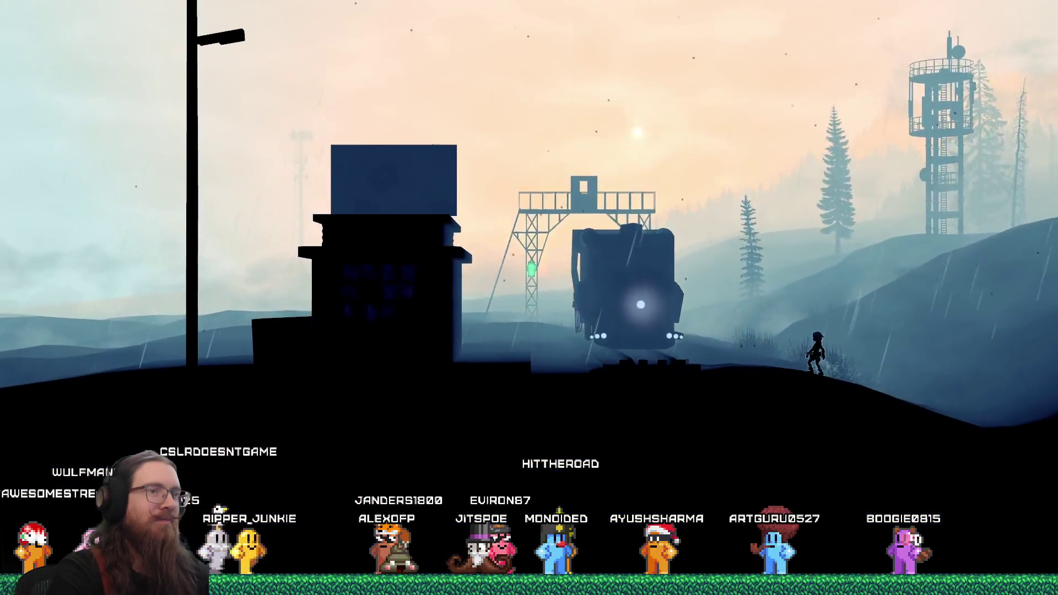
Step: Open the in-game developer console and enter the quit command
key("grave")
type("qu")
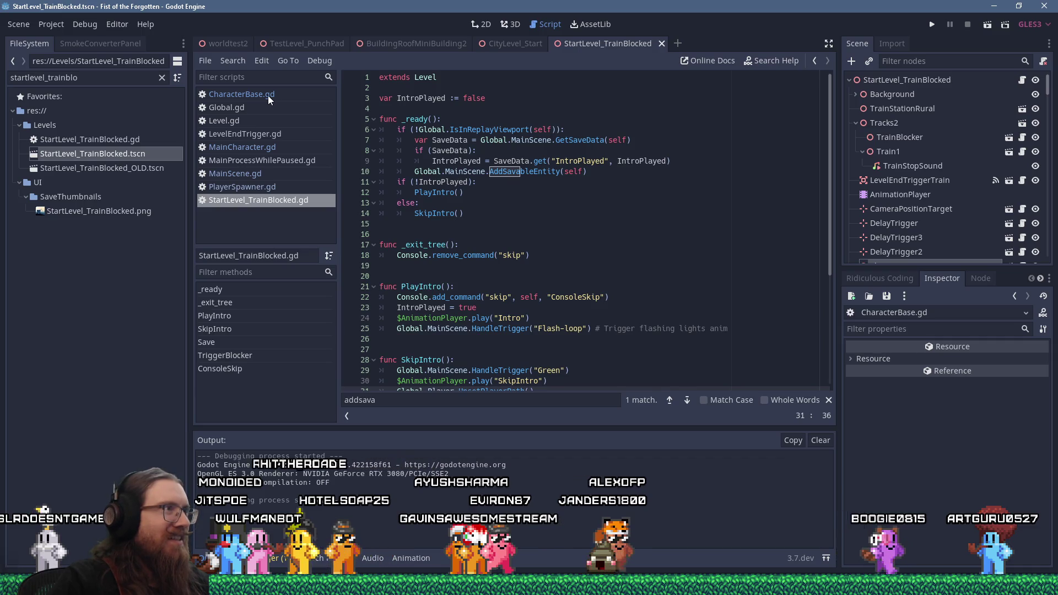
Step: Find and open PlatformerCamera.gd via 'camera.gd', then switch to MainScene.gd's SpawnPlayer
left_click(270, 80)
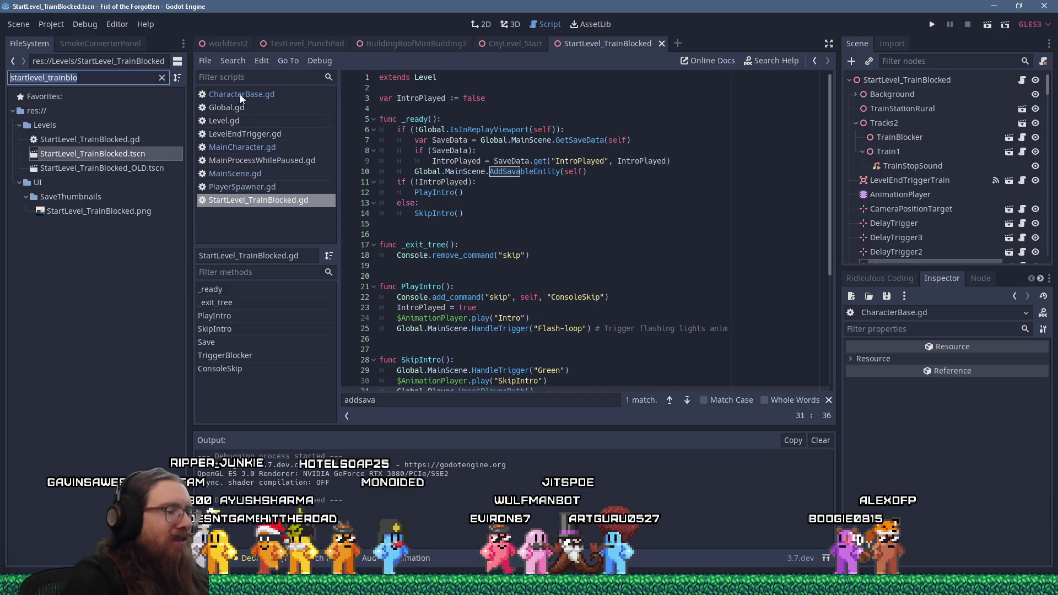
type("camera.gd")
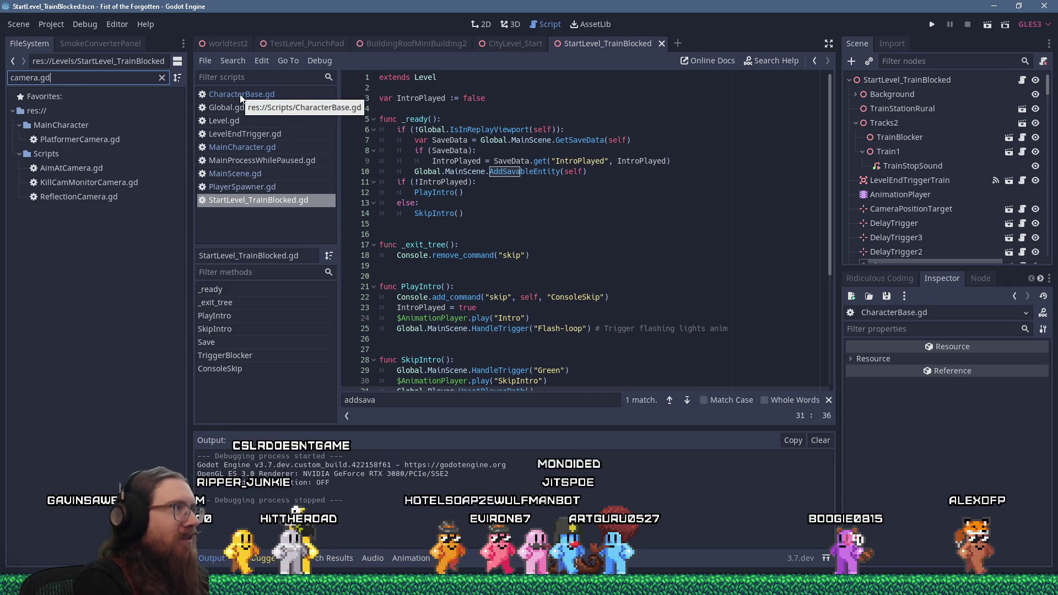
double_click(80, 139)
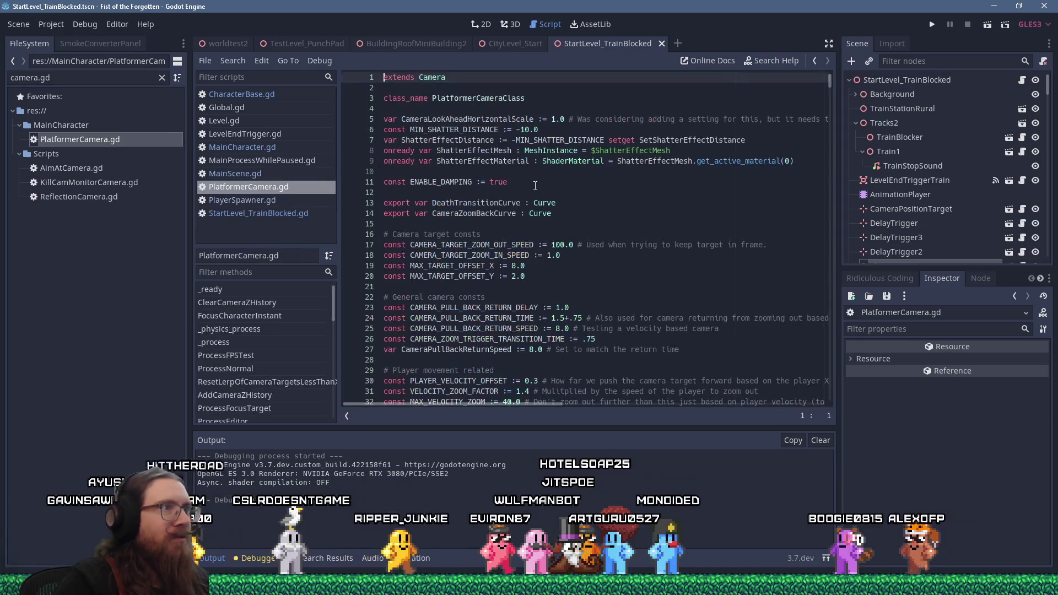
left_click(535, 186)
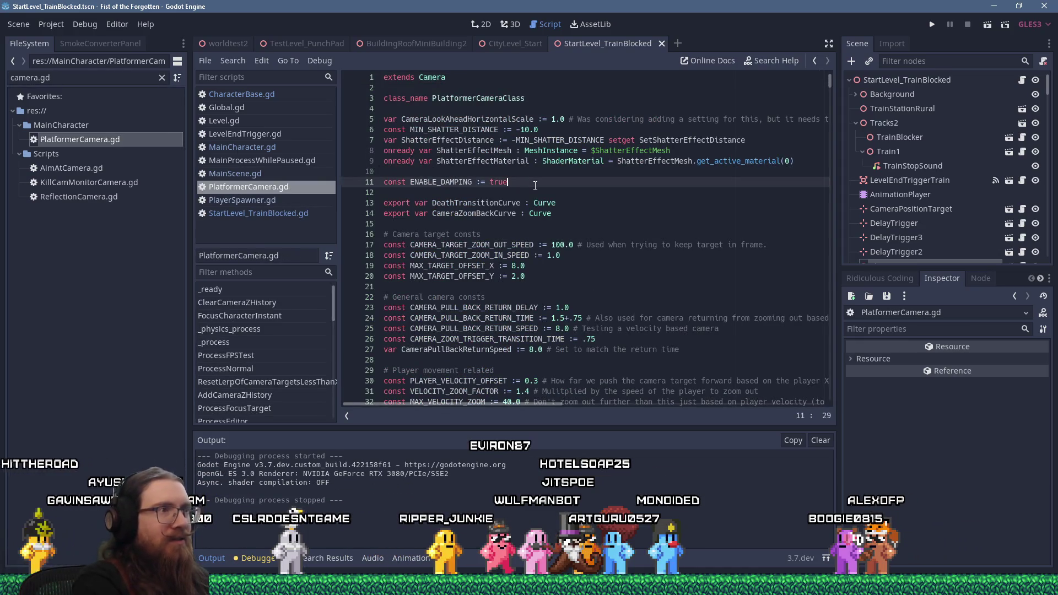
left_click_drag(831, 85, 830, 129)
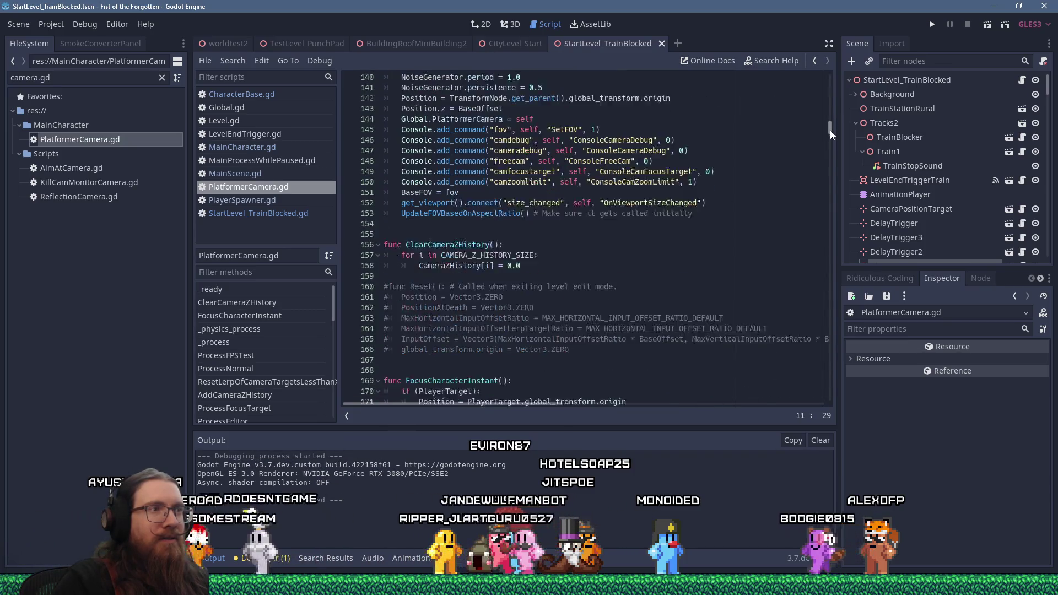
left_click(237, 174)
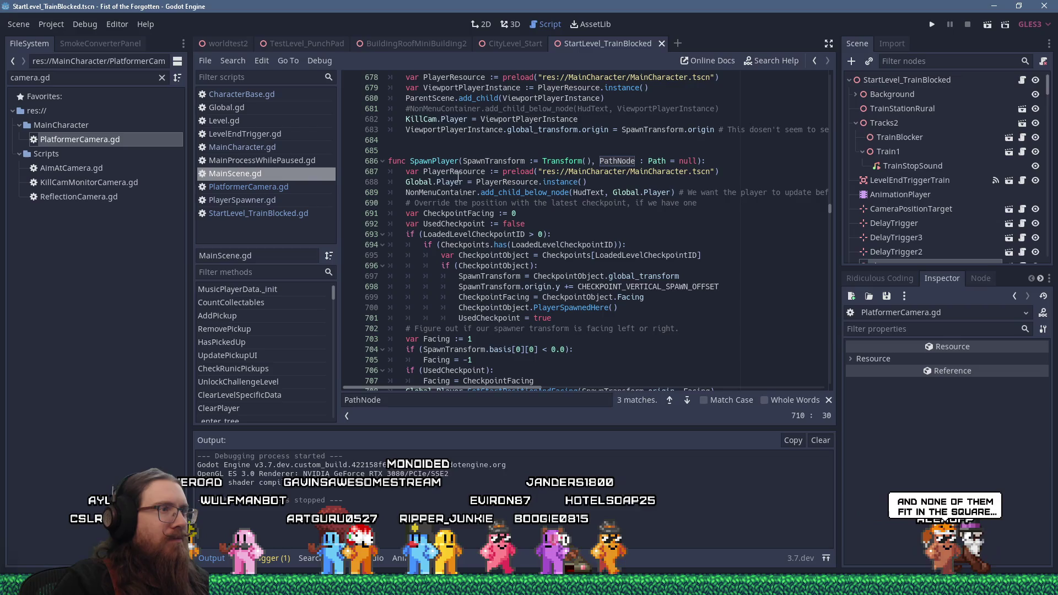
Step: Follow MainScene.gd's SetPlayerPath into MainCharacter.gd, then return to PlatformerCamera.gd
scroll(462, 247, "down", 3)
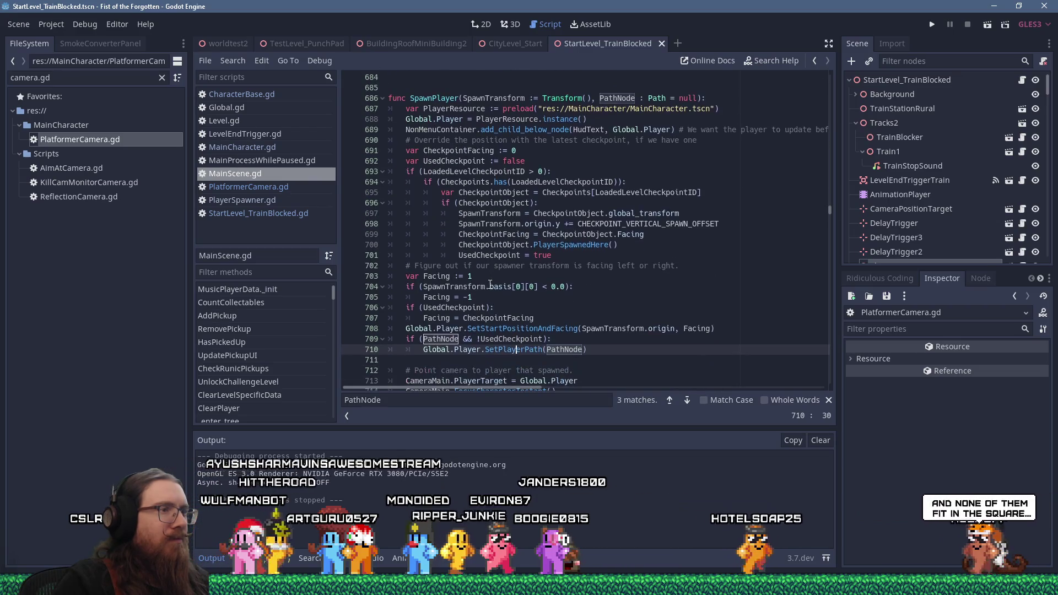
scroll(490, 284, "down", 3)
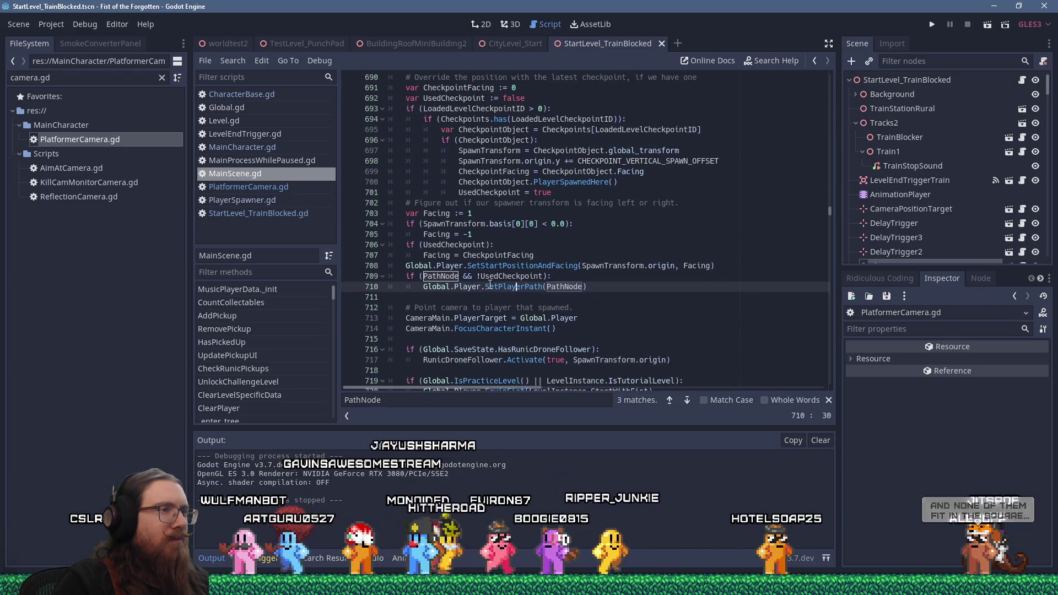
scroll(490, 285, "down", 1)
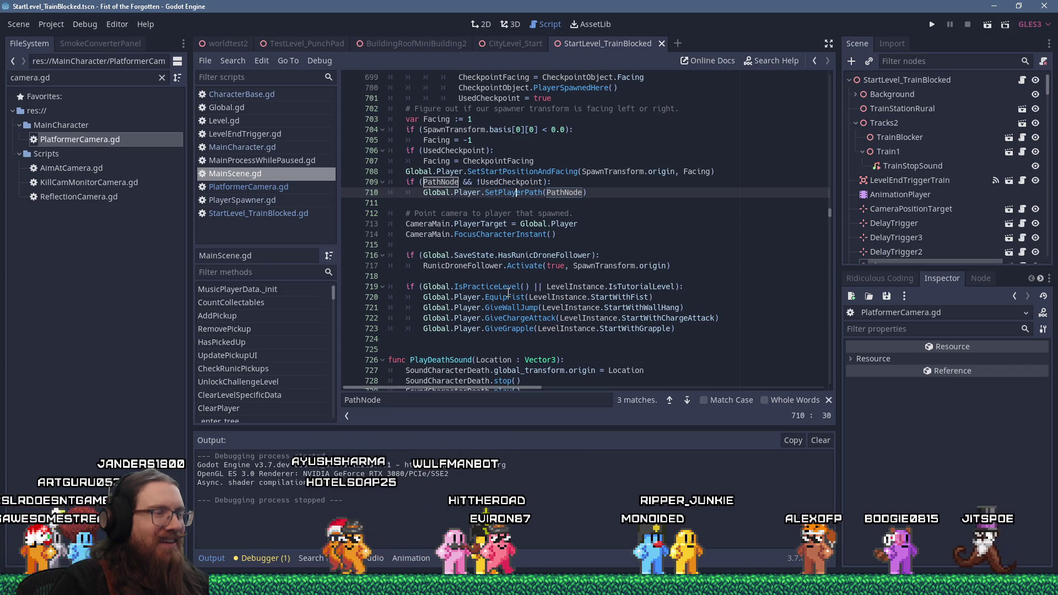
left_click(516, 203, "ctrl")
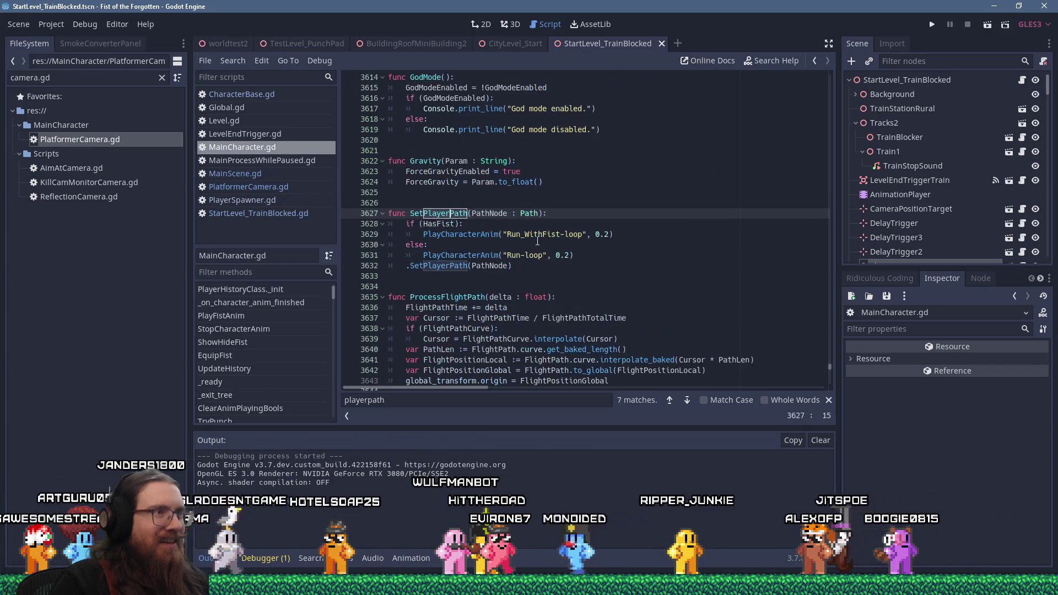
scroll(538, 241, "down", 2)
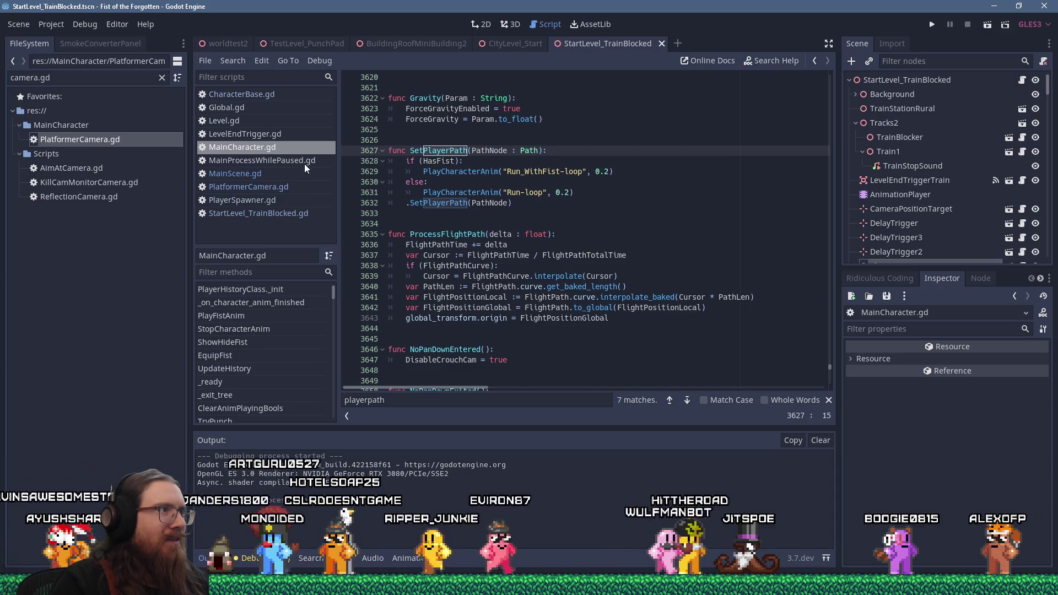
left_click(281, 188)
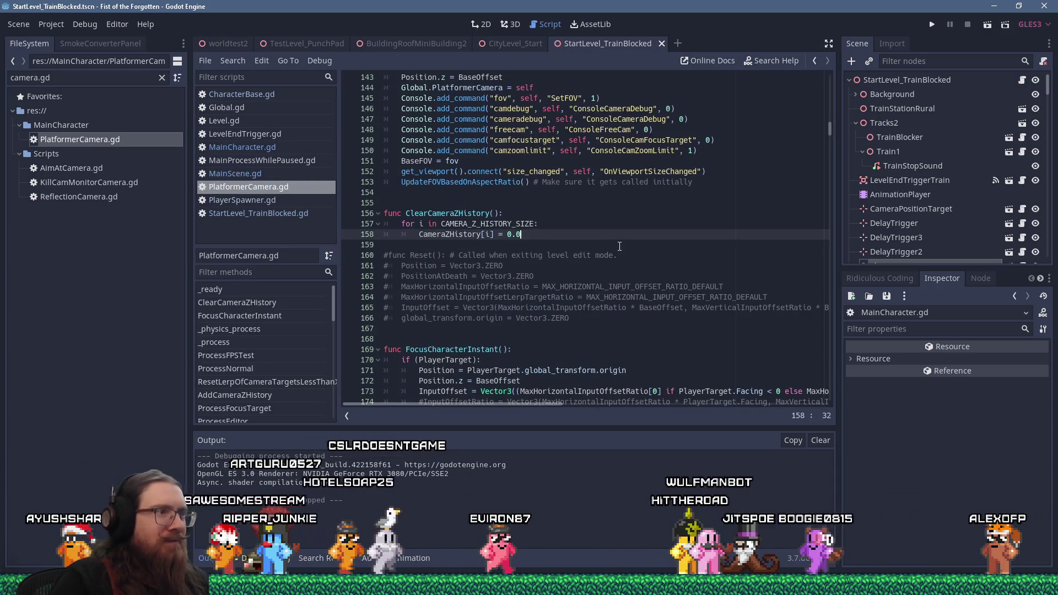
Step: Jump to PlatformerCamera.gd's ProcessCinematic(delta : float) function near line 687 from the methods list
key("ctrl+f")
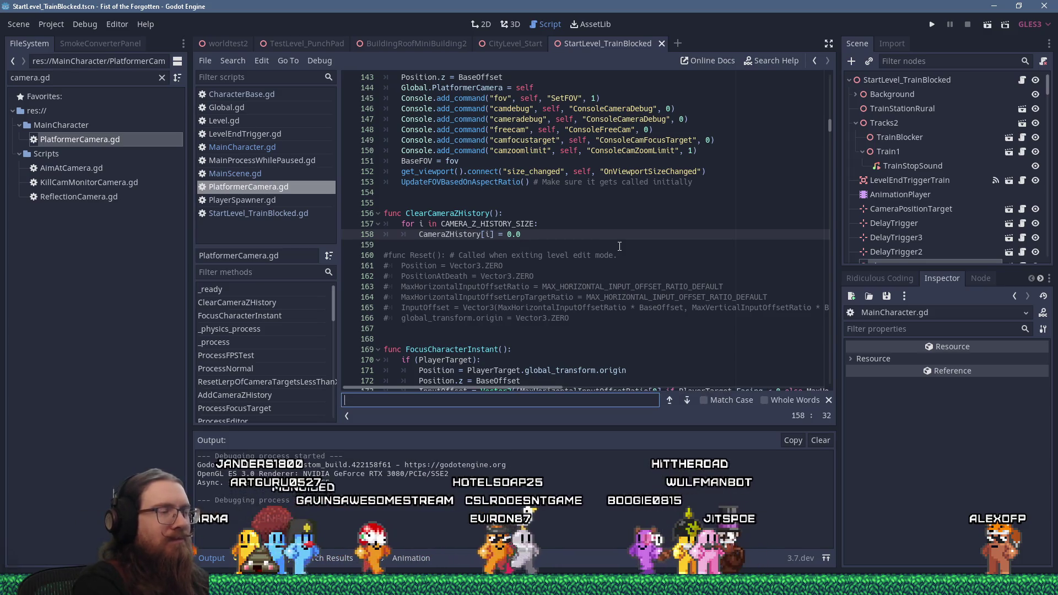
type("path")
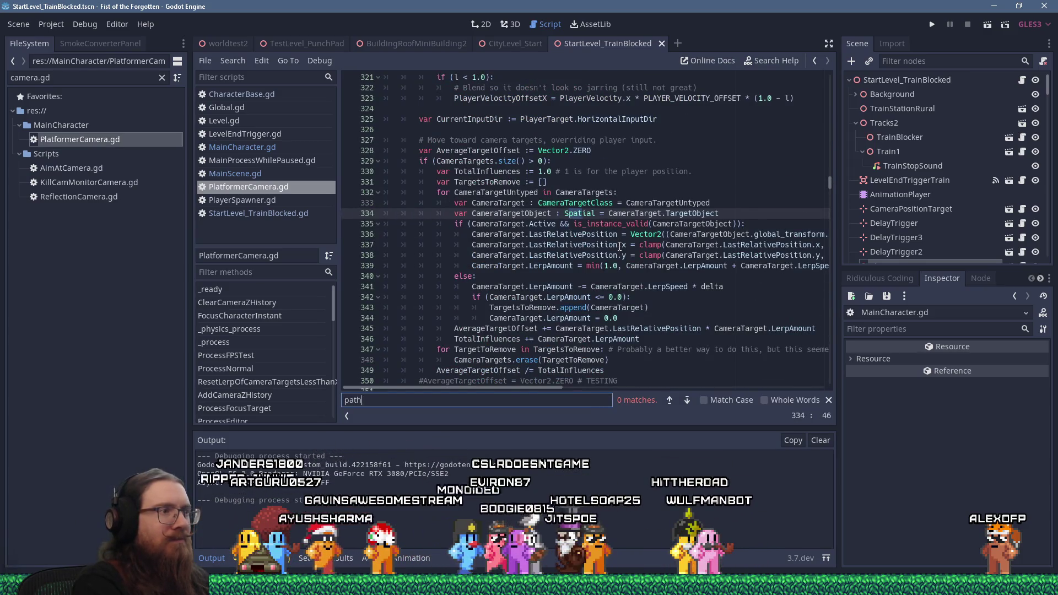
key("BackSpace")
key("BackSpace")
key("BackSpace")
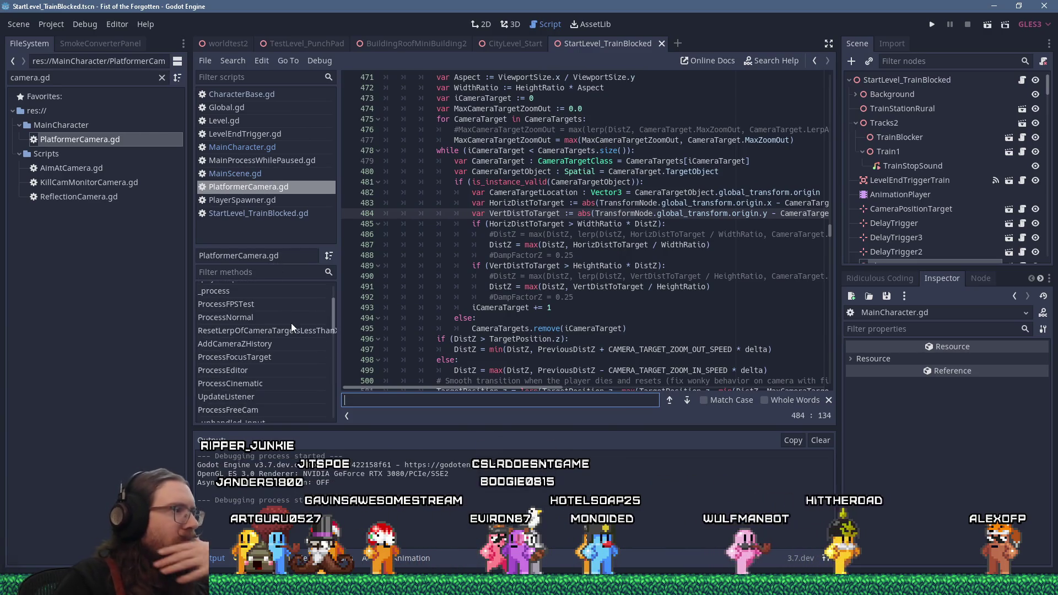
scroll(291, 323, "down", 3)
scroll(291, 323, "down", 2)
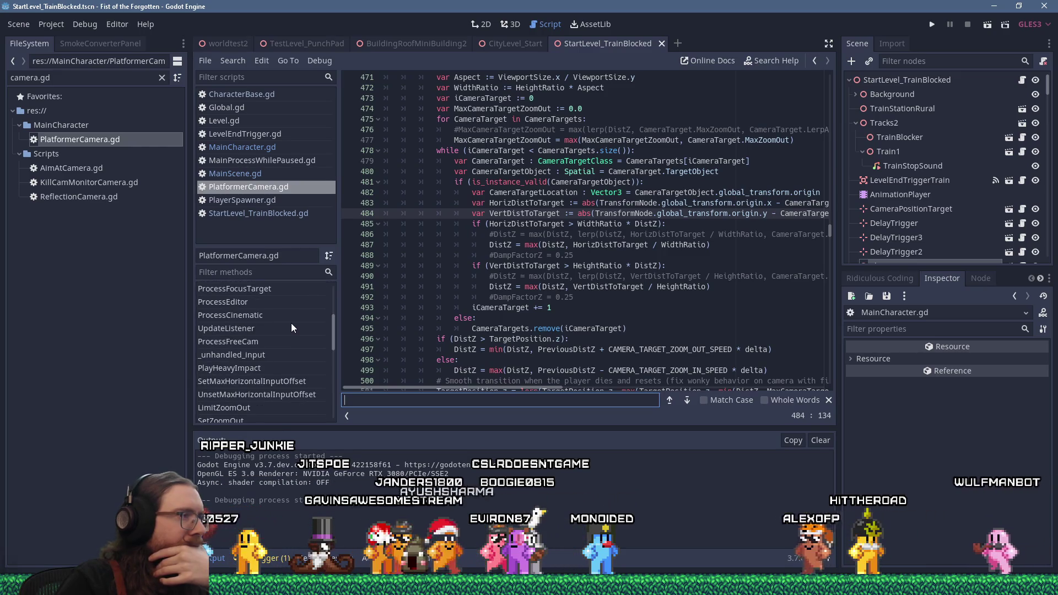
scroll(291, 323, "down", 2)
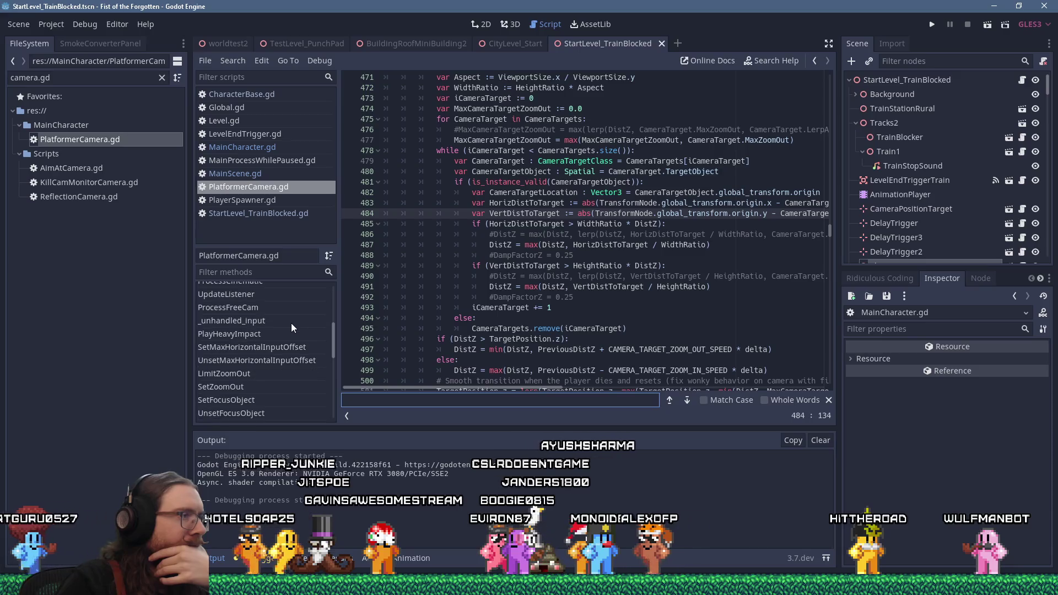
scroll(291, 323, "down", 2)
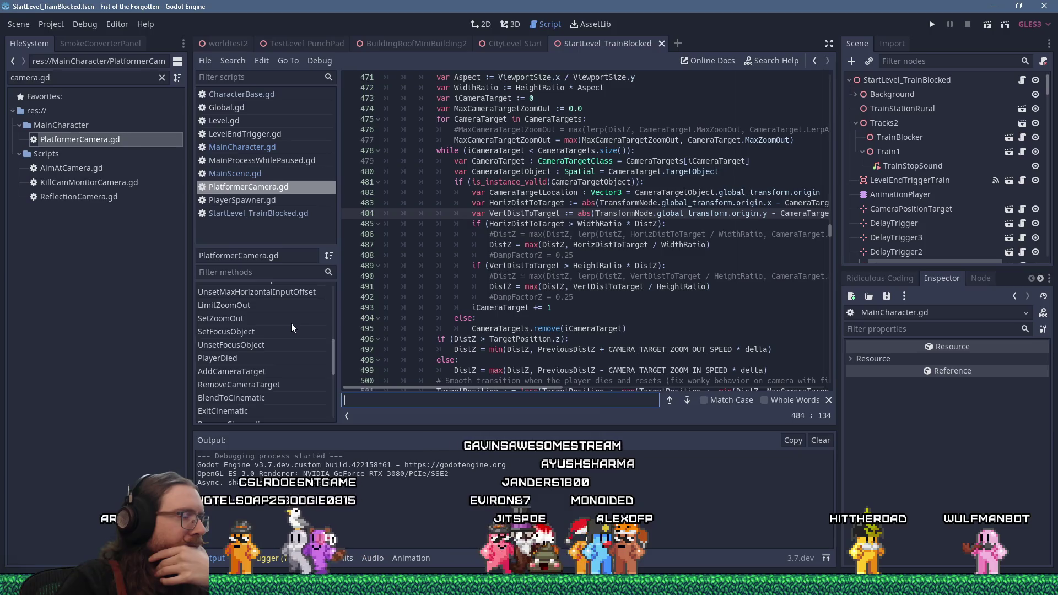
scroll(291, 323, "down", 2)
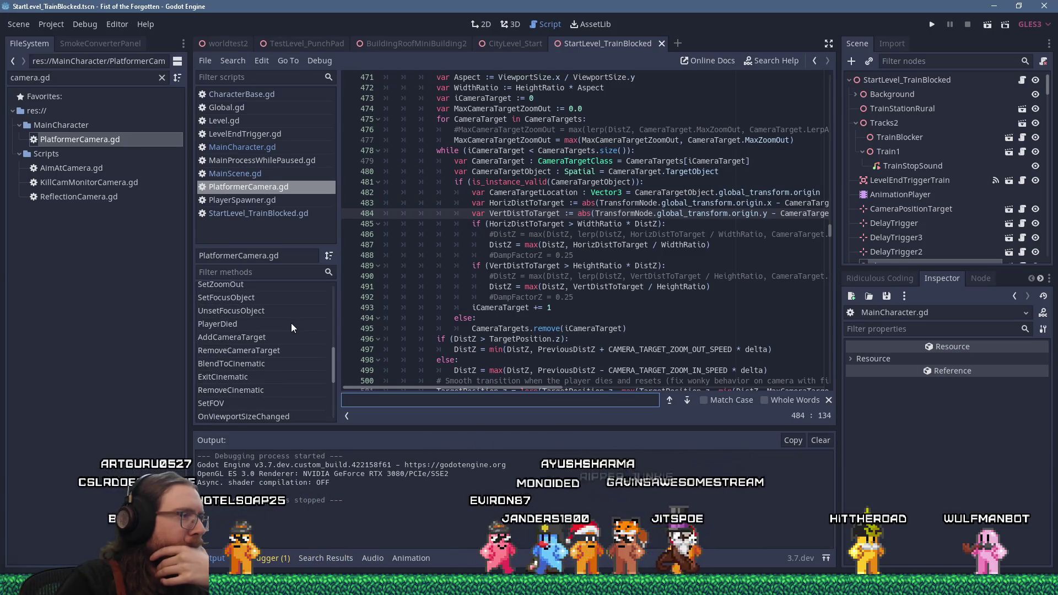
scroll(291, 323, "down", 3)
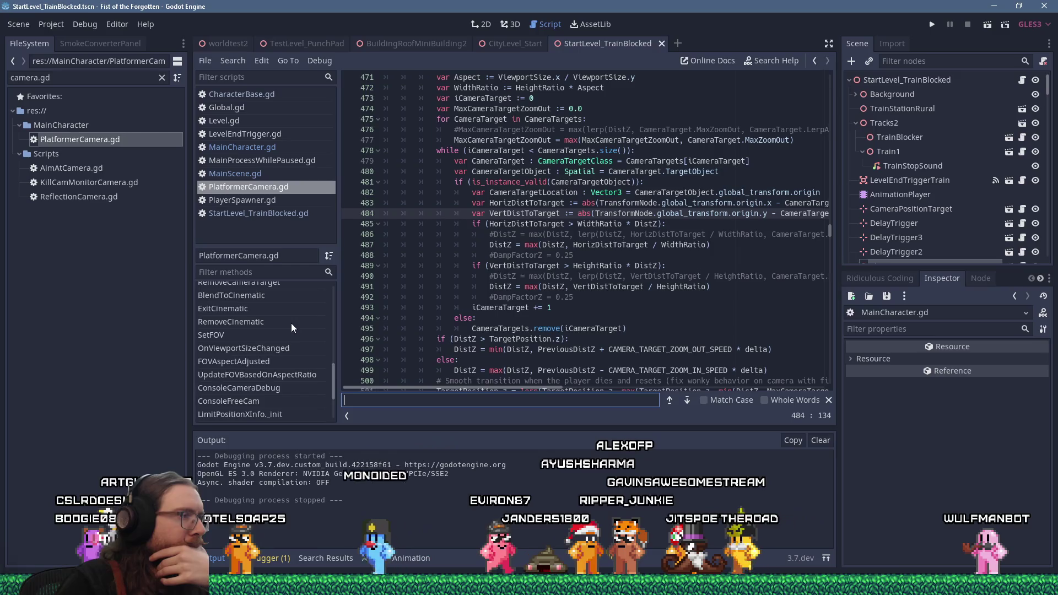
scroll(291, 323, "down", 2)
scroll(291, 325, "down", 2)
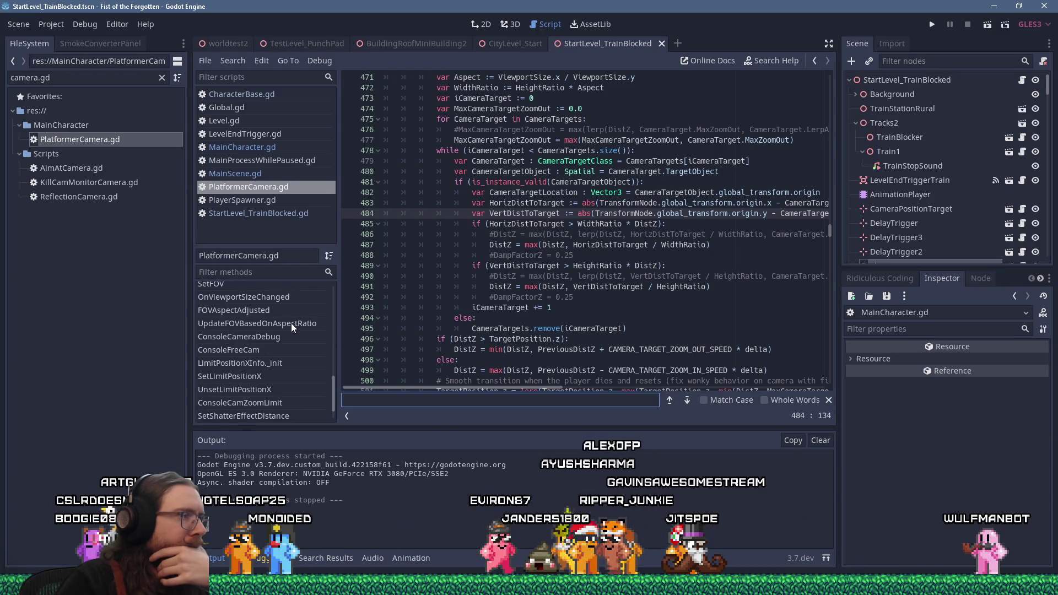
scroll(291, 323, "down", 2)
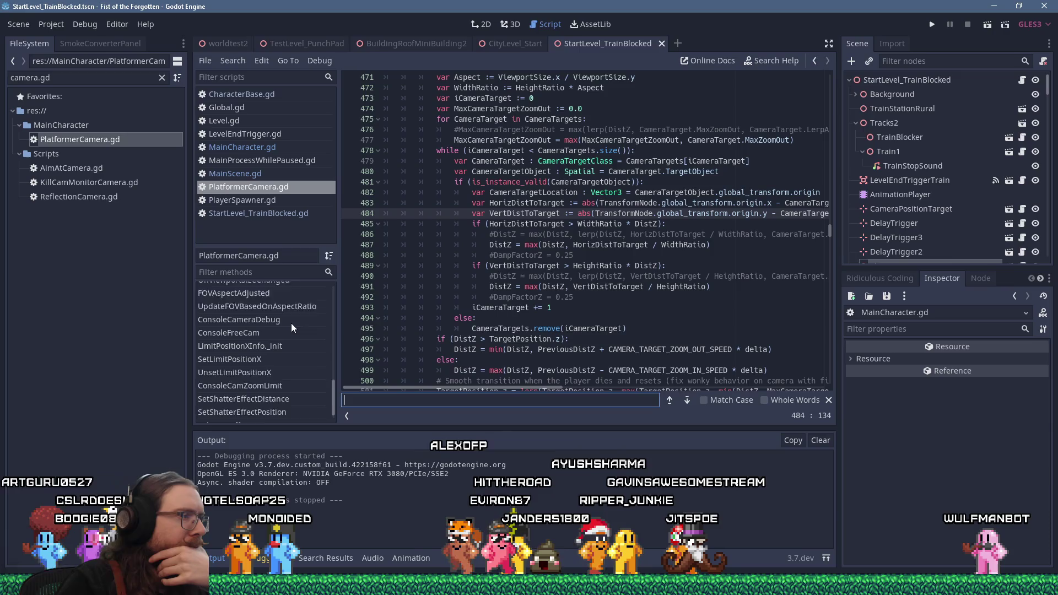
scroll(291, 323, "up", 5)
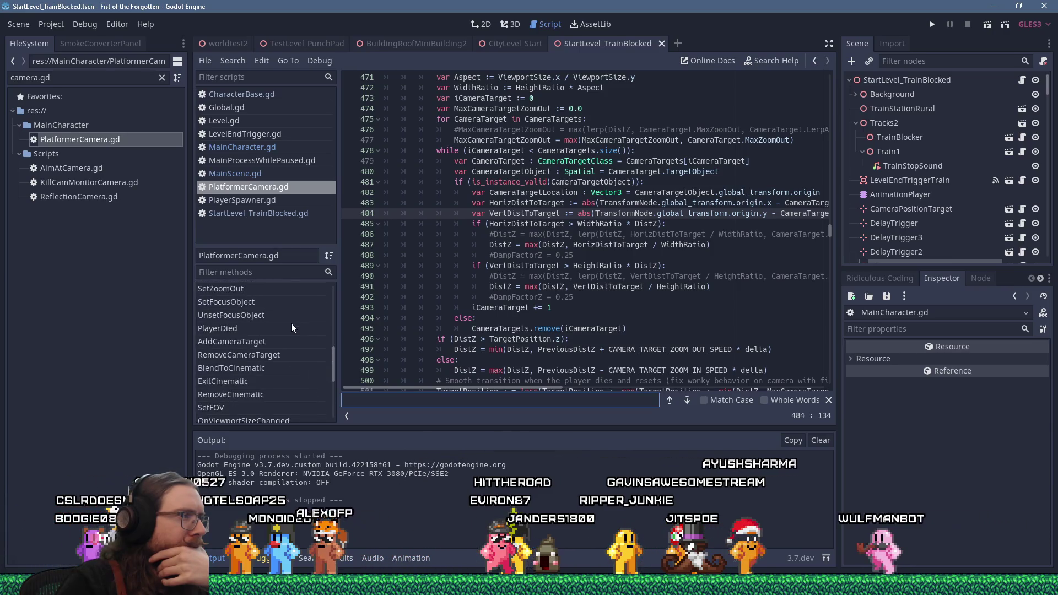
scroll(291, 323, "up", 7)
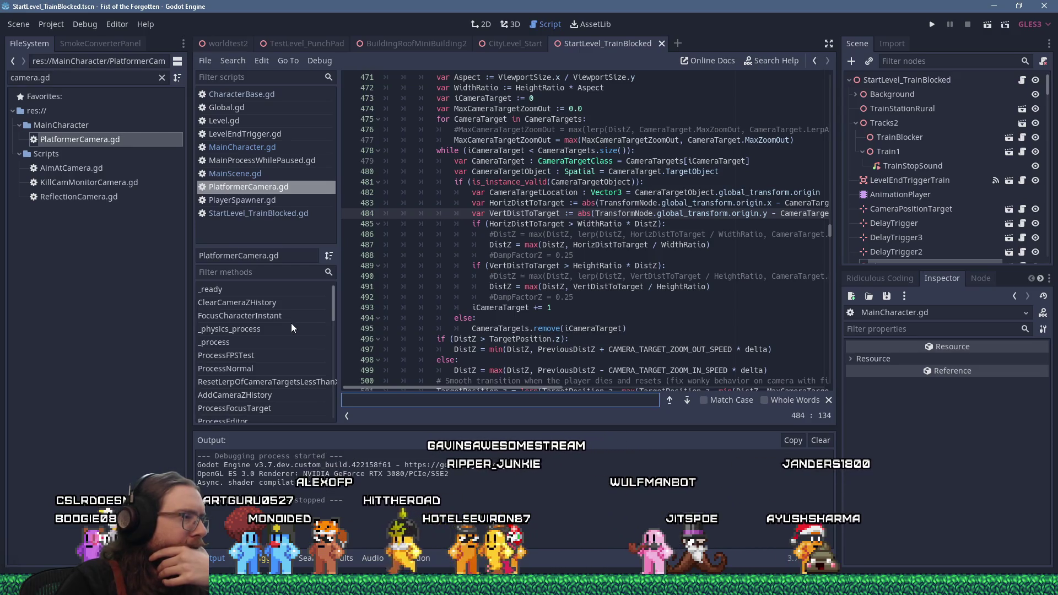
scroll(291, 323, "down", 2)
scroll(291, 322, "down", 1)
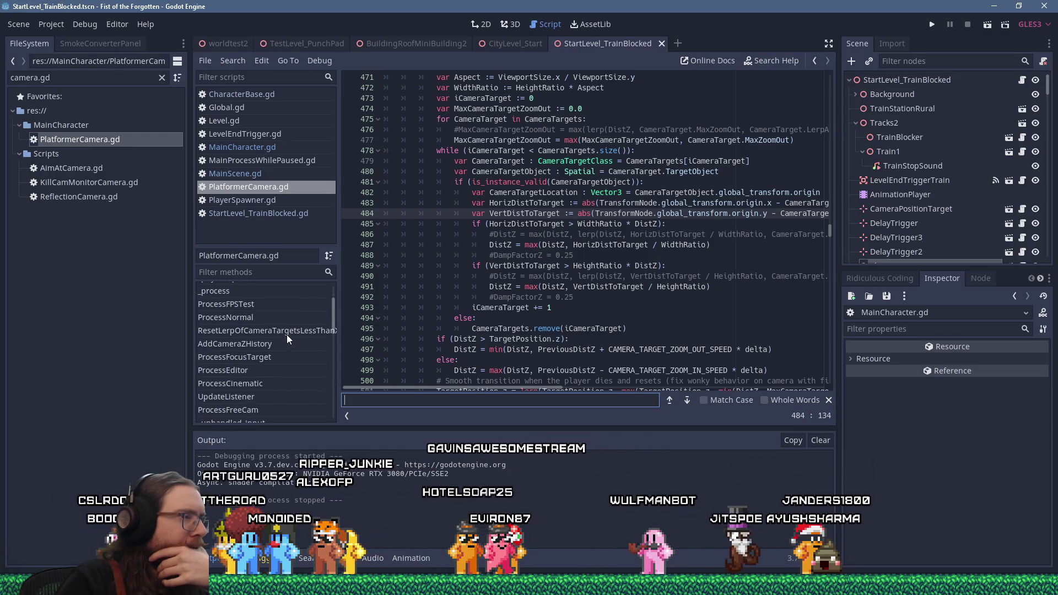
left_click(279, 383)
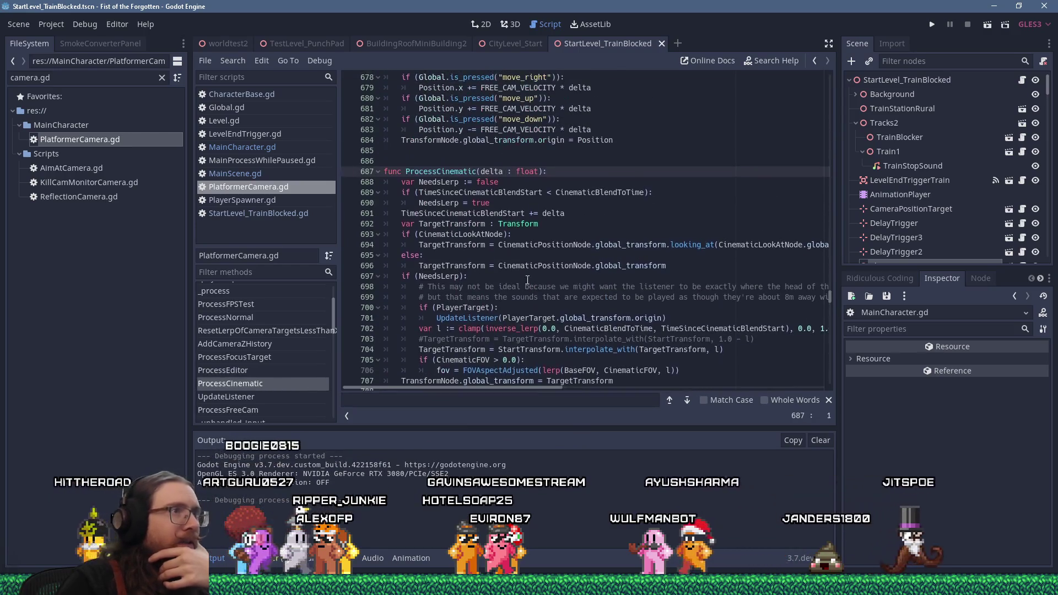
Step: Go to ProcessCinematic and search the script for 'processci' uses
left_click(547, 259)
key("ctrl+f")
type("processcinet")
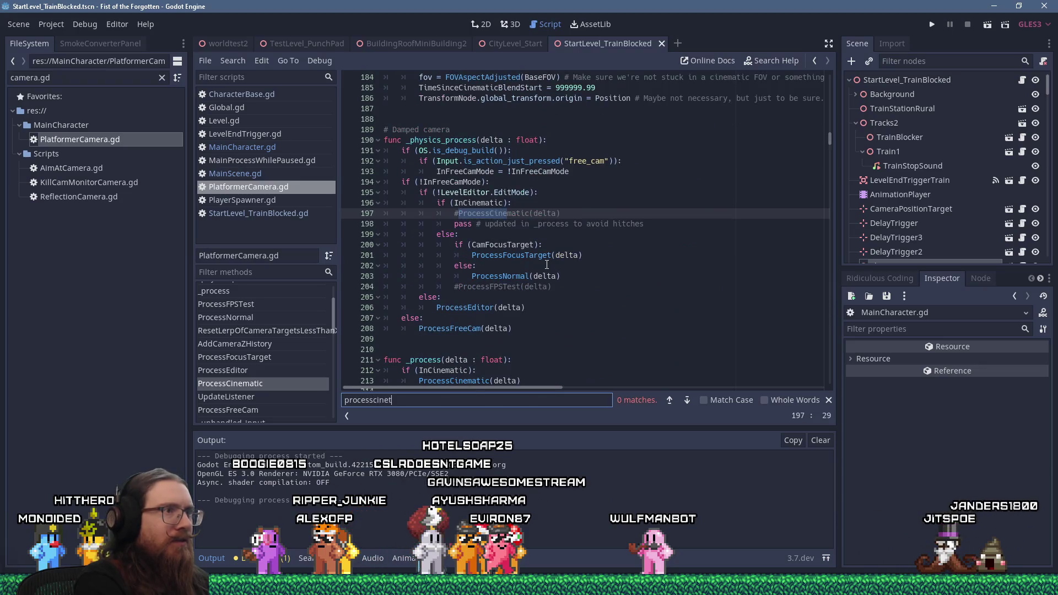
key("BackSpace")
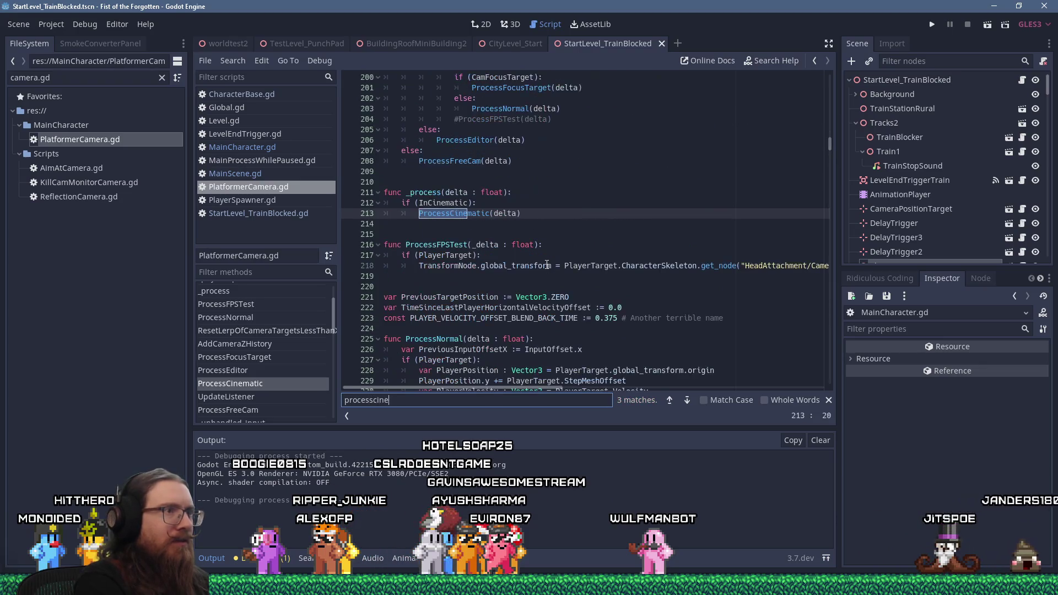
Step: Cycle through the three 'incinematic =' matches, landing back on line 846's true assignment
key("BackSpace")
key("BackSpace")
key("BackSpace")
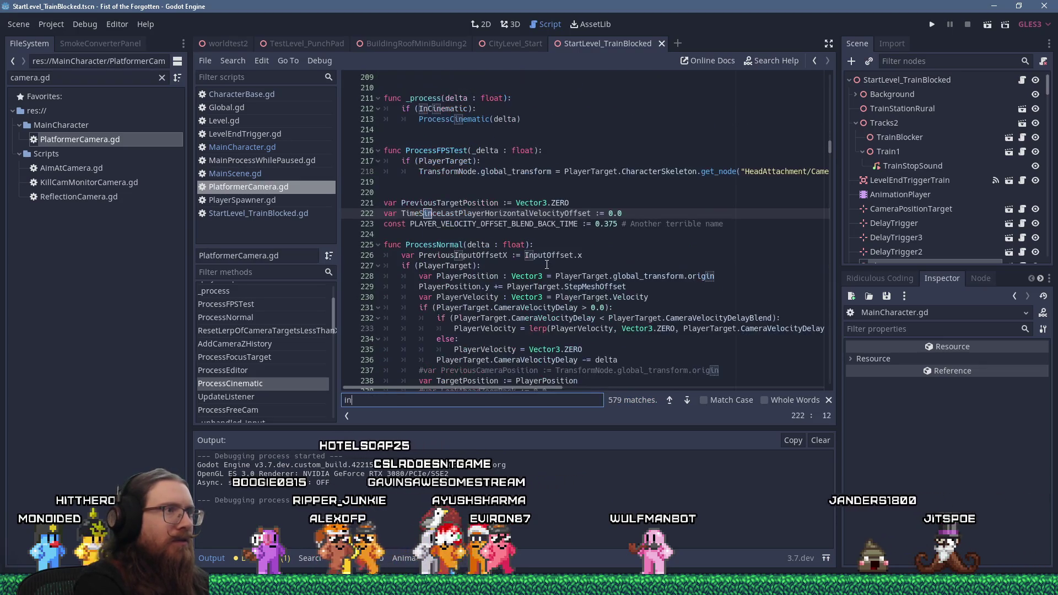
type("incinematic")
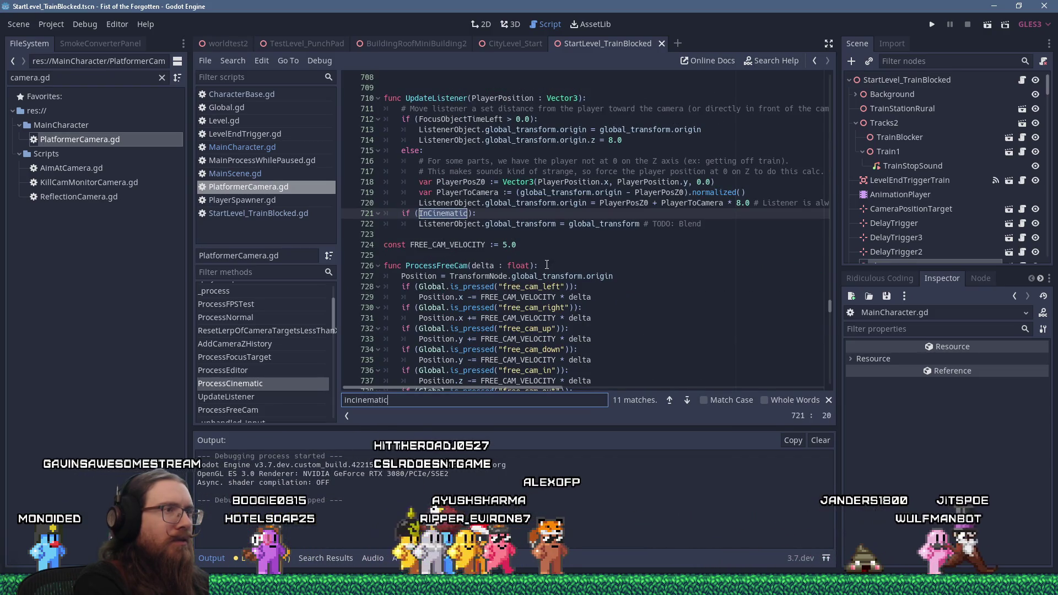
type(" =")
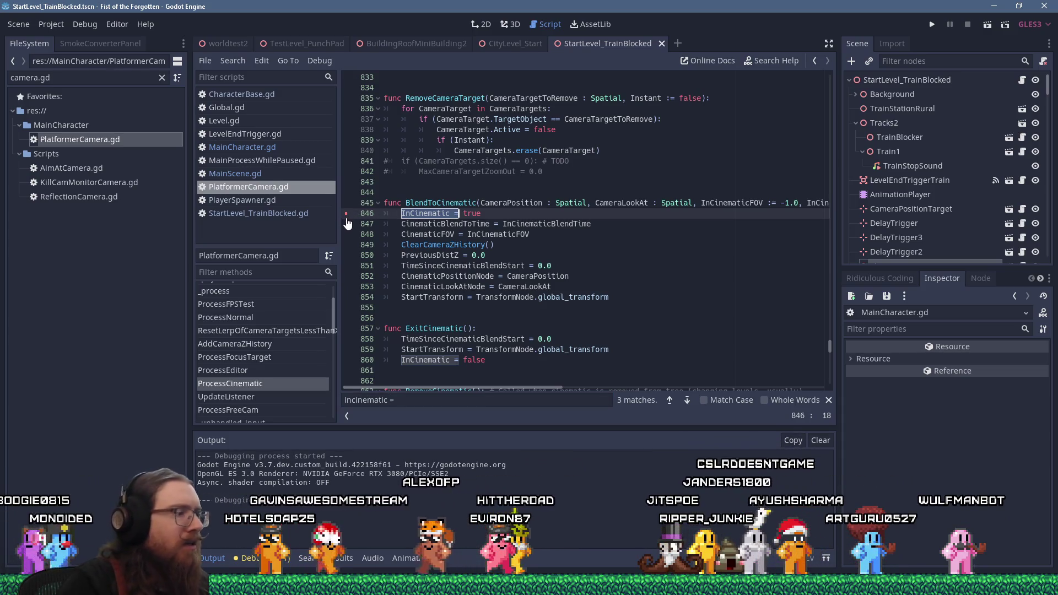
key("Return")
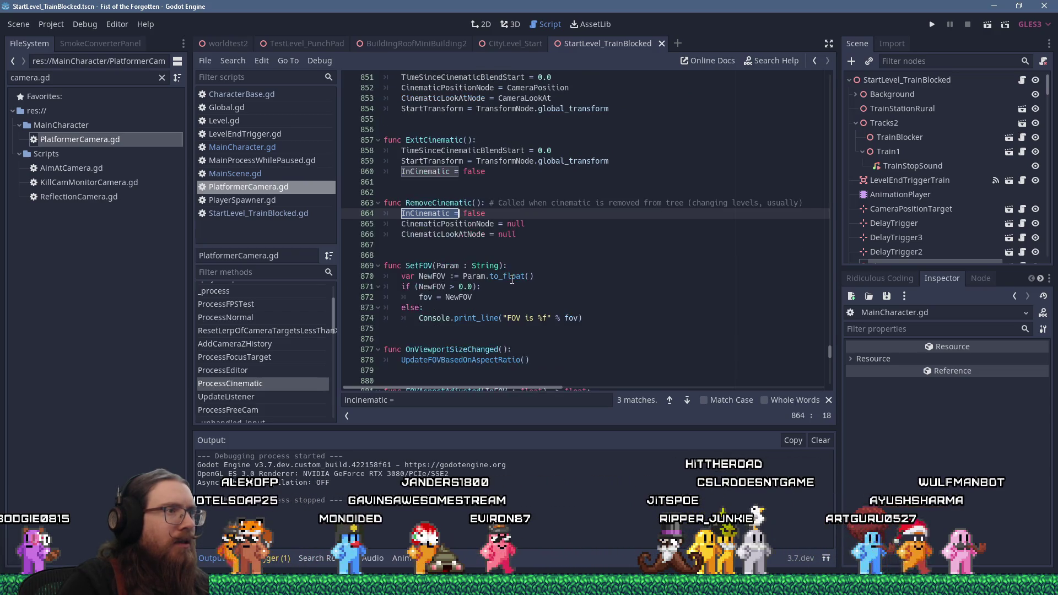
key("shift+Return")
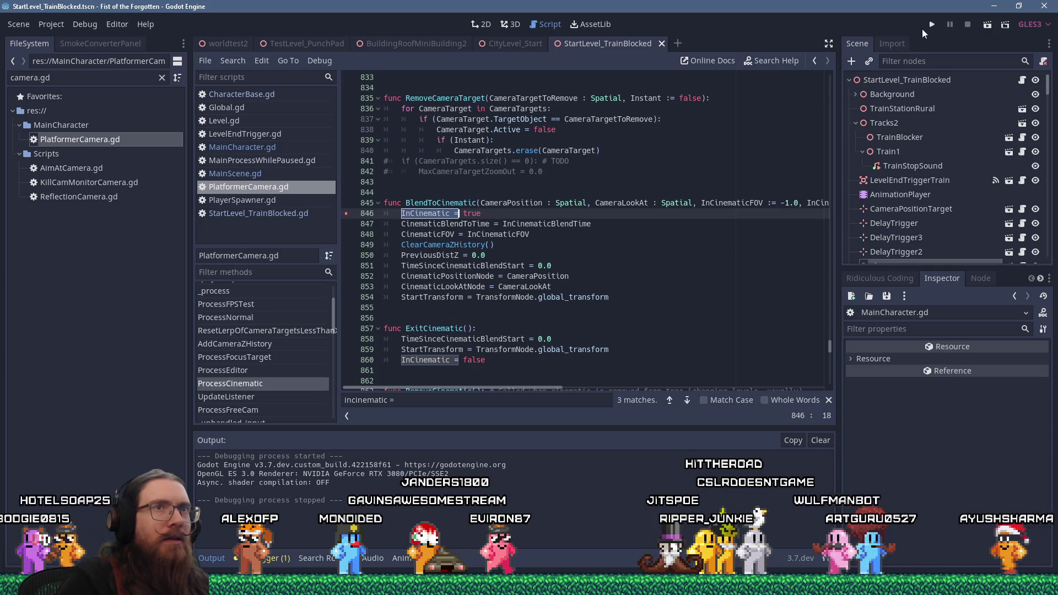
Step: Run the game, then return to the script editor
left_click(932, 24)
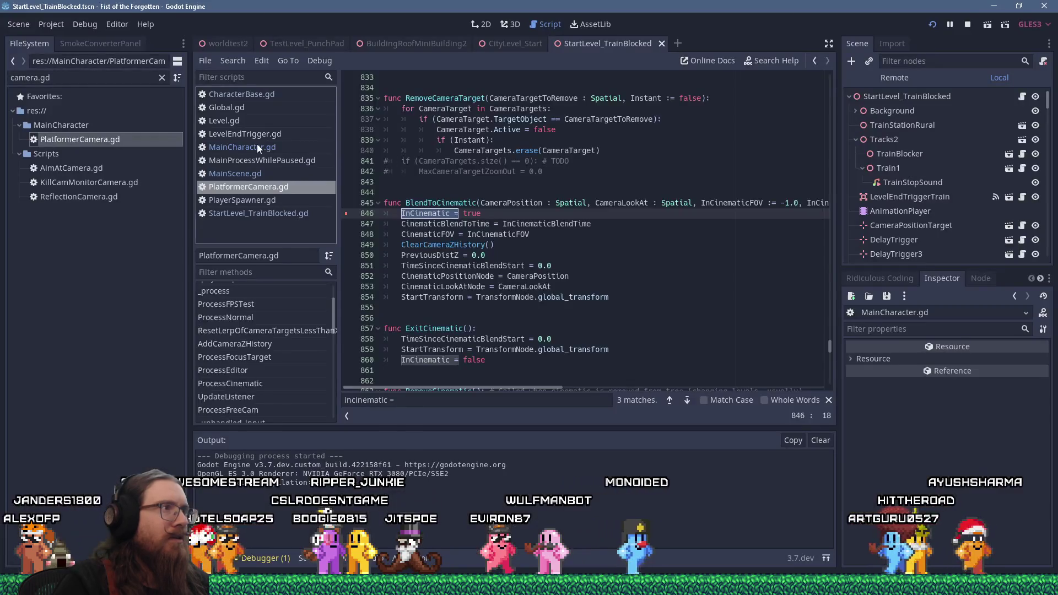
key("Return")
left_click(525, 161)
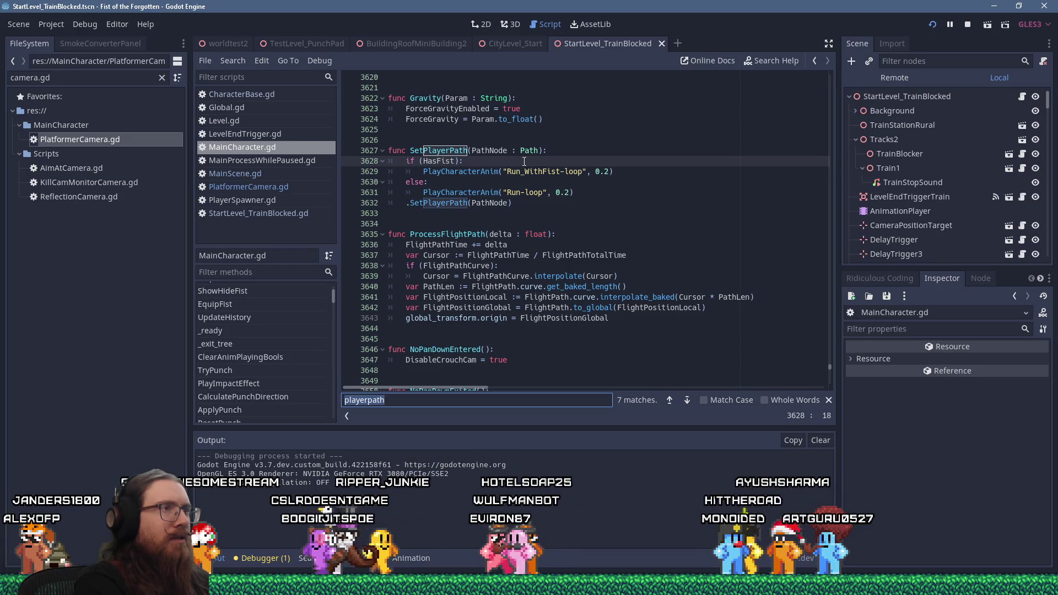
Step: Step through MainCharacter.gd's playerpath matches, then search 'camer' to reach line 3222
key("ctrl+f")
type("playerpath")
key("Return")
key("Return")
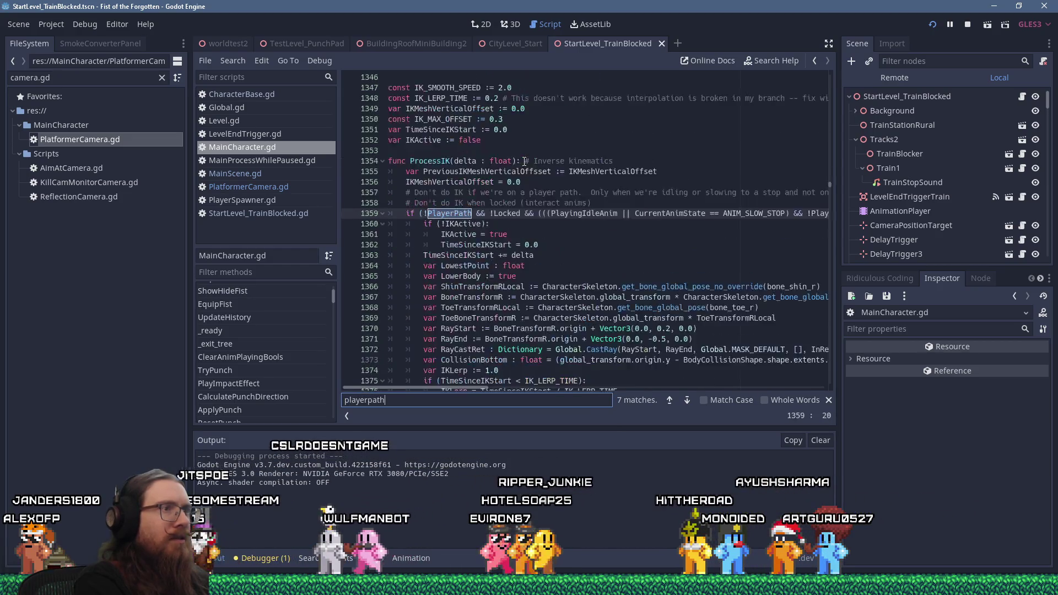
key("Return")
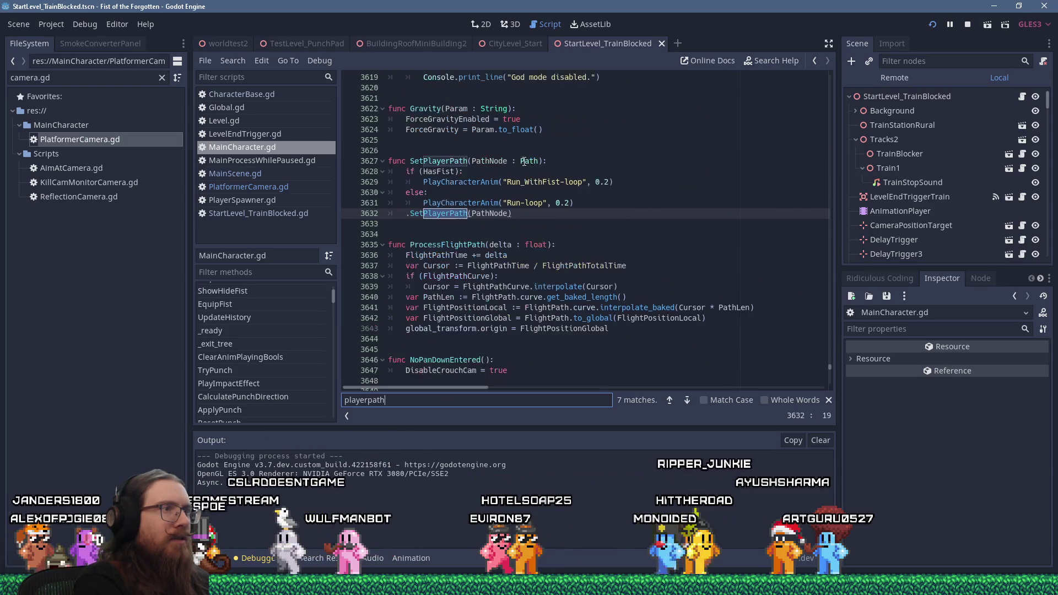
key("Return")
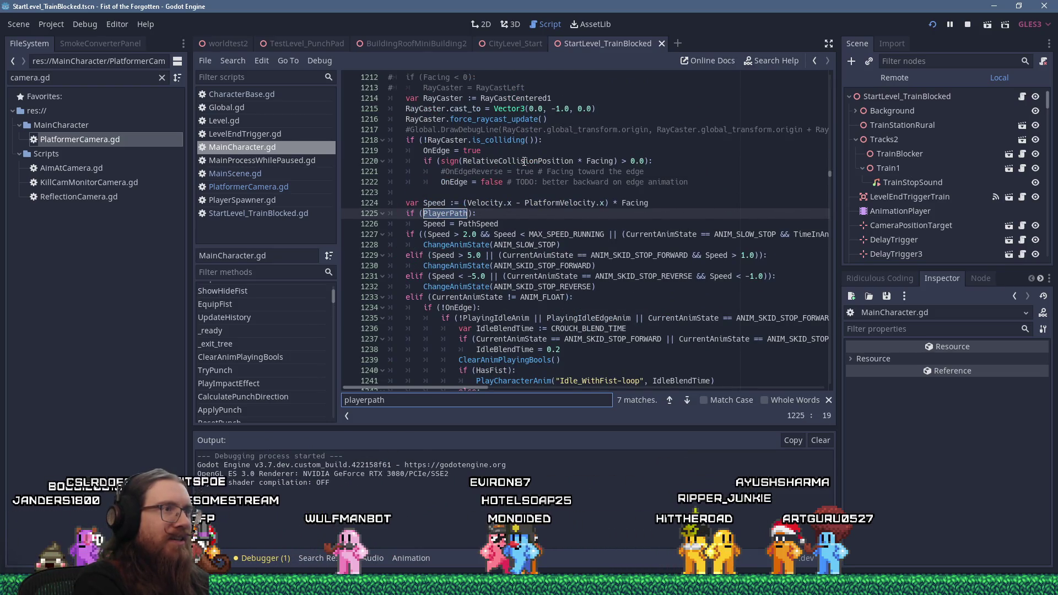
key("Return")
key("Return")
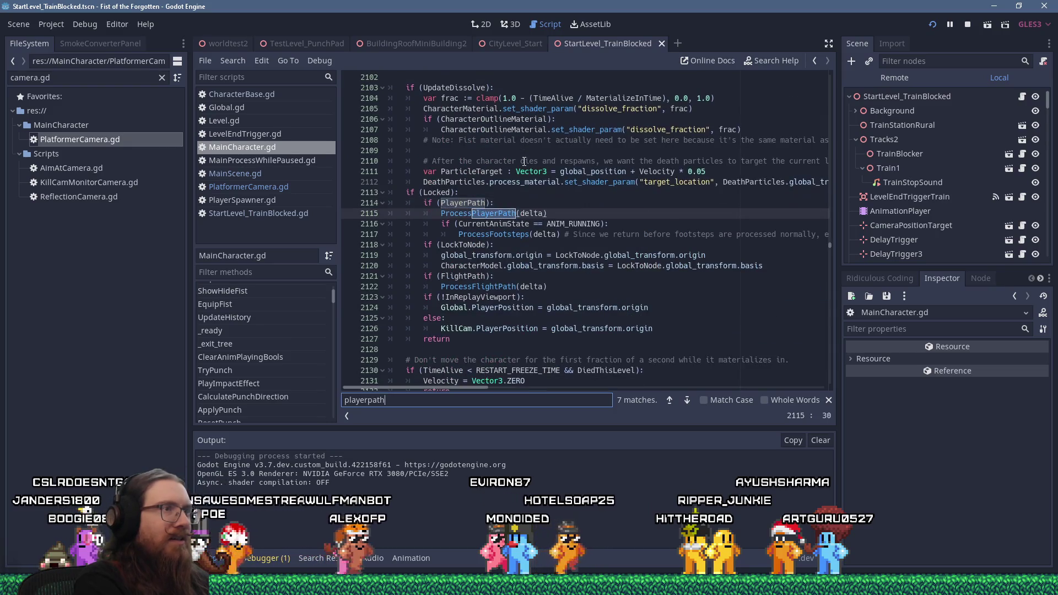
type("camer")
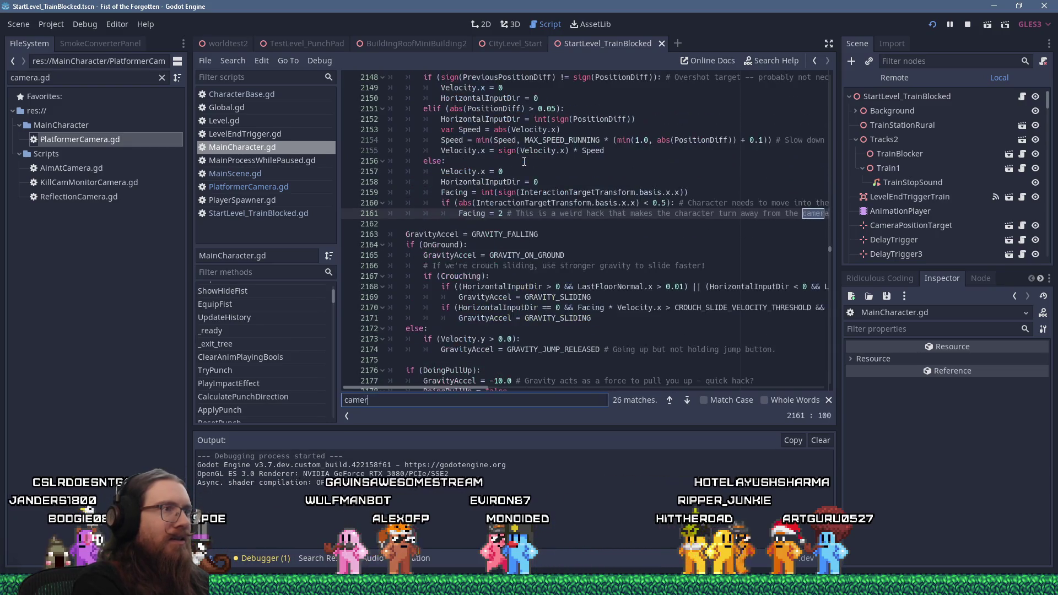
key("Return")
key("Return")
key("Return")
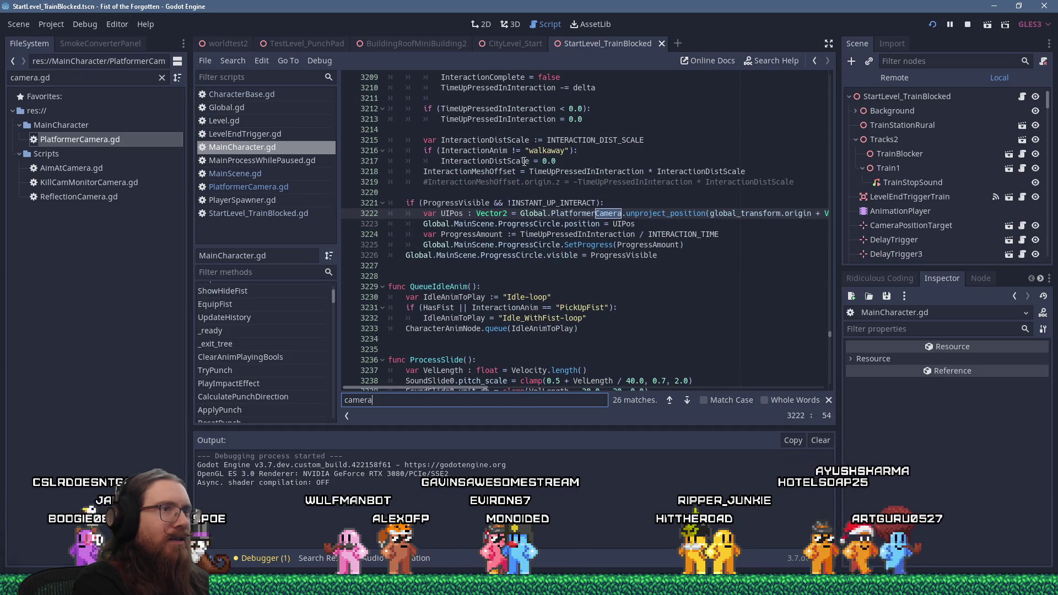
Step: Jump to the TeleportCamera match at line 3710, then bring up PlatformerCamera.gd
key("Return")
key("Return")
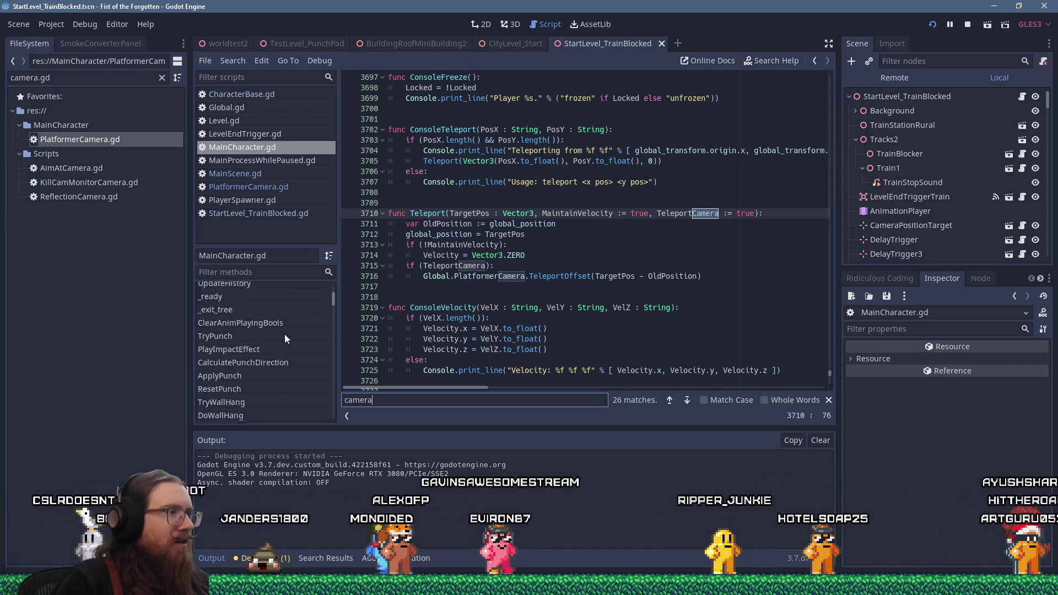
scroll(332, 304, "up", 3)
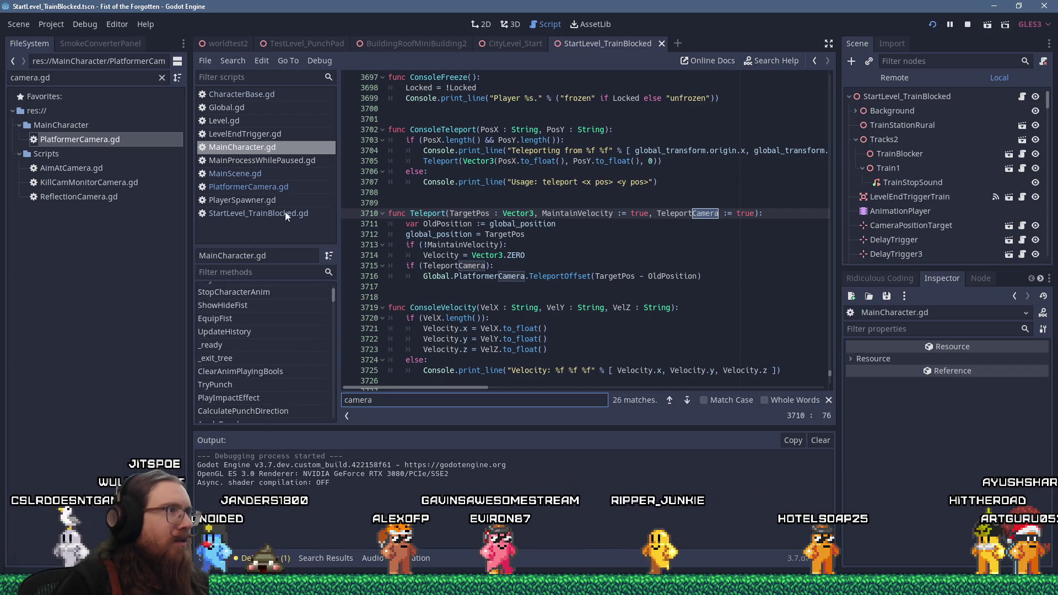
left_click(272, 187)
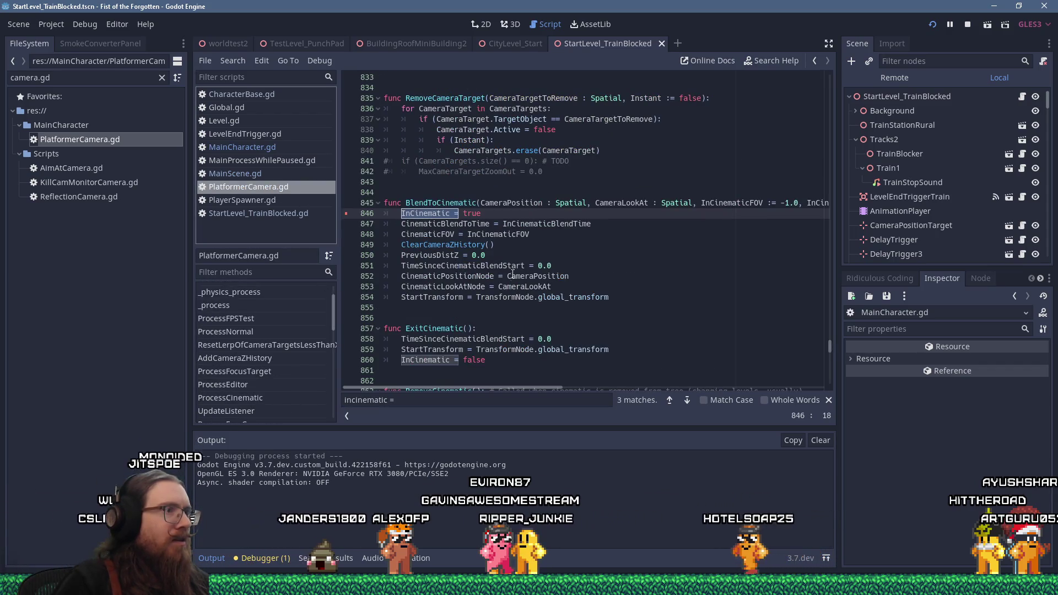
Step: Add a breakpoint at line 191, the first line of _physics_process
scroll(512, 276, "down", 5)
scroll(513, 277, "down", 3)
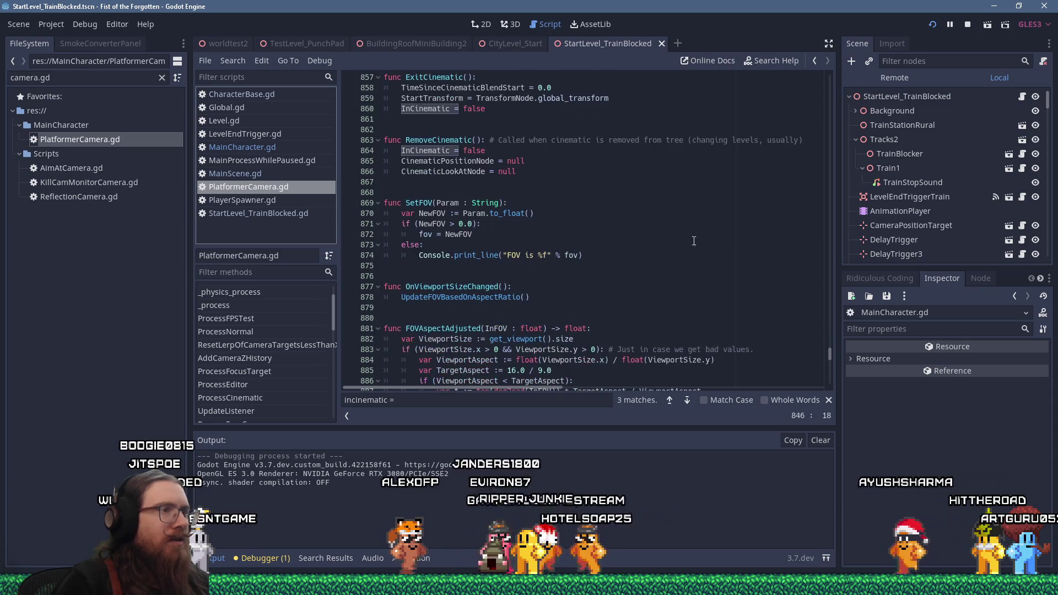
mouse_move(827, 350)
left_mouse_down()
mouse_move(826, 384)
mouse_move(801, 80)
mouse_move(801, 120)
left_mouse_up()
scroll(803, 127, "down", 7)
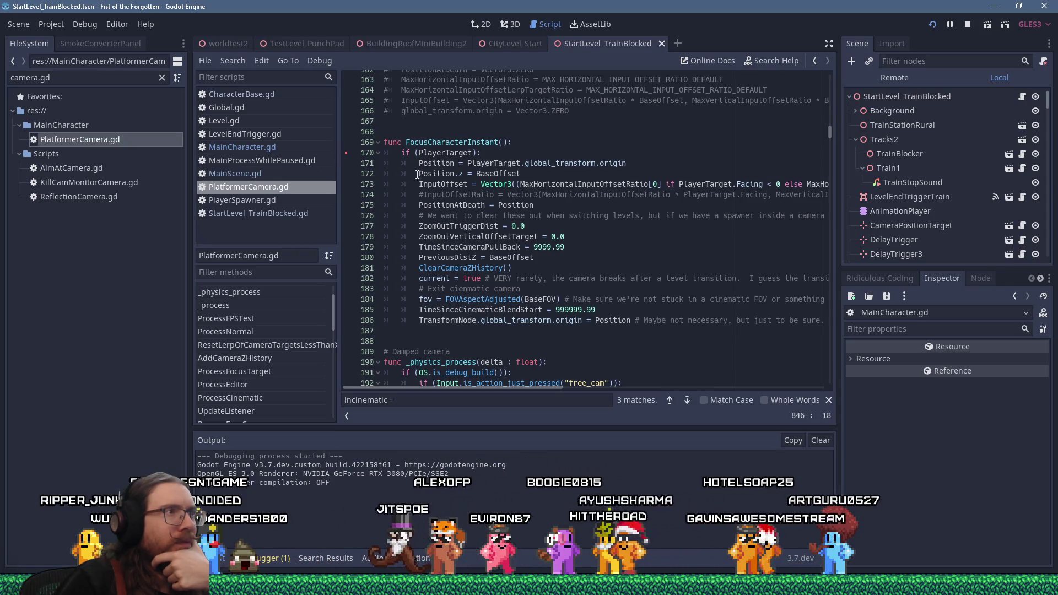
scroll(507, 257, "down", 2)
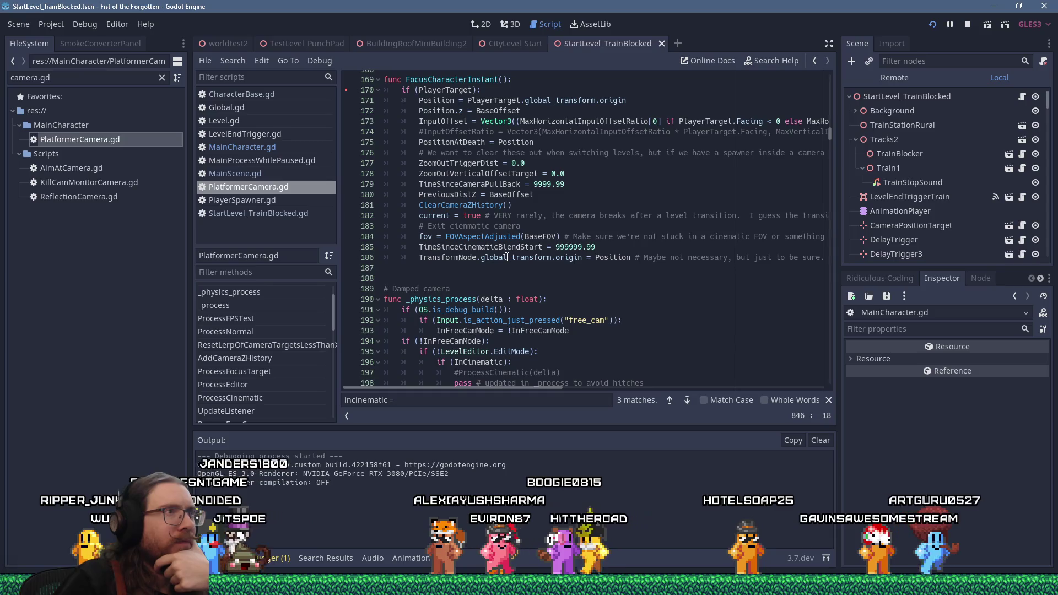
scroll(507, 258, "down", 7)
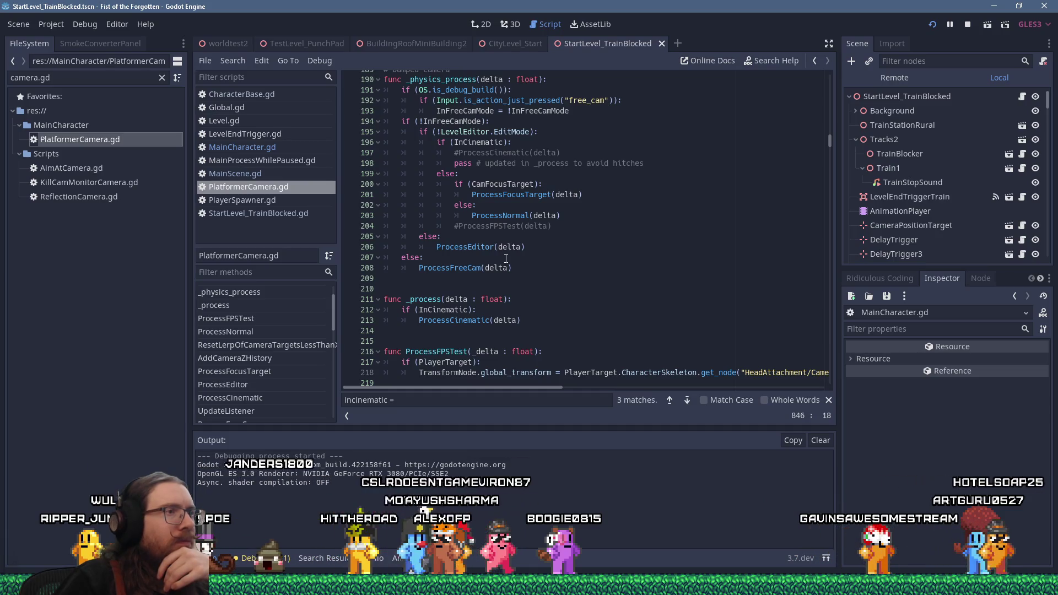
scroll(506, 258, "up", 2)
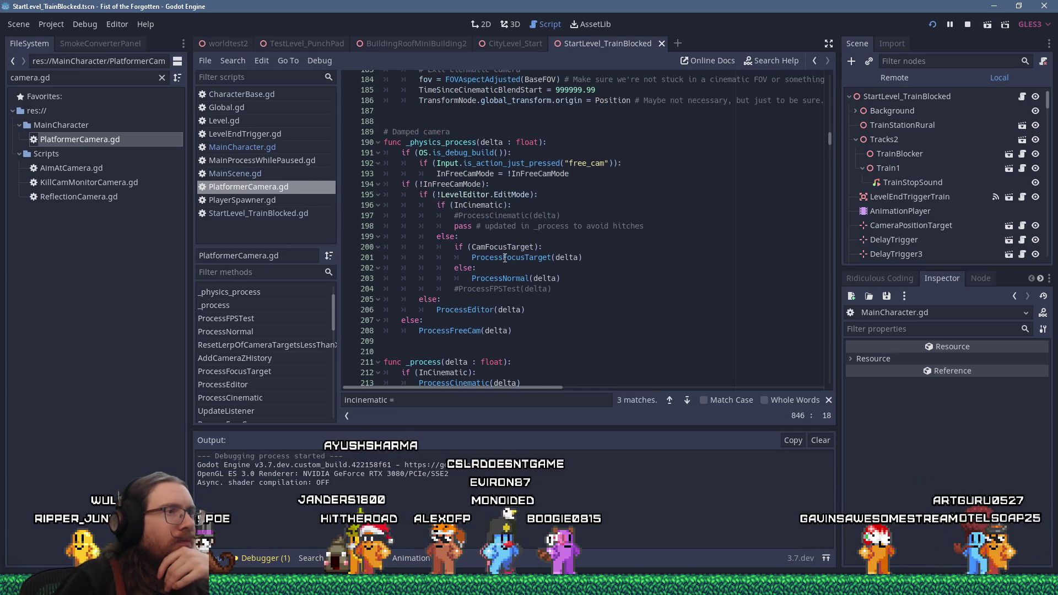
left_click(347, 152)
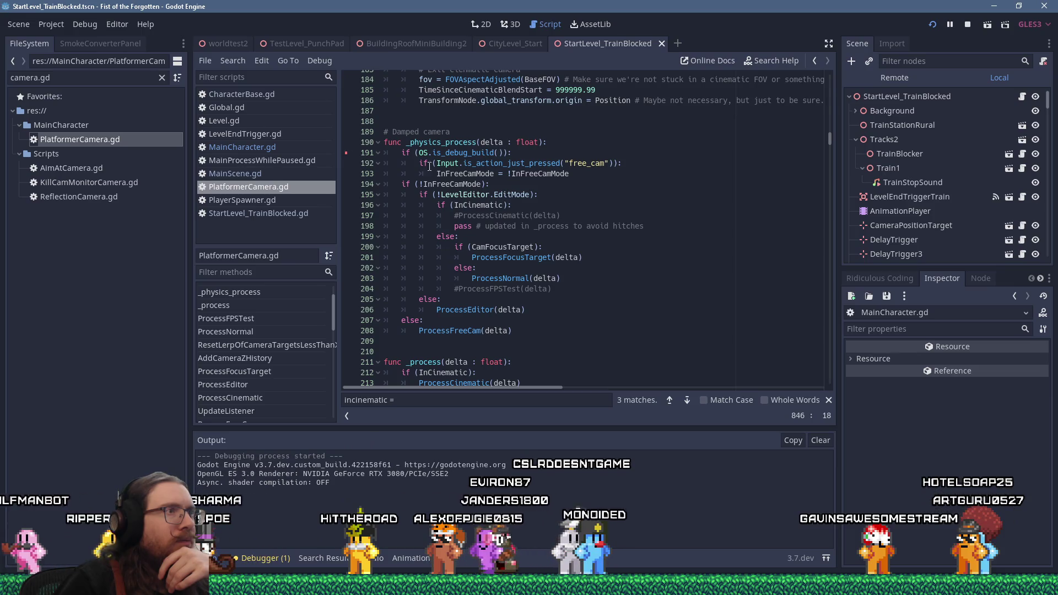
Step: Relaunch the game, step FocusCharacterInstant to line 186, and view the calling SpawnPlayer code at MainScene.gd line 714
left_click(933, 26)
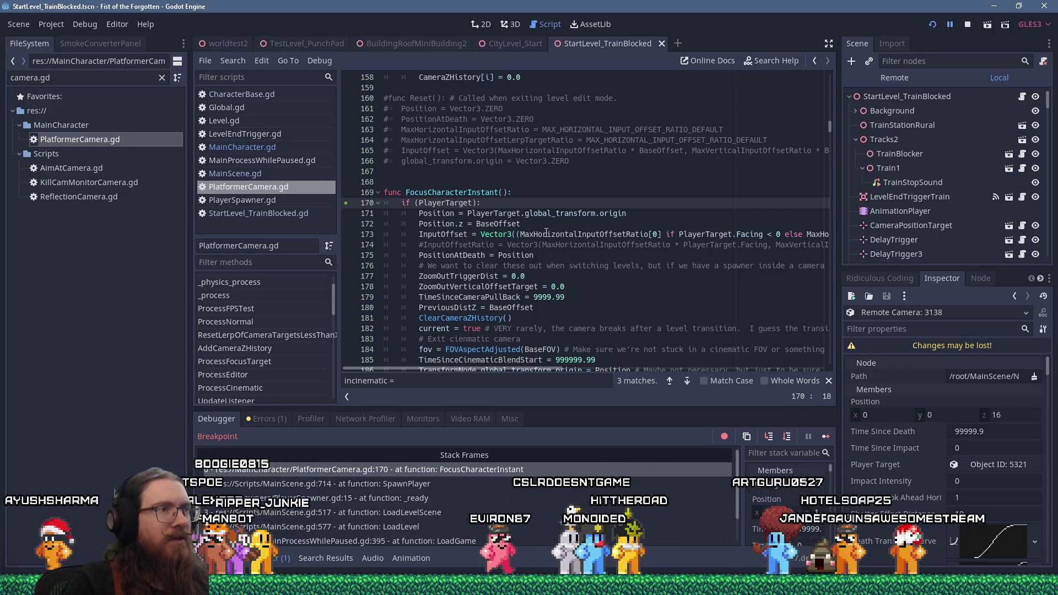
key("F10")
key("F10")
key("F10")
key("F10")
key("F10")
key("F10")
key("F10")
key("F10")
key("F10")
key("F10")
key("F10")
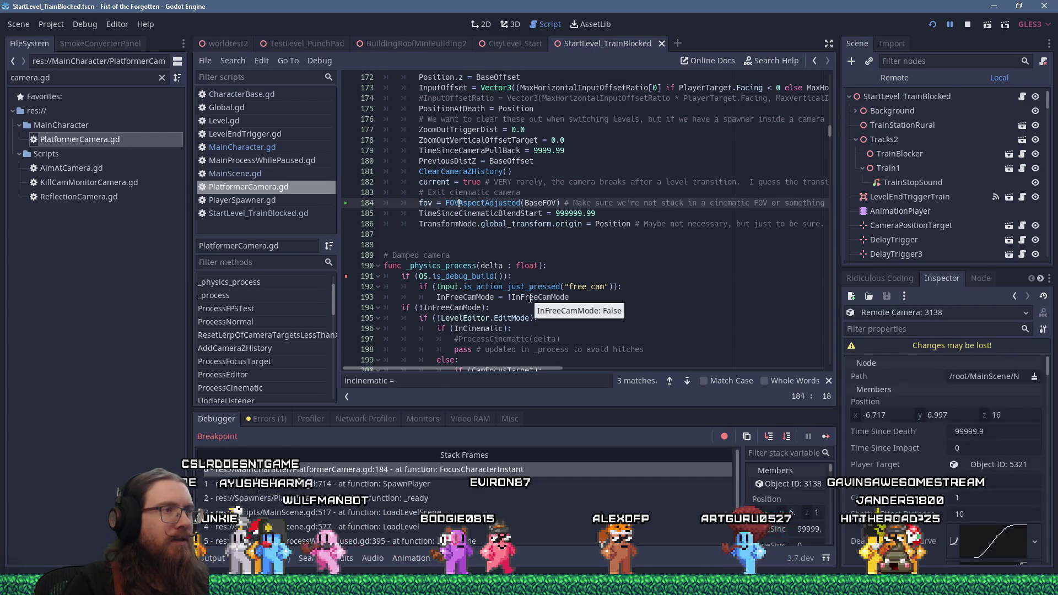
key("F12")
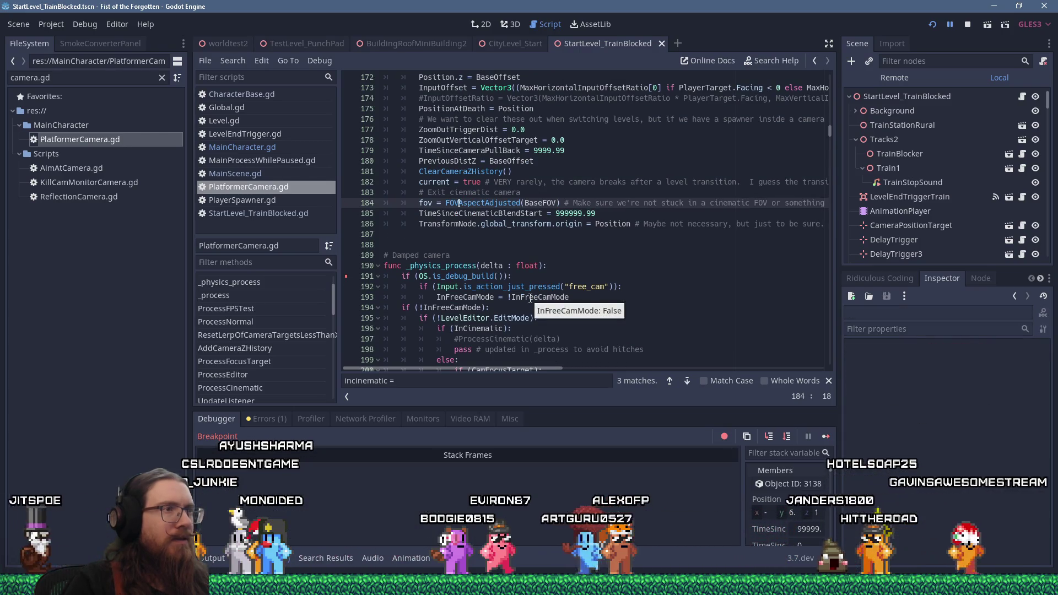
key("F10")
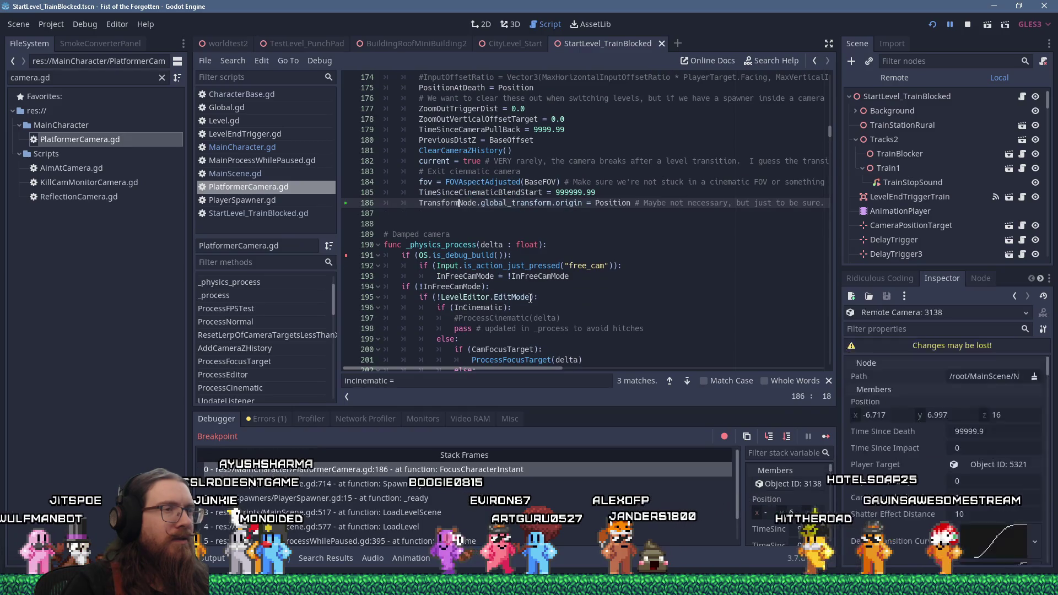
scroll(347, 135, "up", 3)
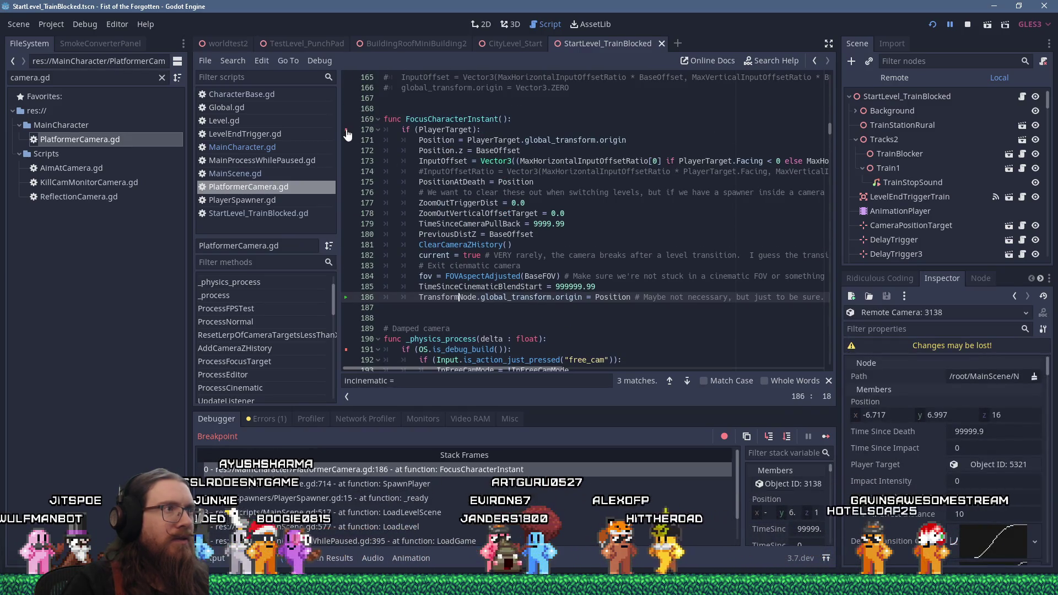
key("Down")
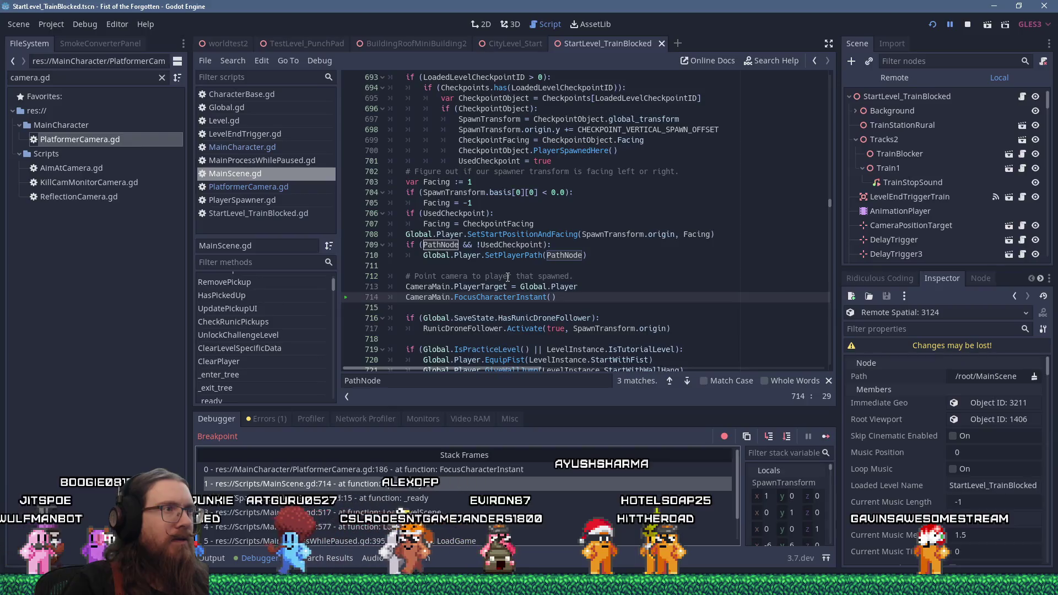
Step: Scroll through FocusCharacterInstant in PlatformerCamera.gd to inspect the code paused at line 188
scroll(507, 275, "down", 5)
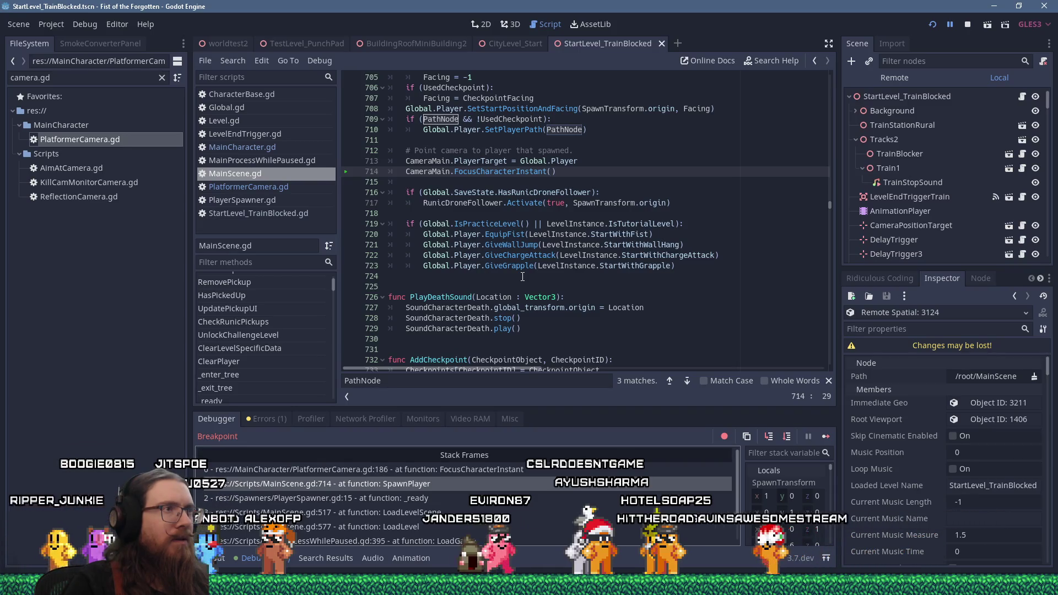
scroll(523, 276, "up", 10)
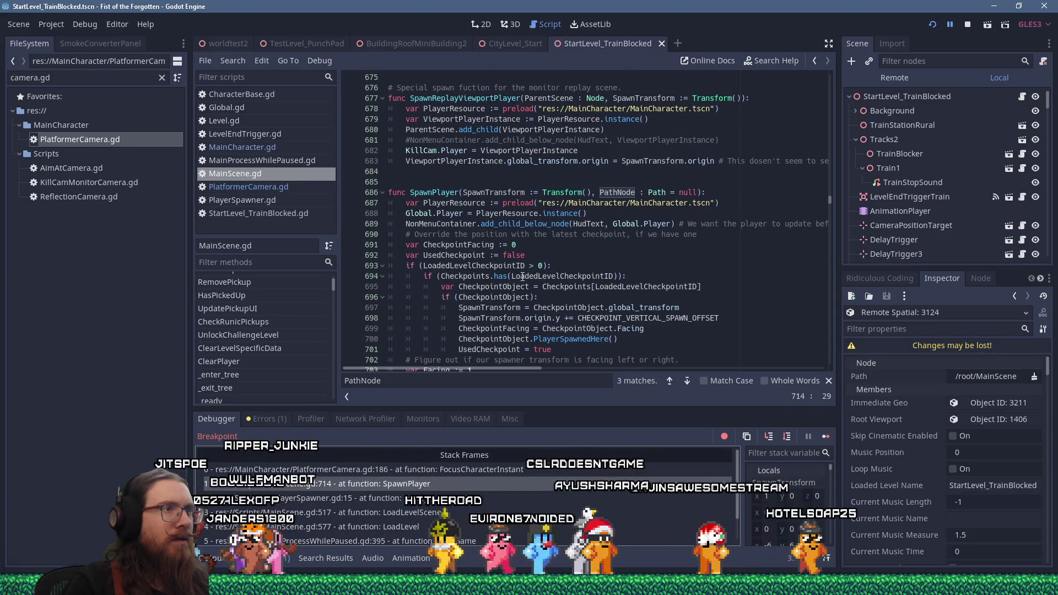
scroll(523, 277, "down", 1)
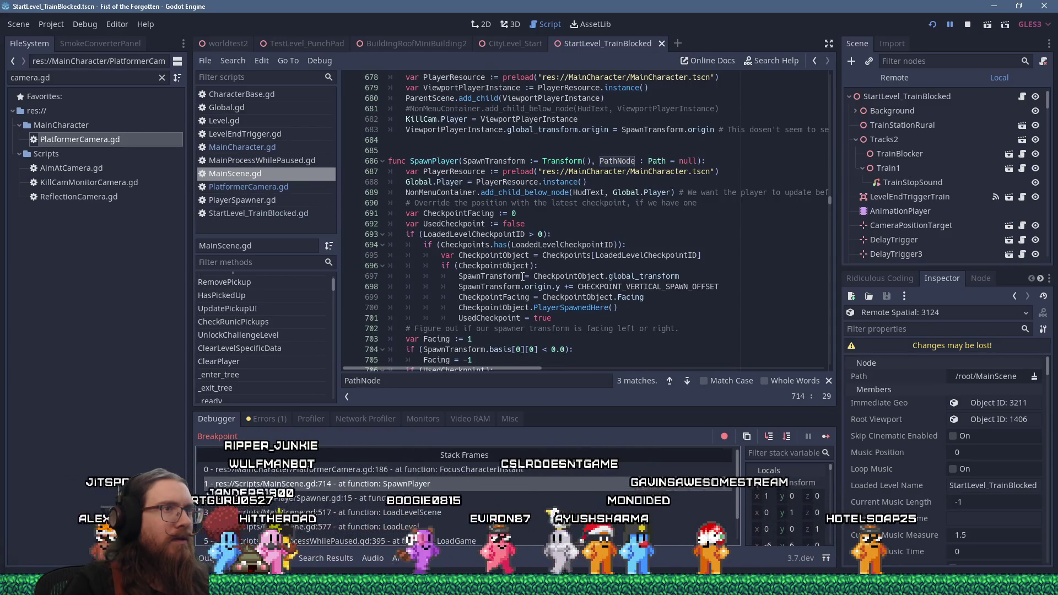
scroll(522, 277, "down", 8)
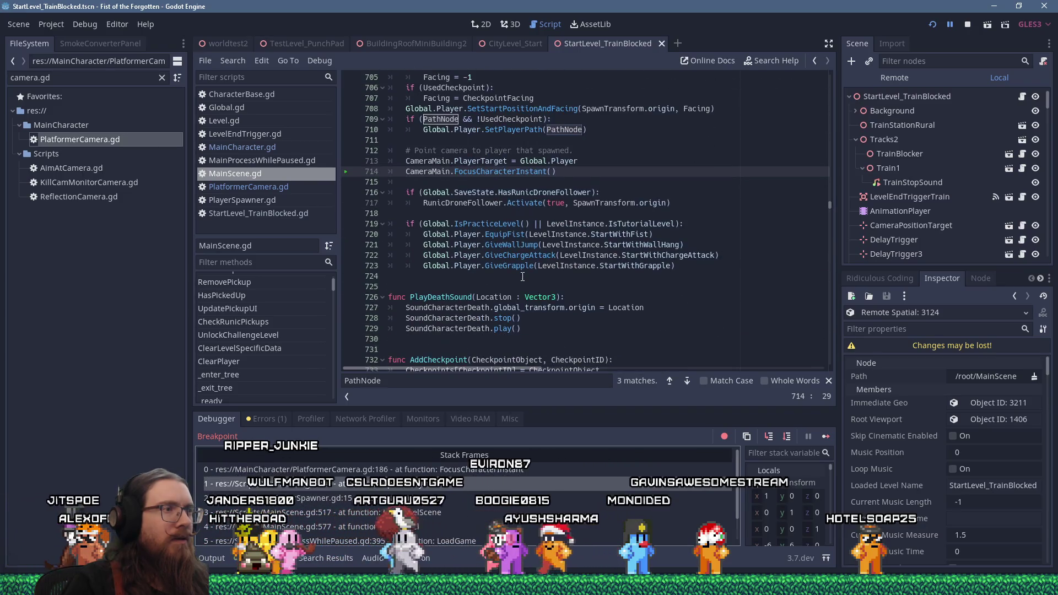
scroll(522, 276, "up", 7)
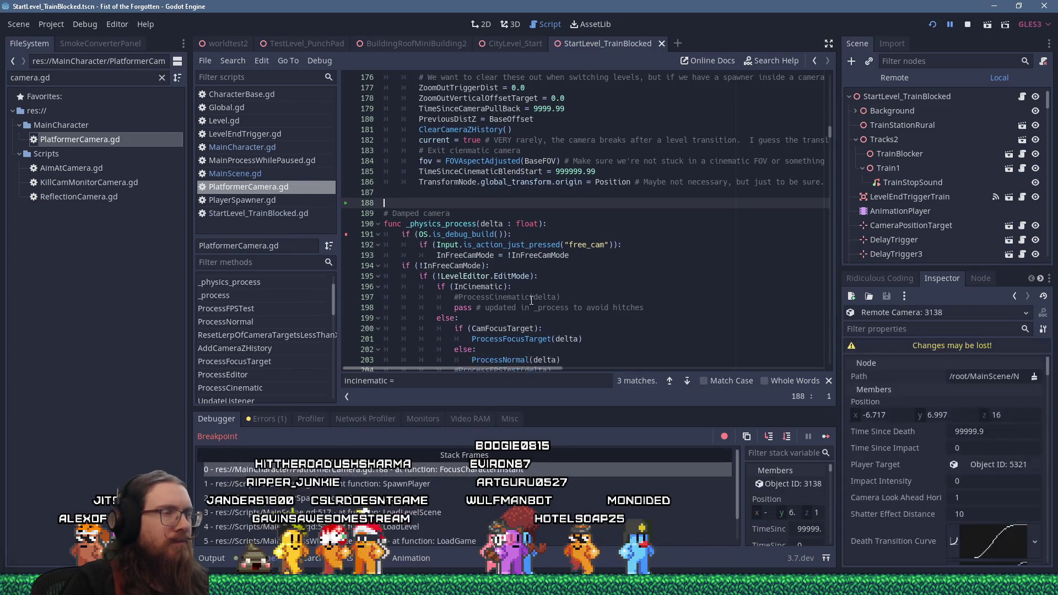
Step: Resume execution until it hits the line 191 breakpoint in _physics_process
scroll(500, 300, "down", 3)
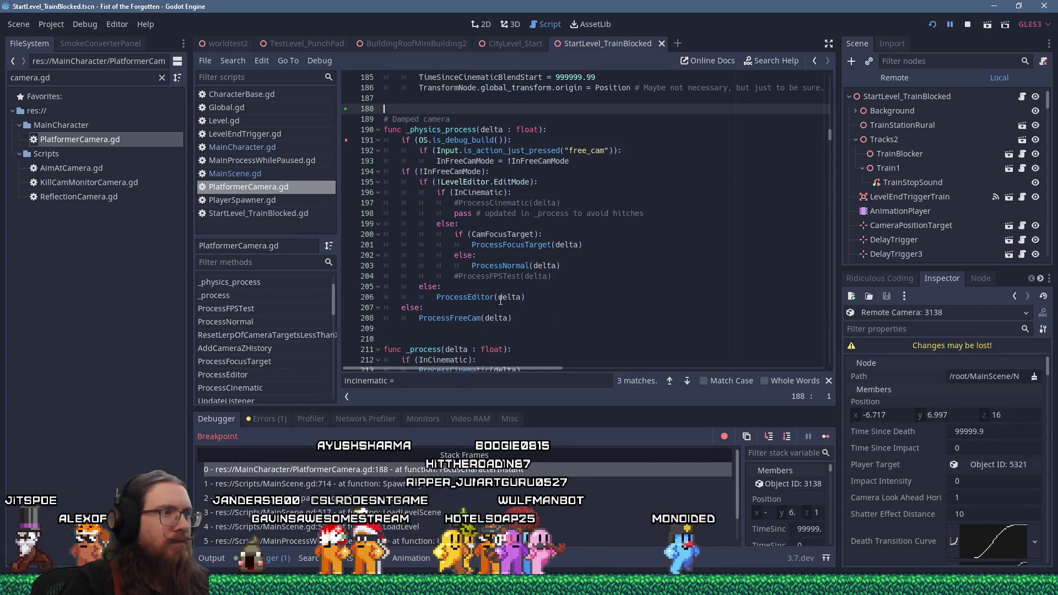
scroll(397, 308, "down", 2)
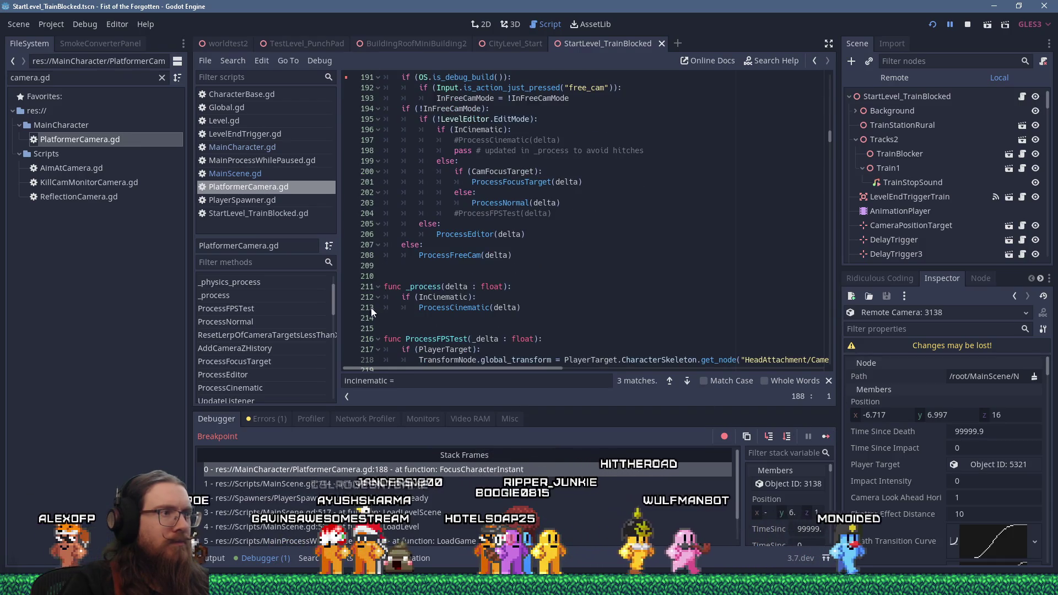
left_click(825, 436)
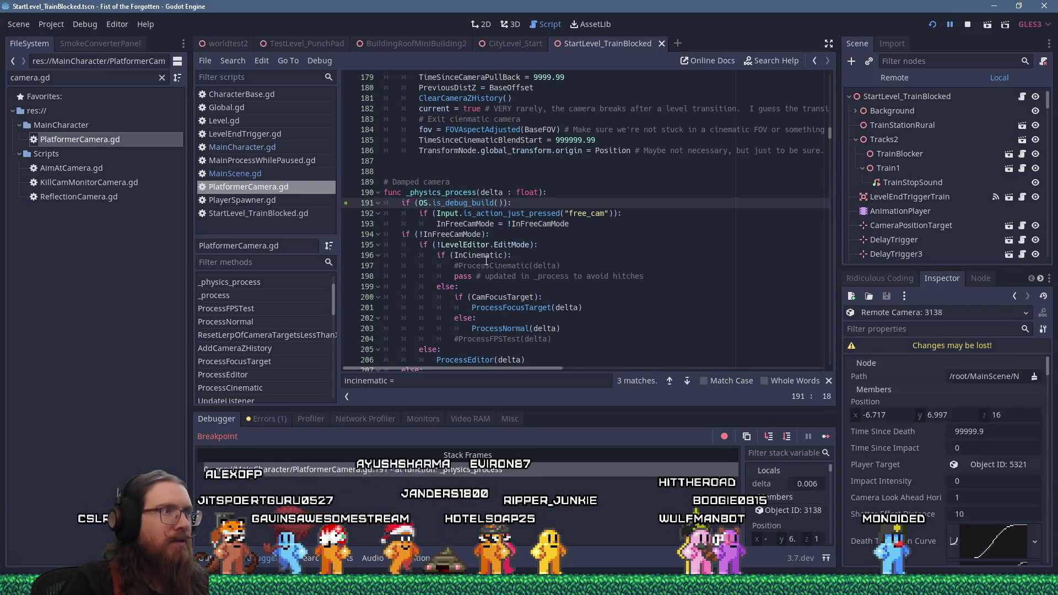
Step: Step past the free-cam, editor-mode and cinematic checks, then step into ProcessNormal at line 203
key("F10")
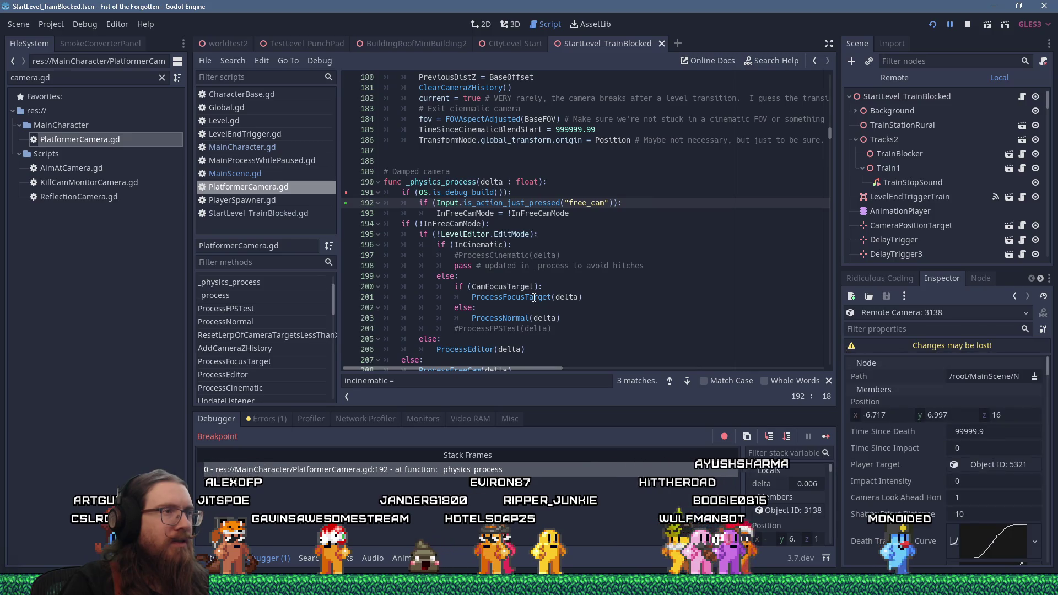
key("F10")
key("F10")
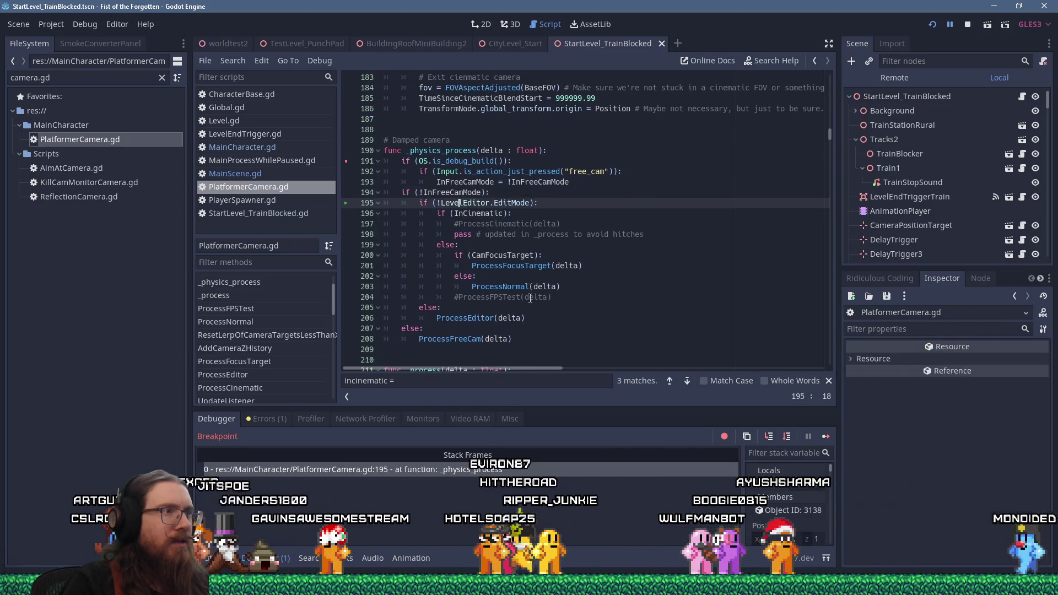
key("F10")
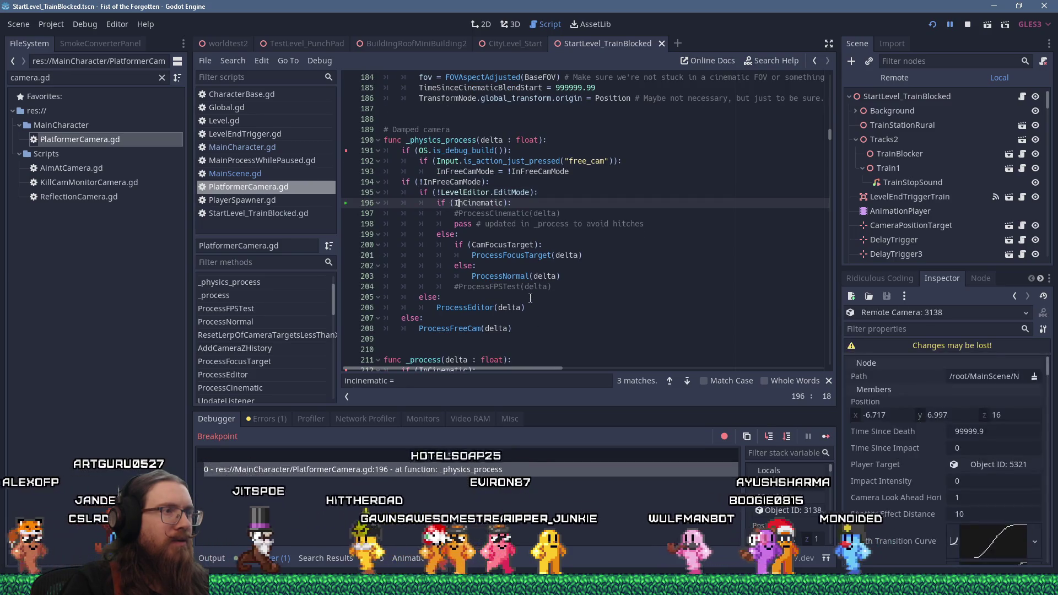
key("F10")
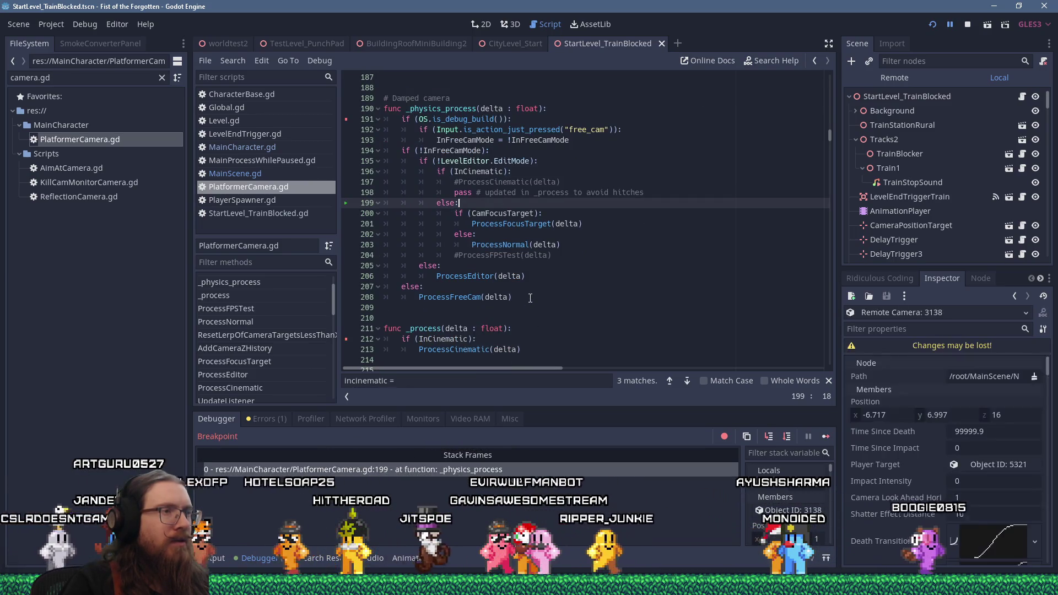
key("F10")
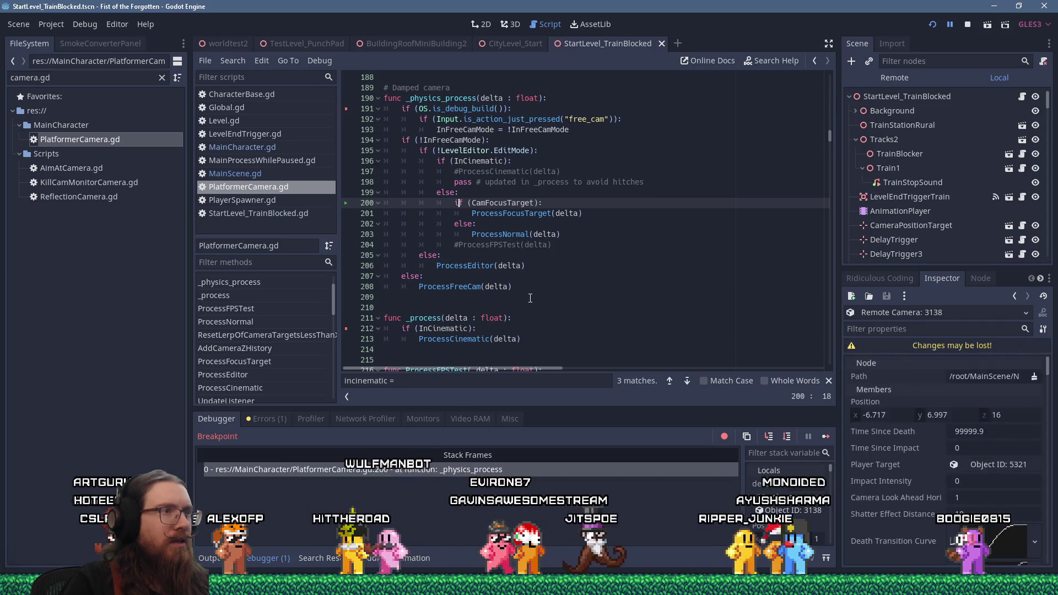
key("F10")
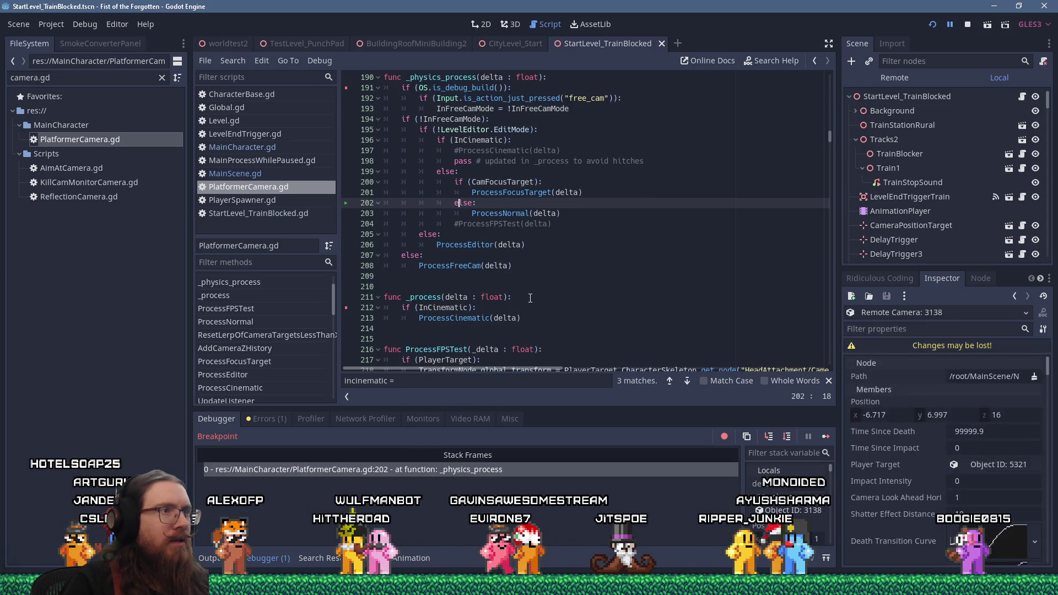
key("F10")
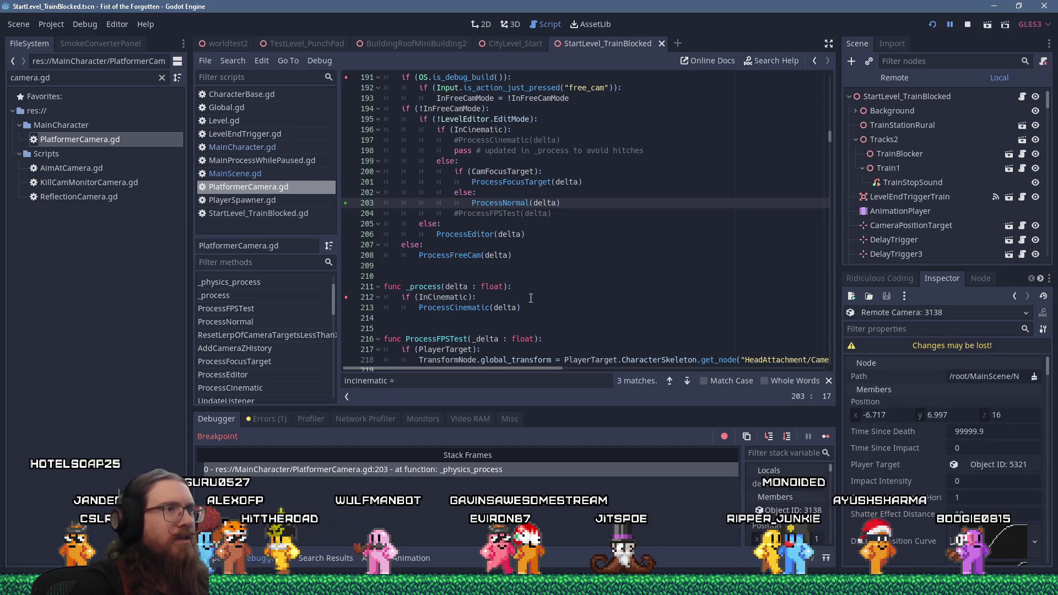
key("F11")
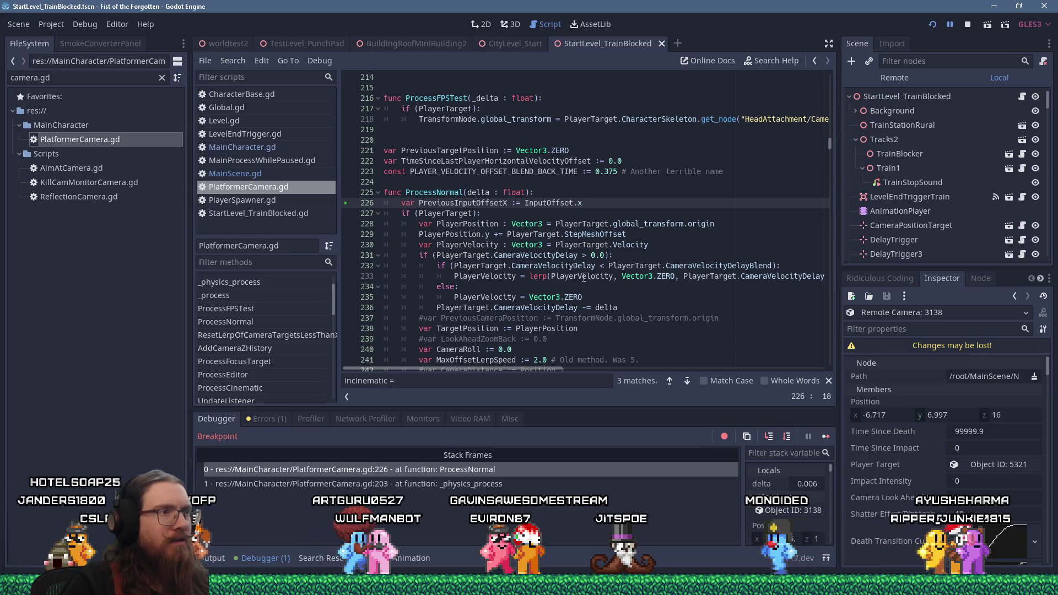
Step: Step ProcessNormal to line 230, read further down its code, then continue to the line 191 break
key("F10")
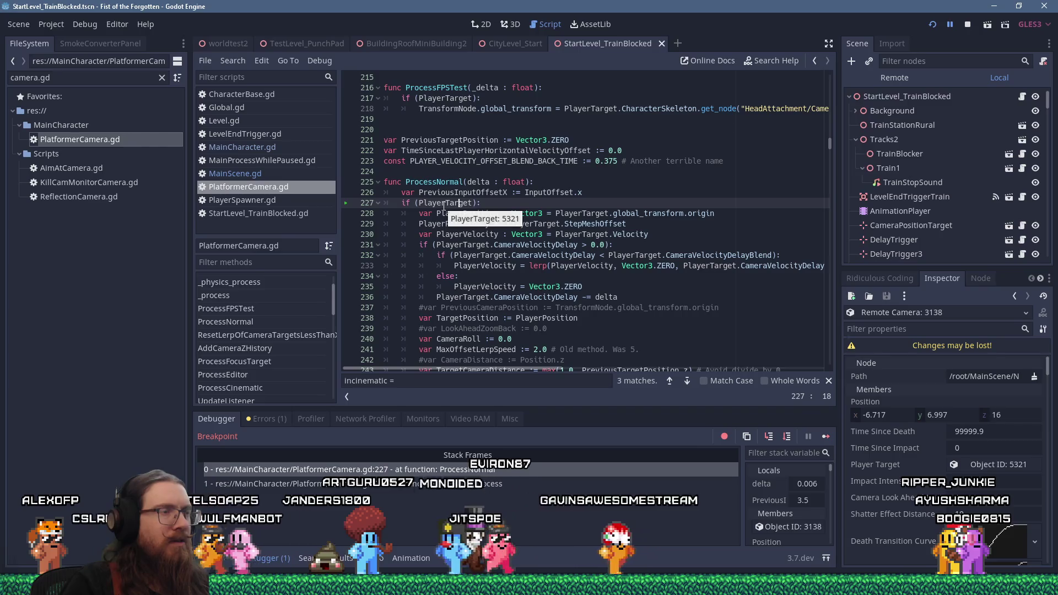
key("F10")
key("F10")
key("F10")
scroll(530, 298, "down", 9)
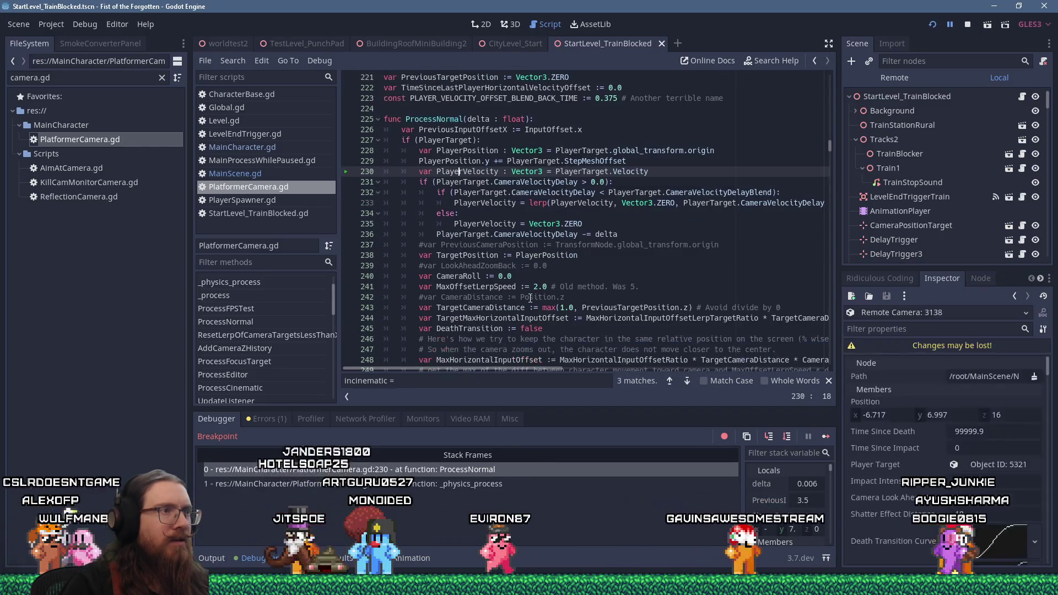
scroll(530, 298, "down", 6)
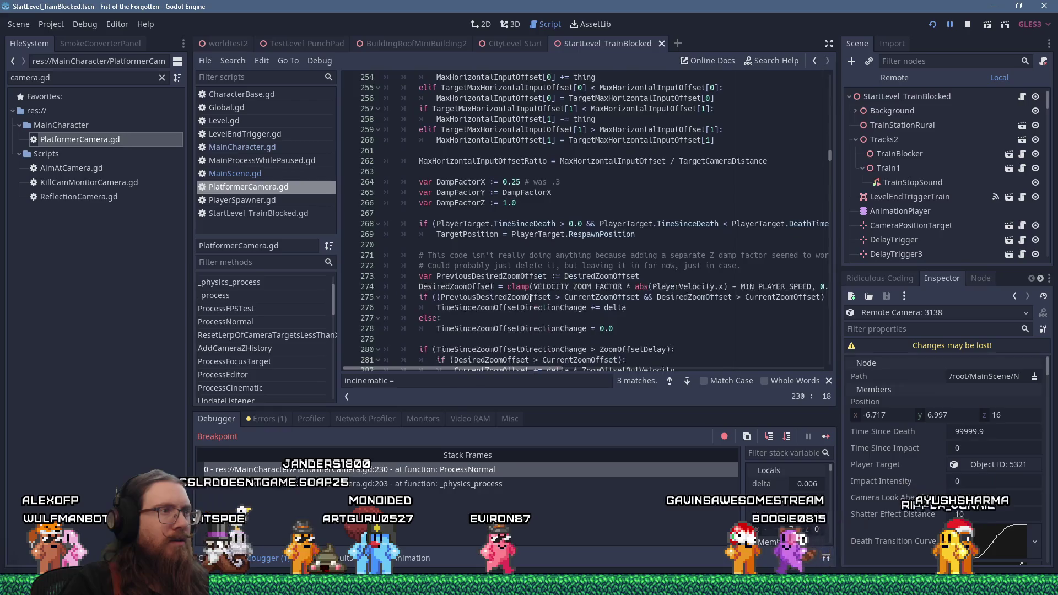
scroll(530, 298, "down", 17)
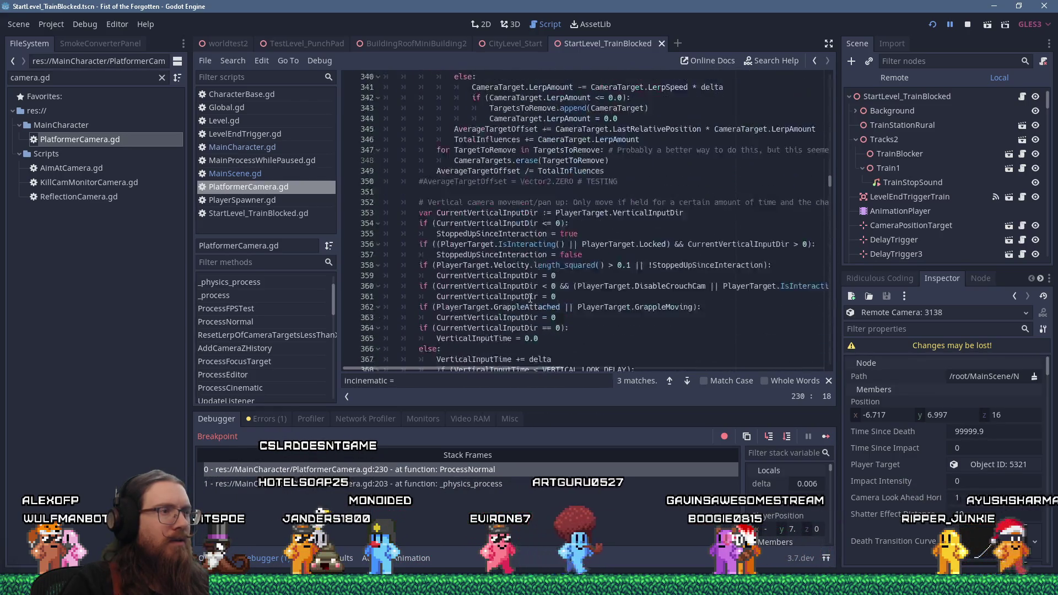
scroll(530, 298, "down", 20)
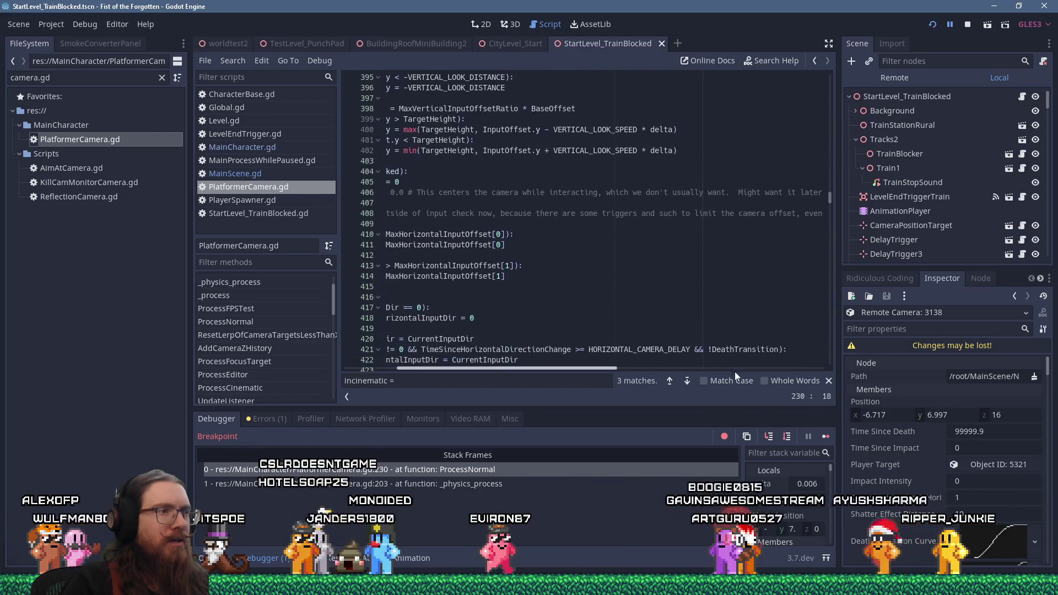
left_click(824, 436)
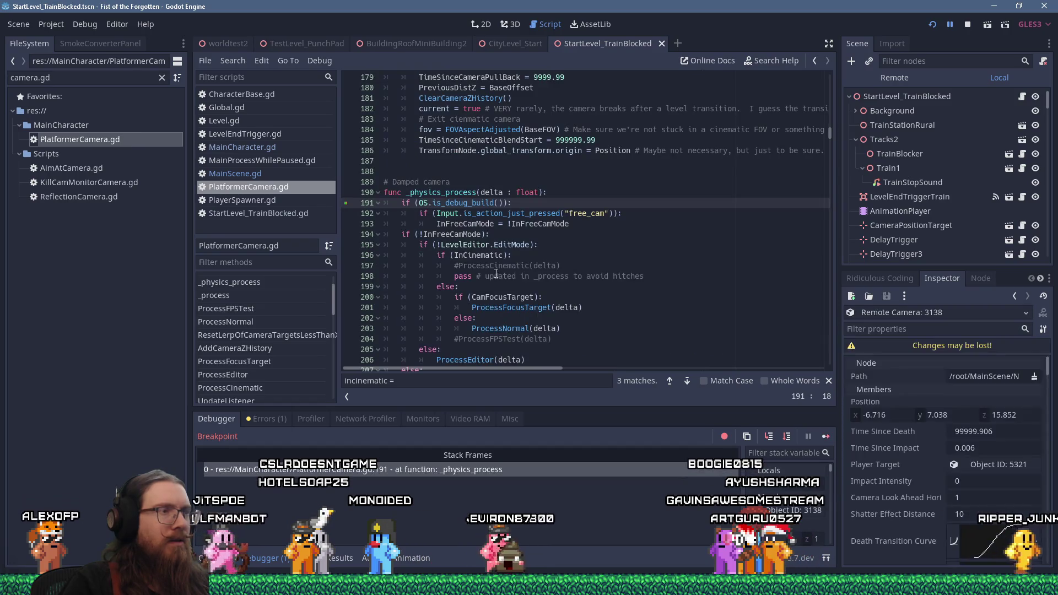
Step: Step to line 200, continue past the line 212 break to resume the game, then jump to ProcessNormal
key("F10")
key("F10")
key("F10")
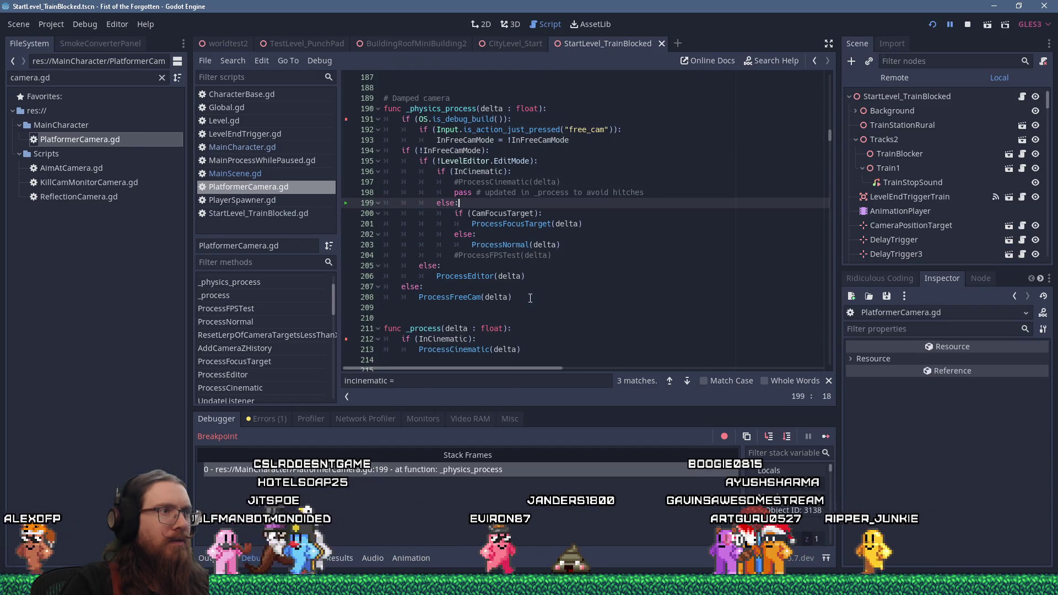
left_click(827, 436)
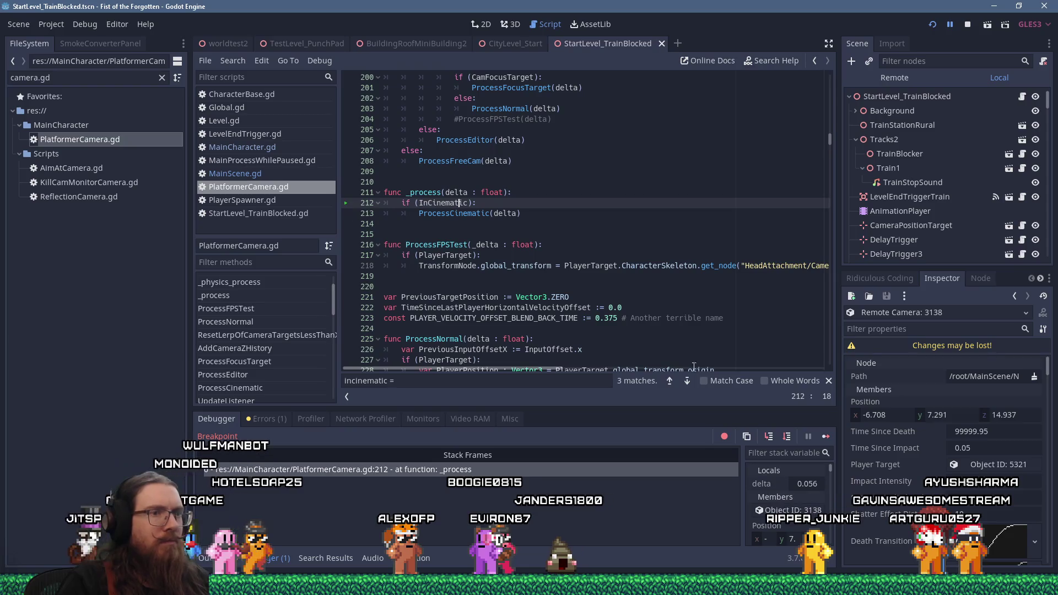
left_click(827, 439)
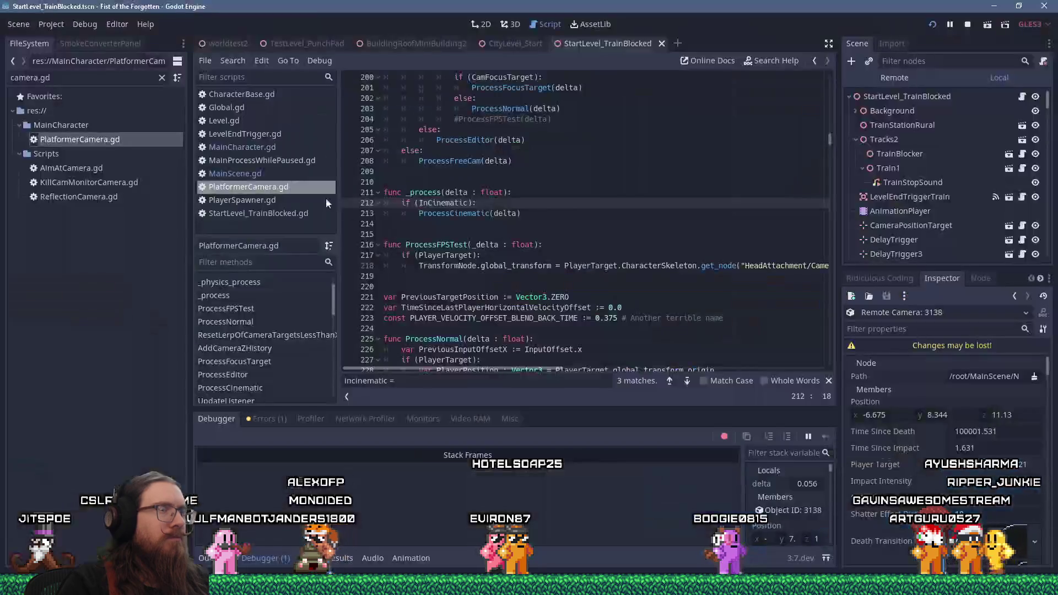
scroll(575, 241, "up", 3)
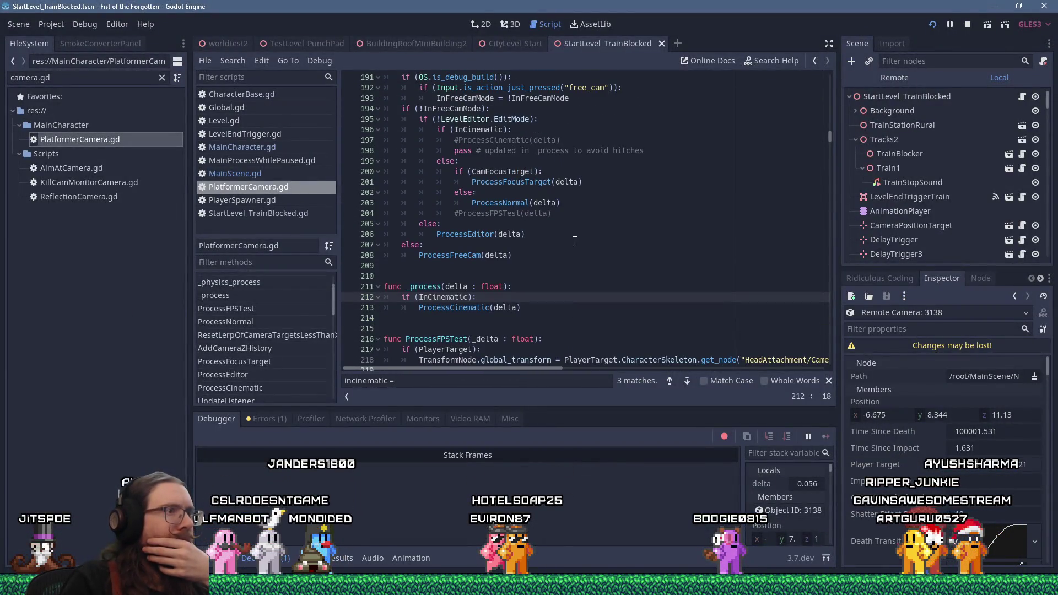
left_click(503, 204, "ctrl")
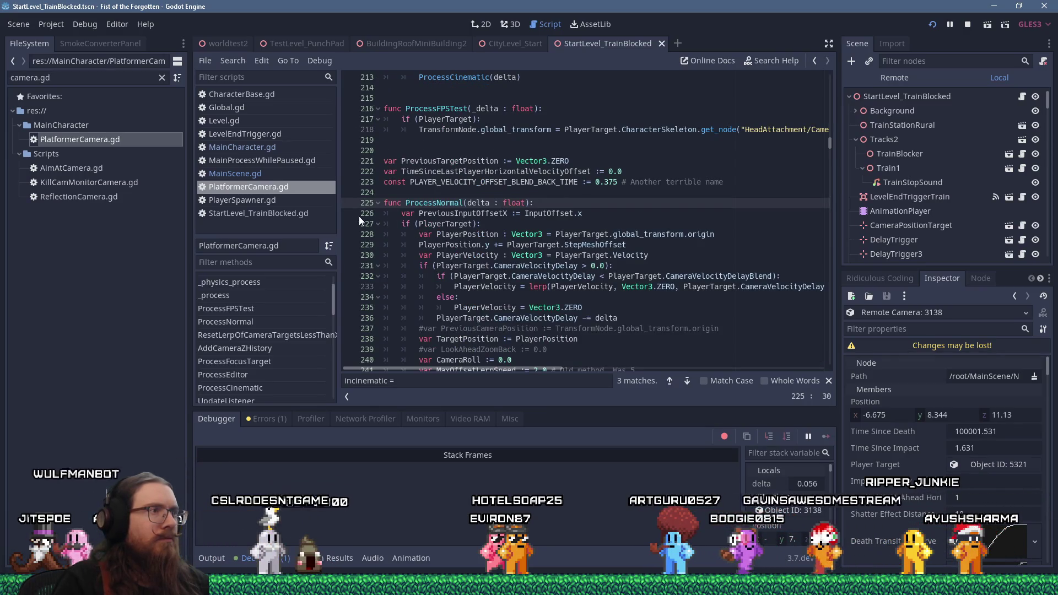
Step: Set a breakpoint at the start of ProcessNormal and let the game pause at line 228
left_click(345, 217, "shift")
left_click(485, 235)
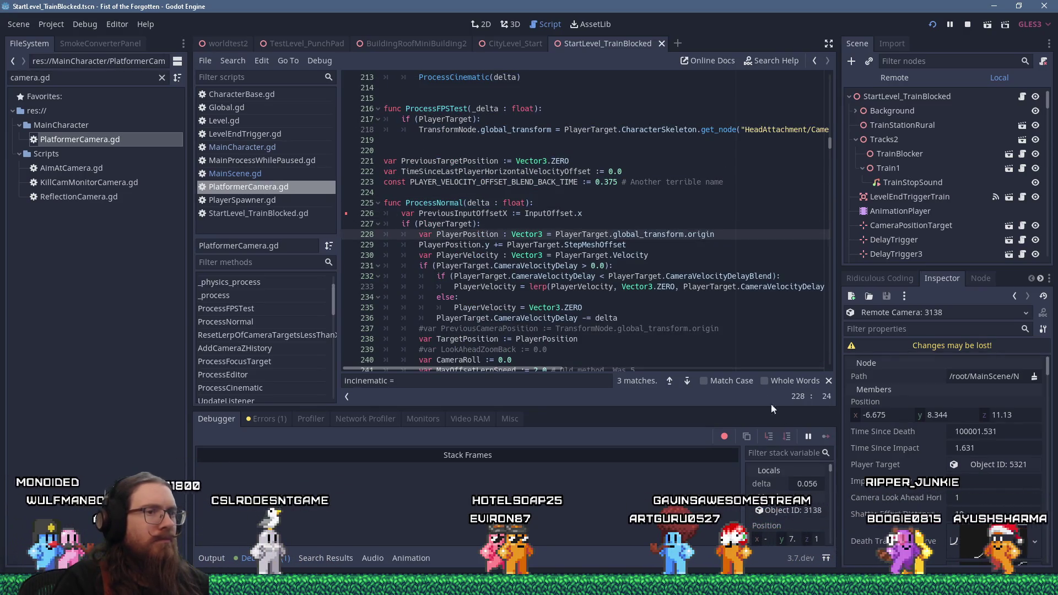
key("alt+Tab")
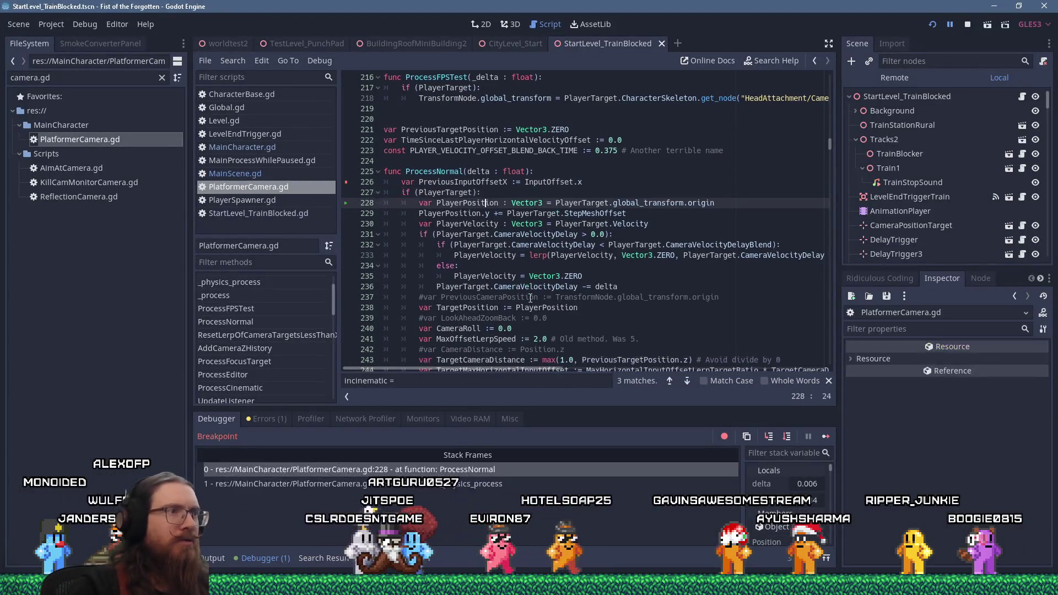
Step: Step ProcessNormal from line 228 through lines 230, 238 and 243 into the horizontal offset code past line 255
key("F10")
key("F10")
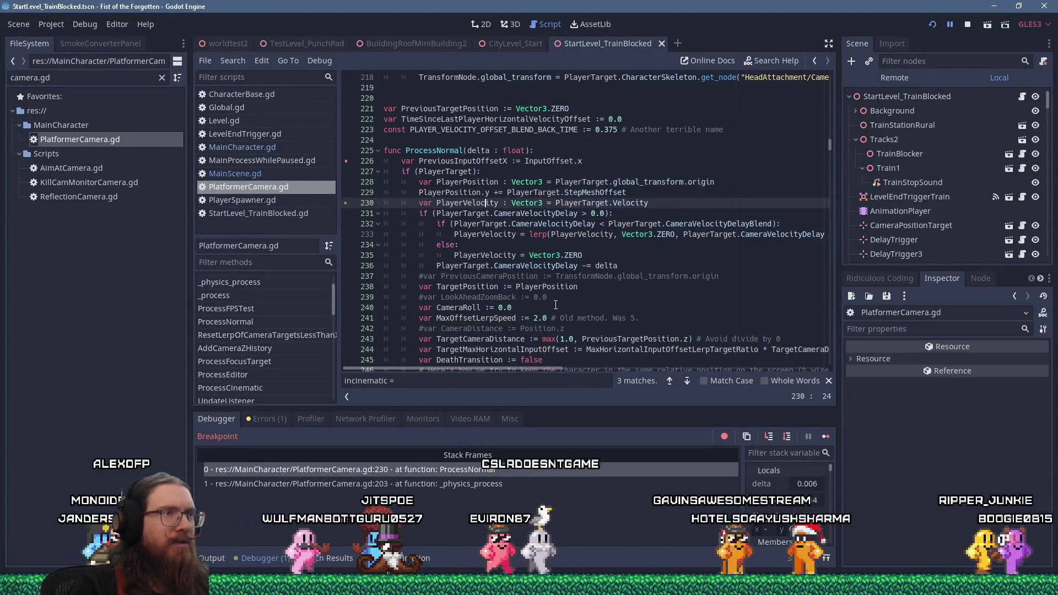
key("F10")
key("F10")
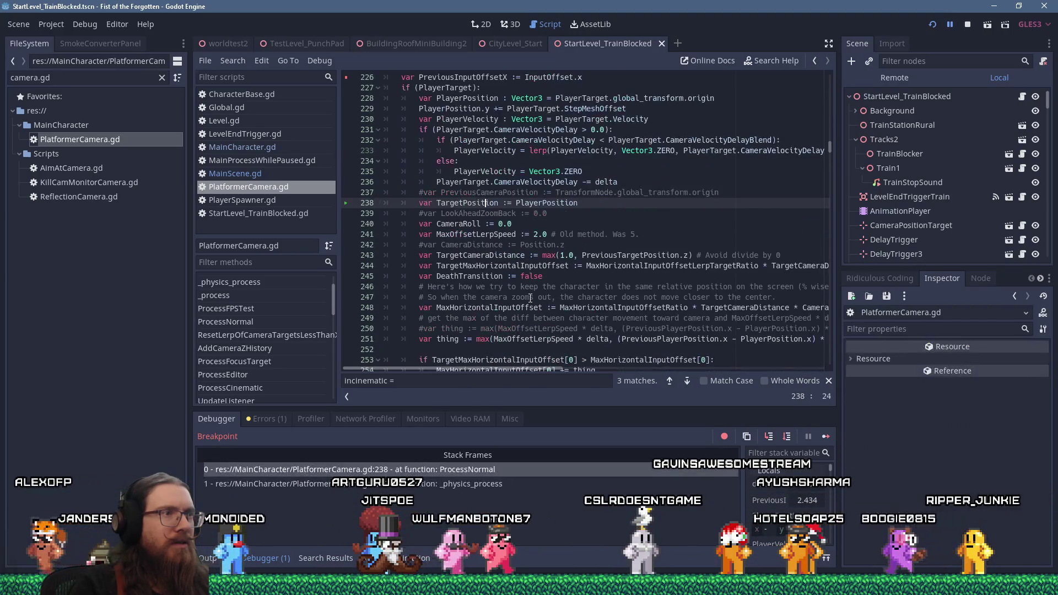
key("F10")
key("F10")
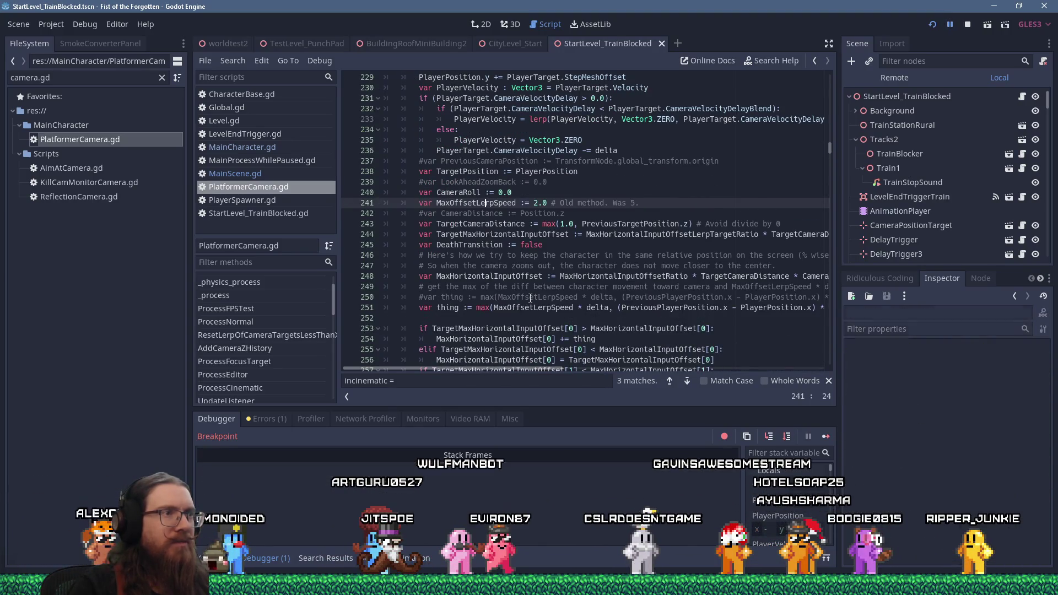
key("F10")
key("F10")
key("F10")
key("F10")
key("F10")
key("F10")
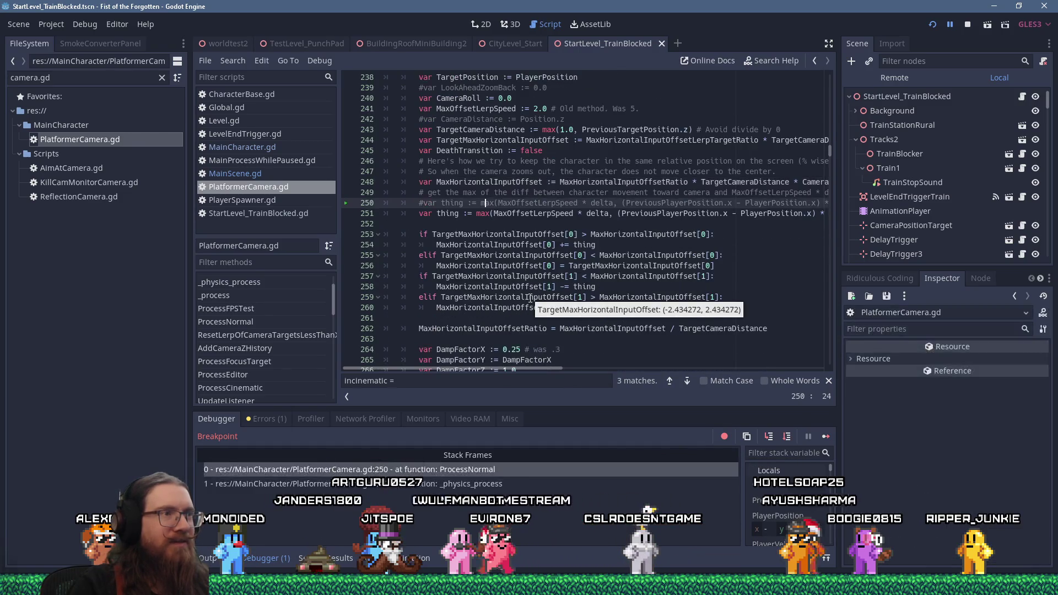
key("F10")
key("F10")
key("F10")
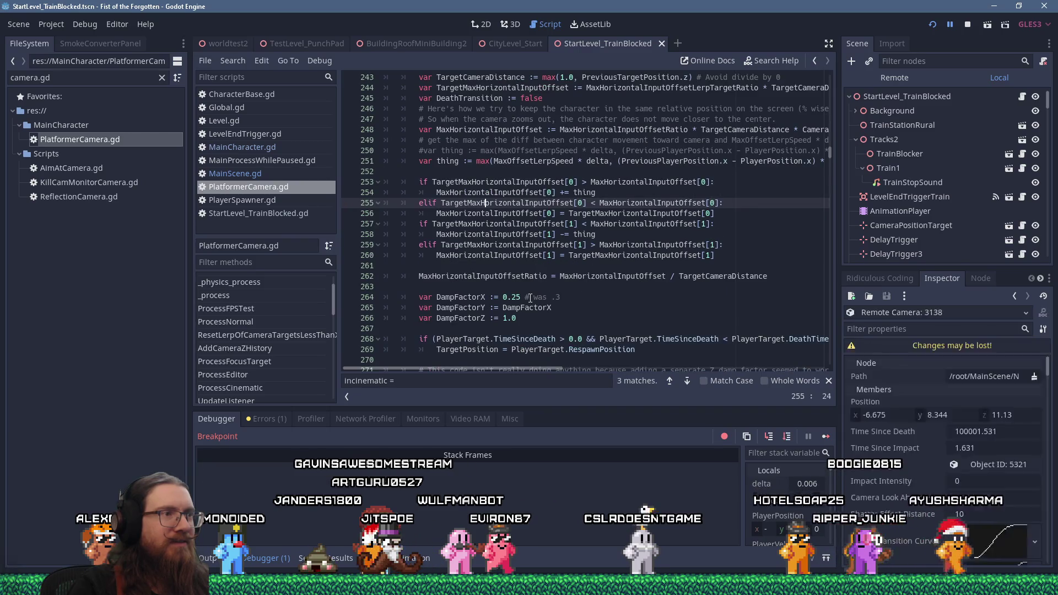
key("F10")
key("F10")
key("F10")
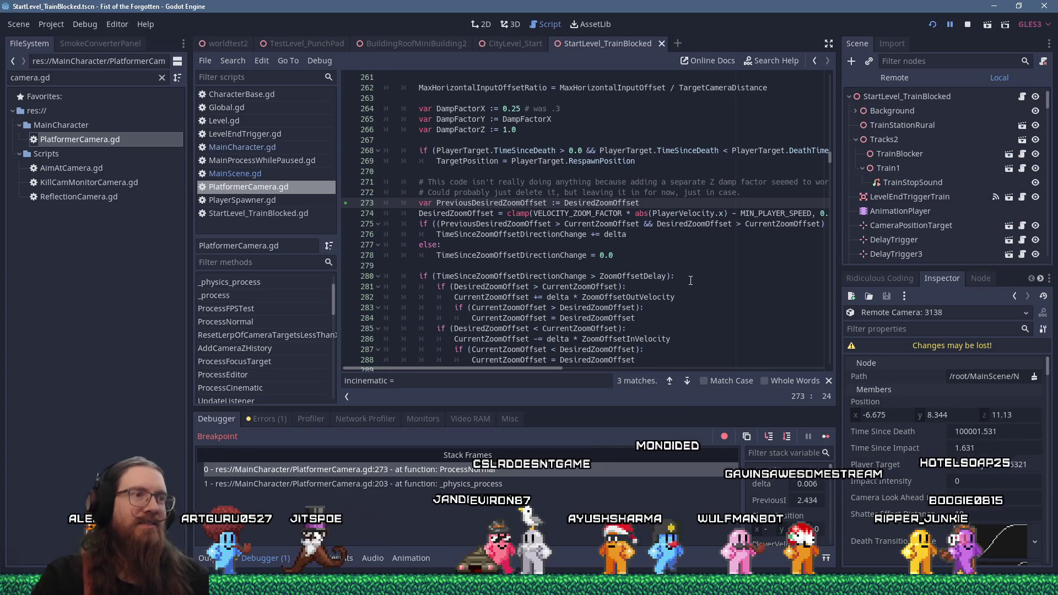
Step: Step past the zoom offset and vertical push code, through lines 281–302, to line 314
key("F12")
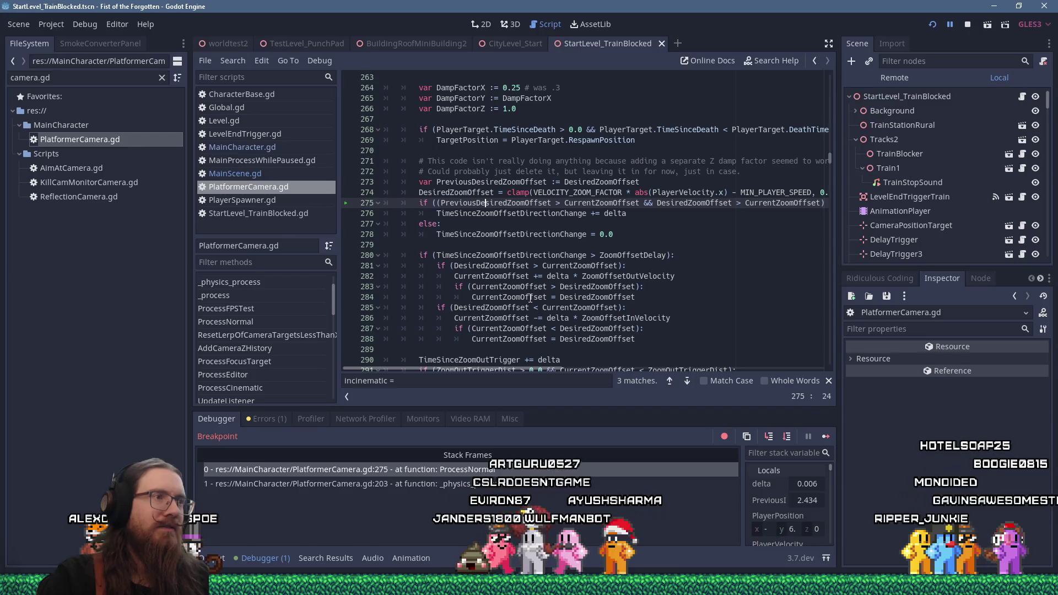
key("F10")
key("F10")
key("F10")
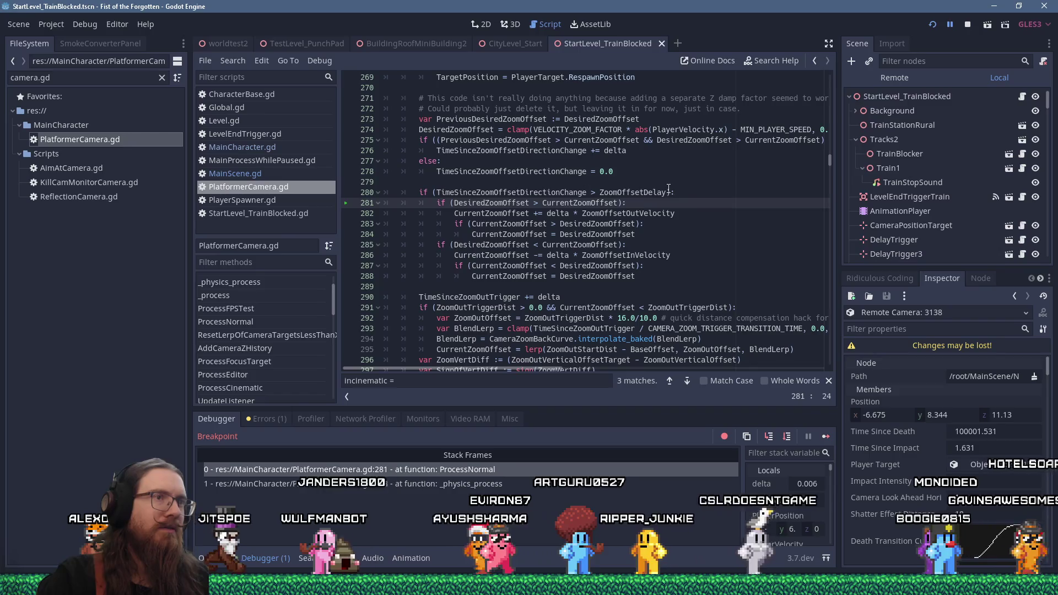
key("F10")
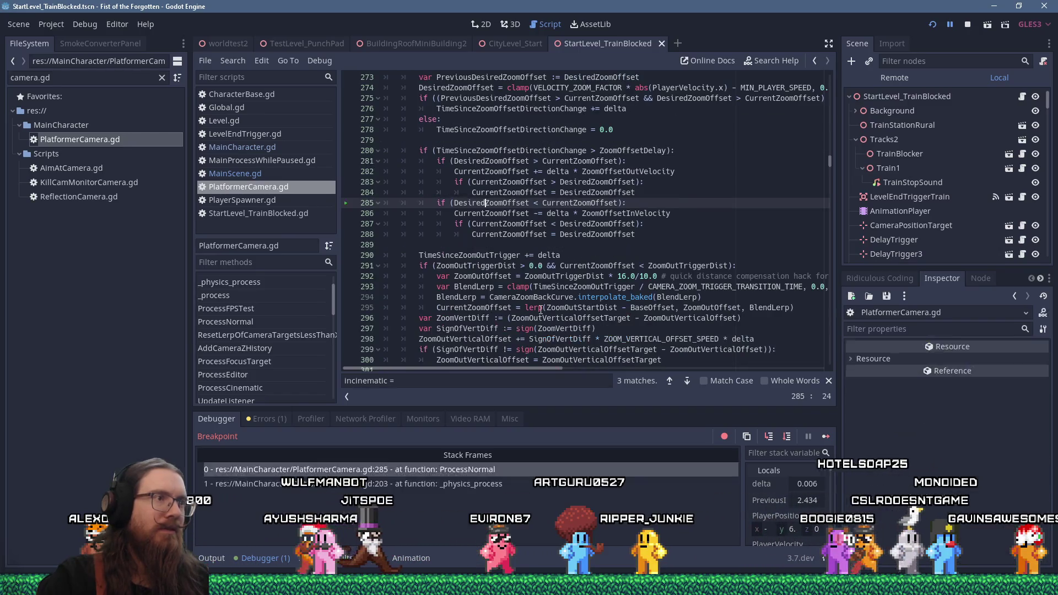
key("F10")
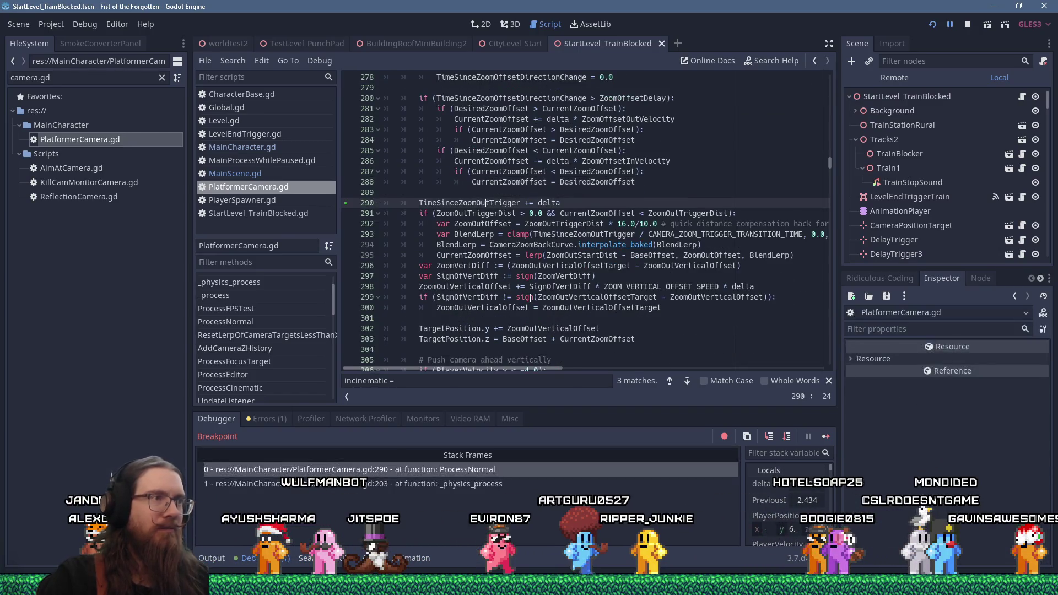
key("F10")
key("F10")
key("F10")
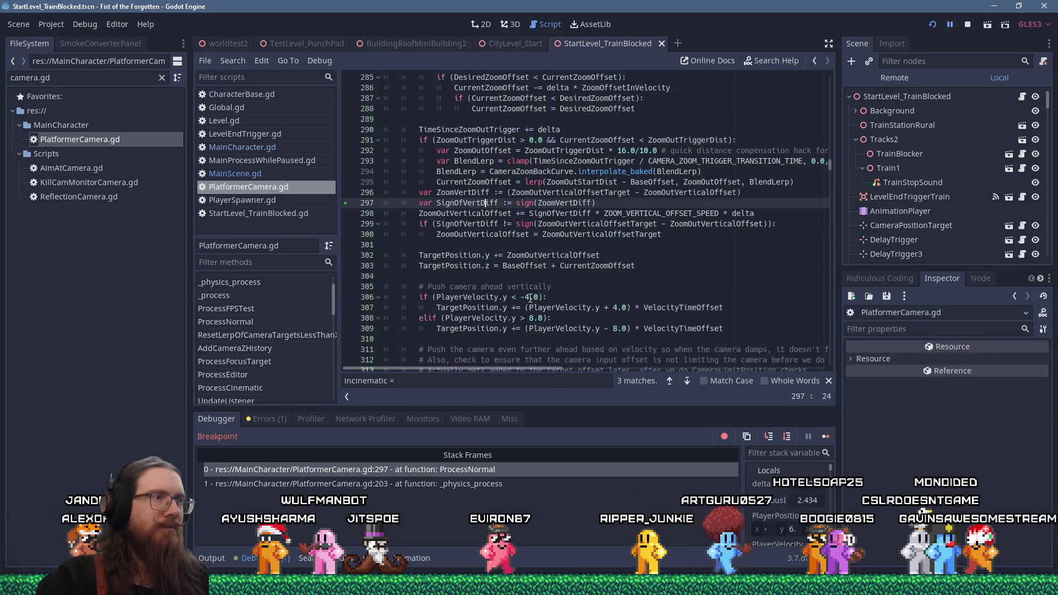
key("F10")
key("F10")
key("F10")
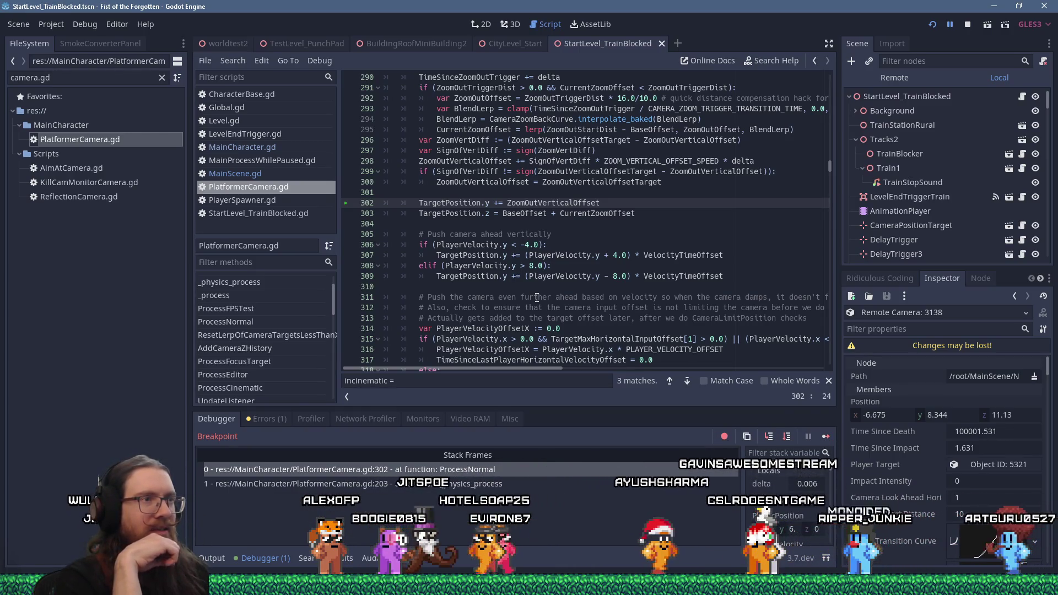
key("F10")
key("F10")
key("F10")
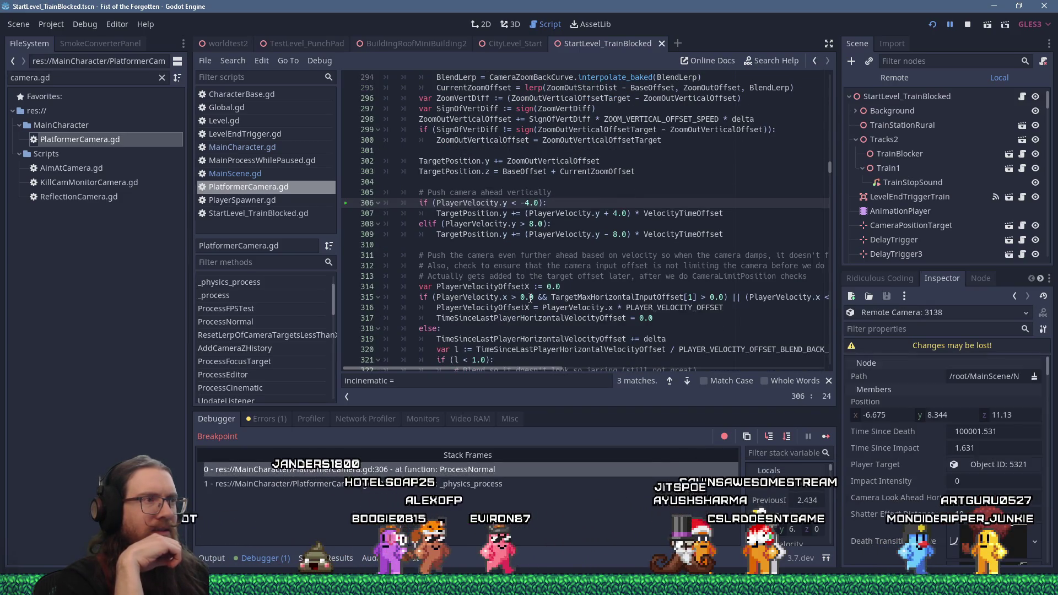
key("F10")
key("F10")
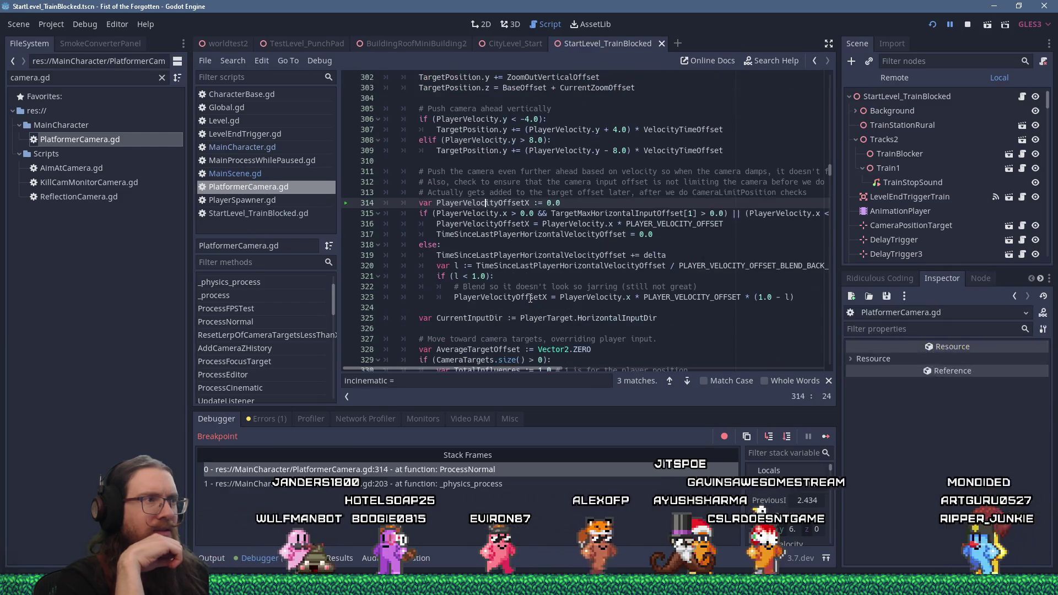
Step: Step from line 315 through the camera-target loop and velocity code to the vertical input check
key("F10")
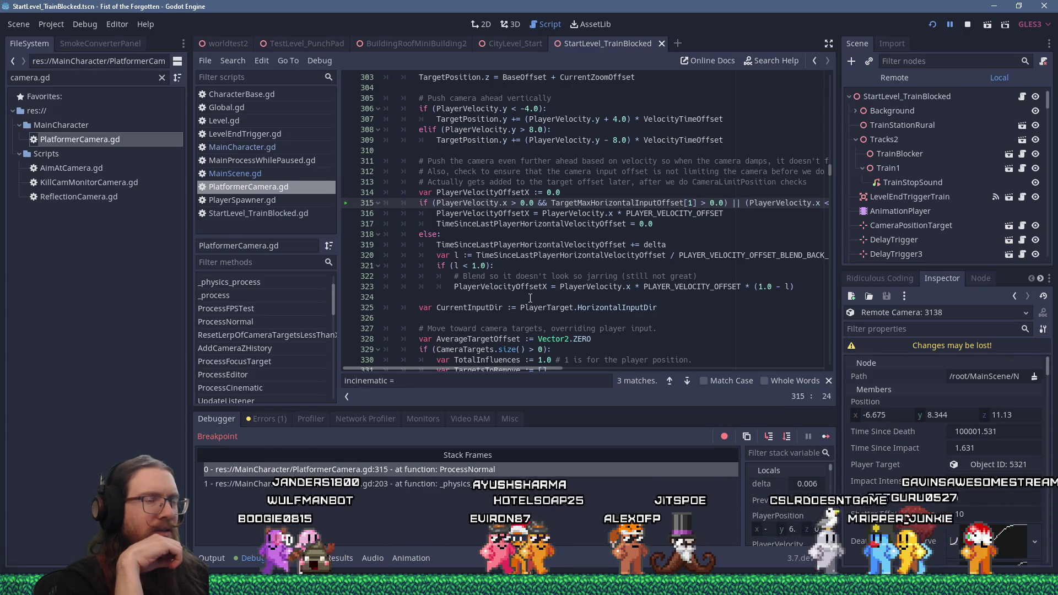
key("F10")
key("F10")
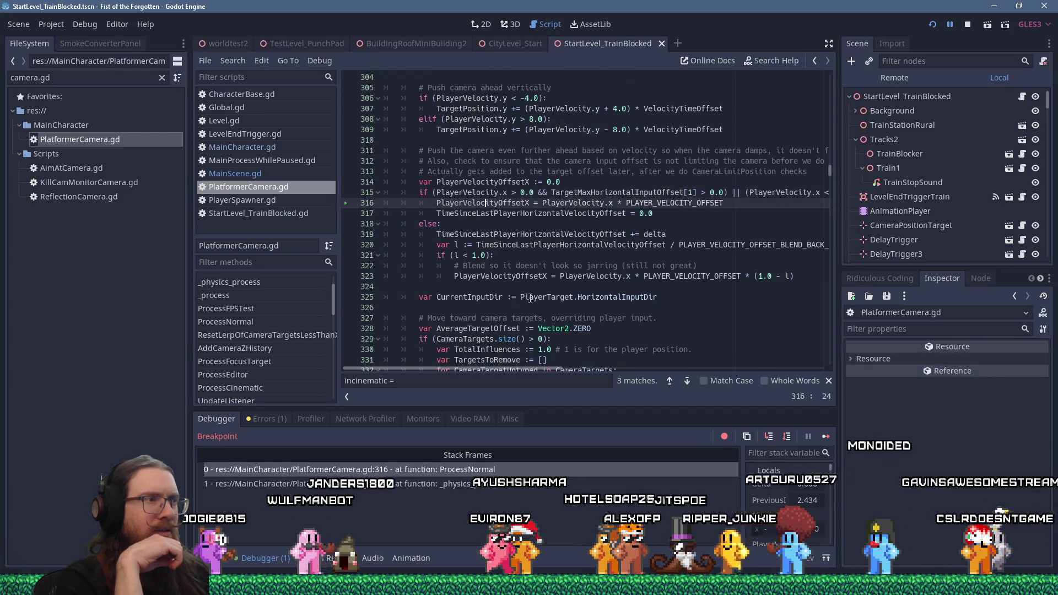
key("F10")
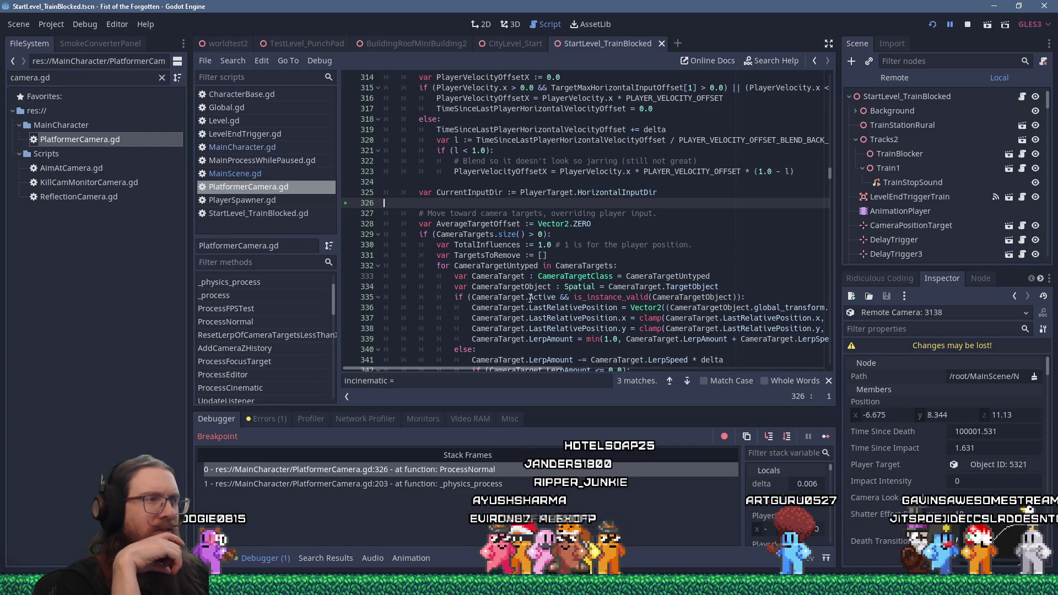
key("F10")
key("F10")
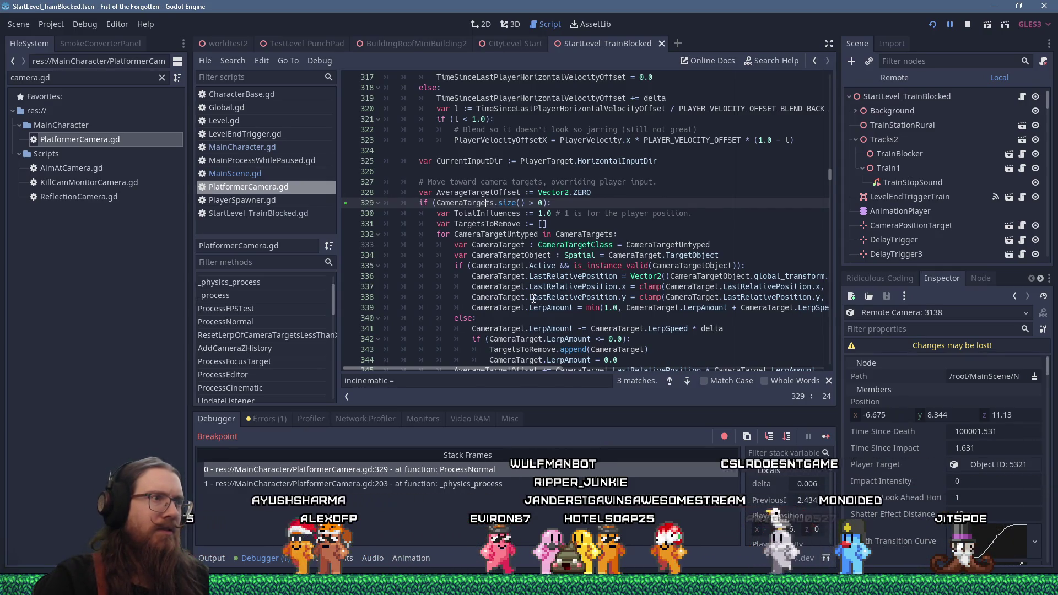
key("F10")
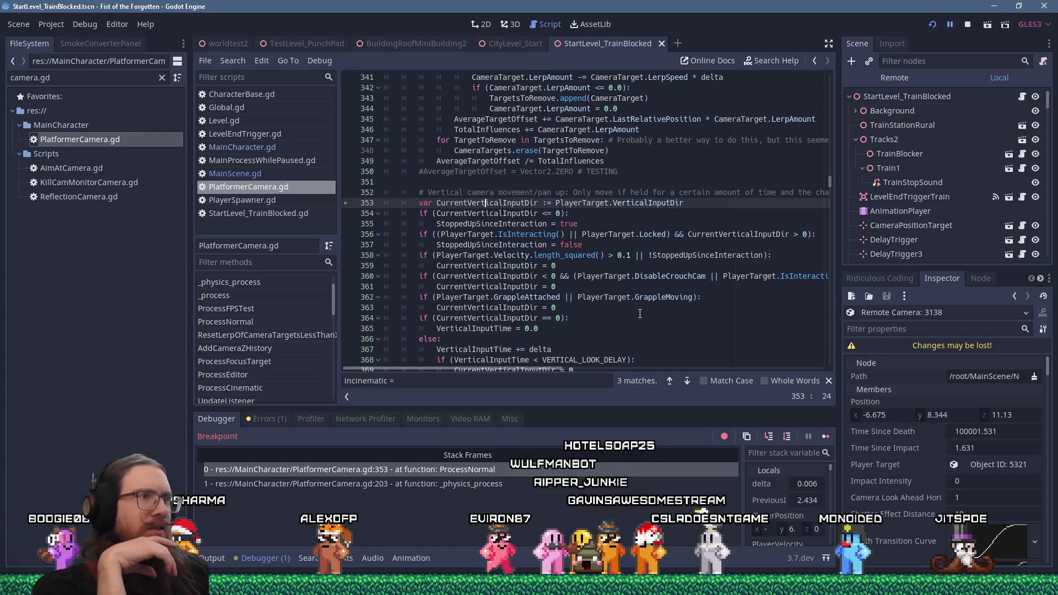
key("F10")
key("F10")
key("F10")
key("F10")
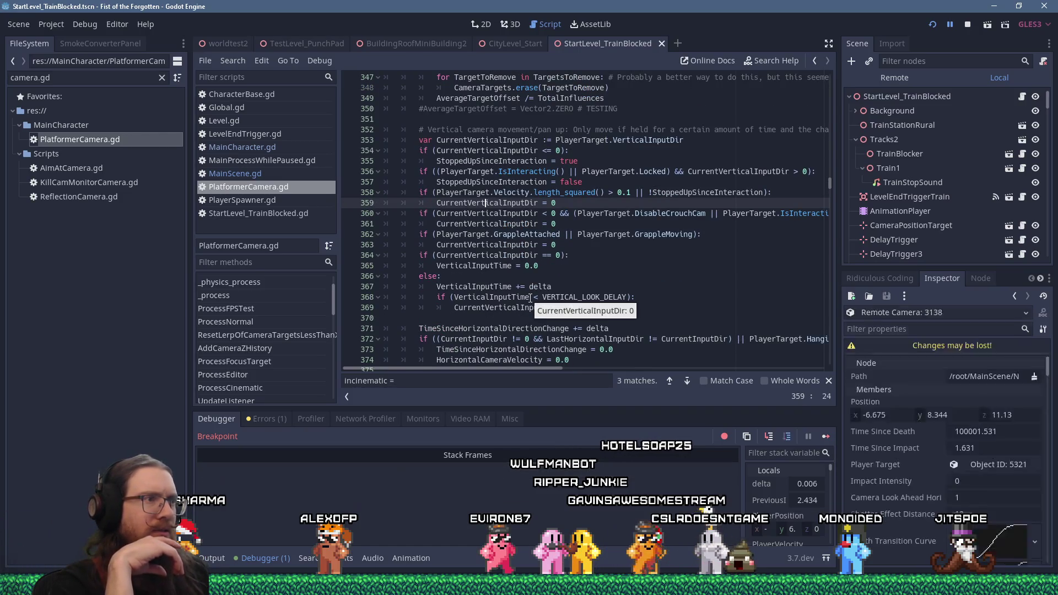
key("F10")
key("F10")
key("F10")
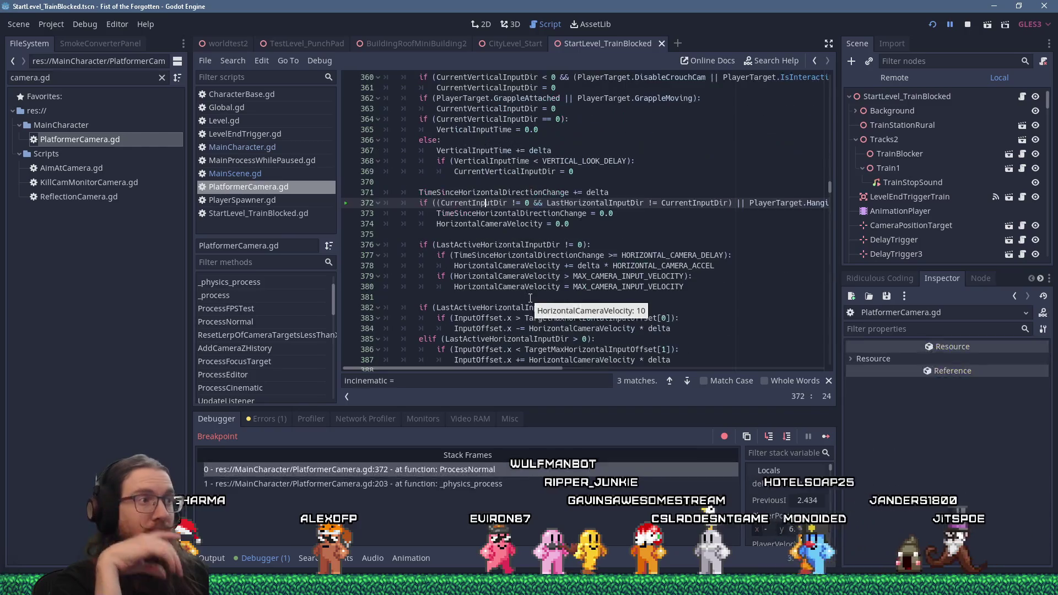
key("F10")
key("F10")
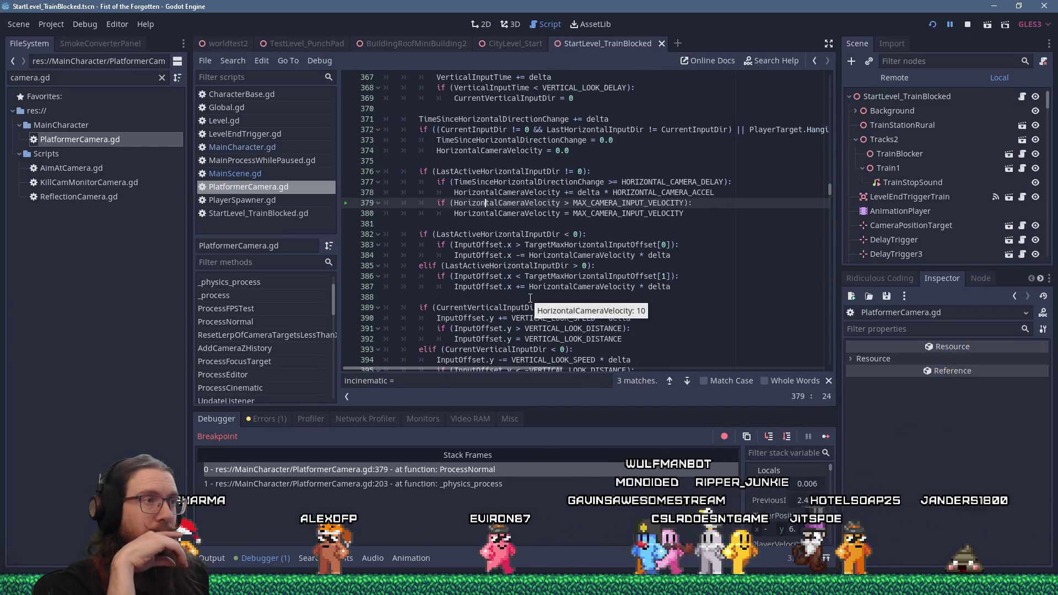
key("F10")
key("F10")
key("F10")
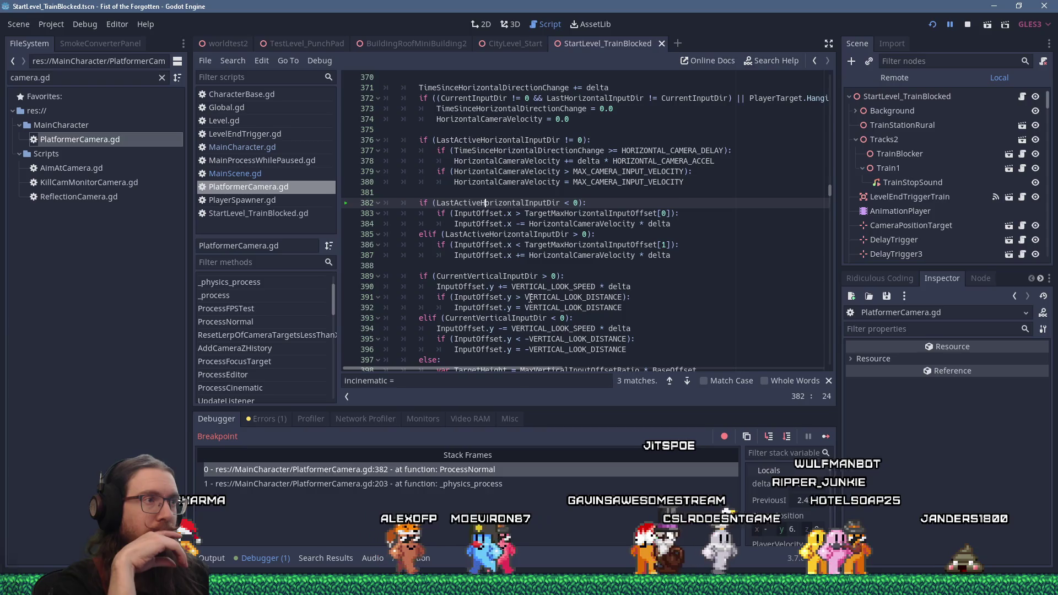
key("F10")
key("F10")
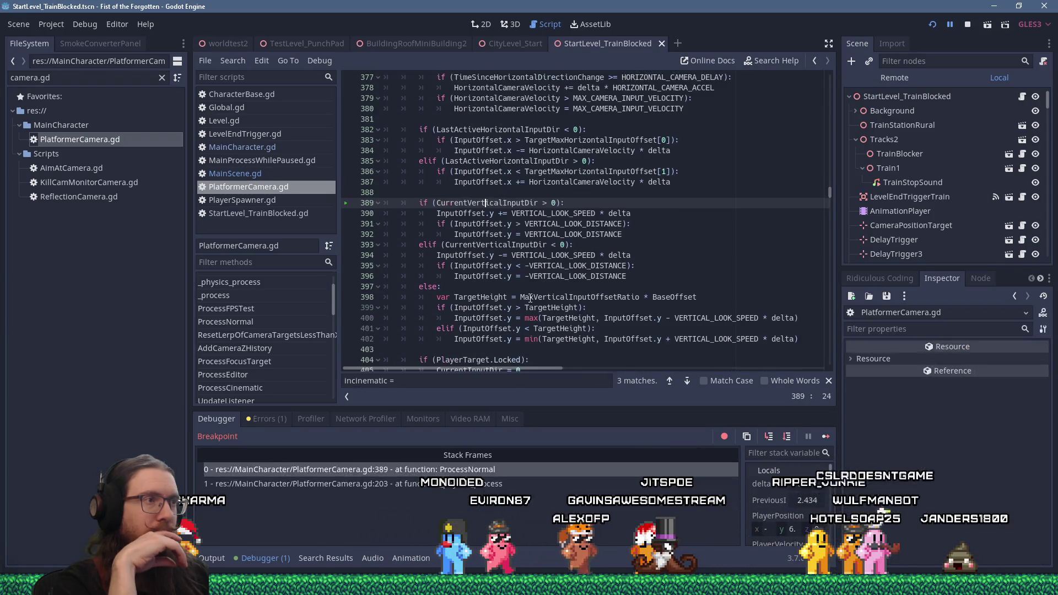
key("F10")
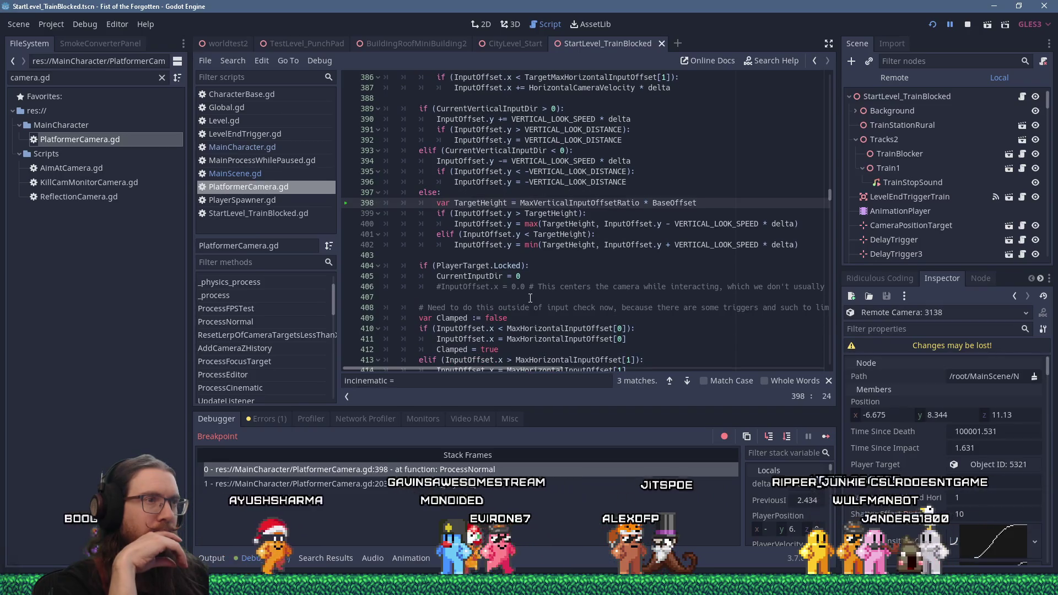
Step: Step over the offset clamping code to line 425, checking MaxHorizontalInputOffset, then bring the YouTube window forward
key("F10")
key("F10")
key("F10")
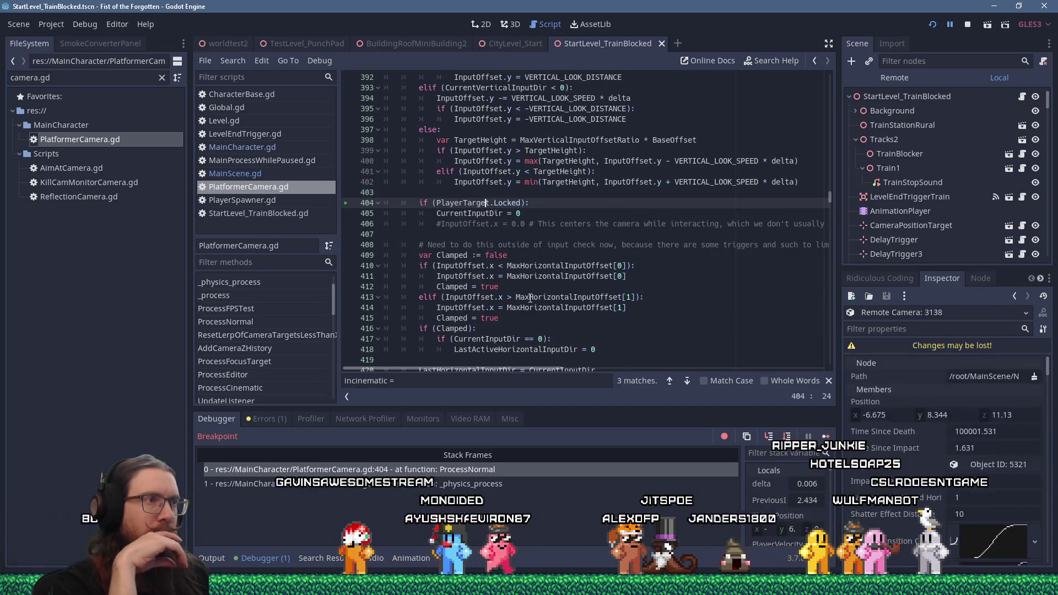
mouse_move(531, 297)
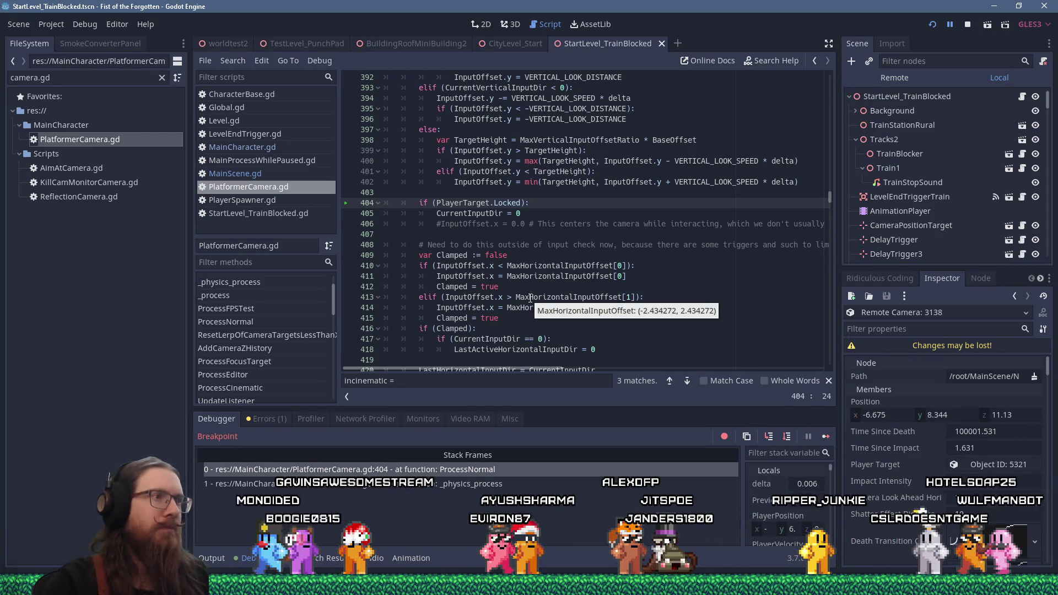
key("F10")
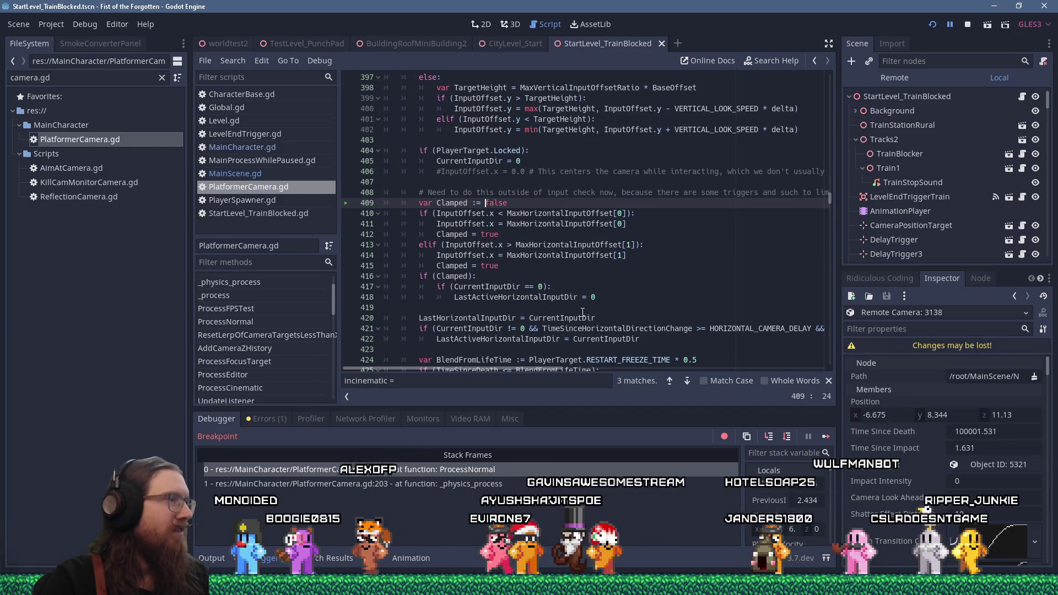
key("F10")
key("F10")
key("F10")
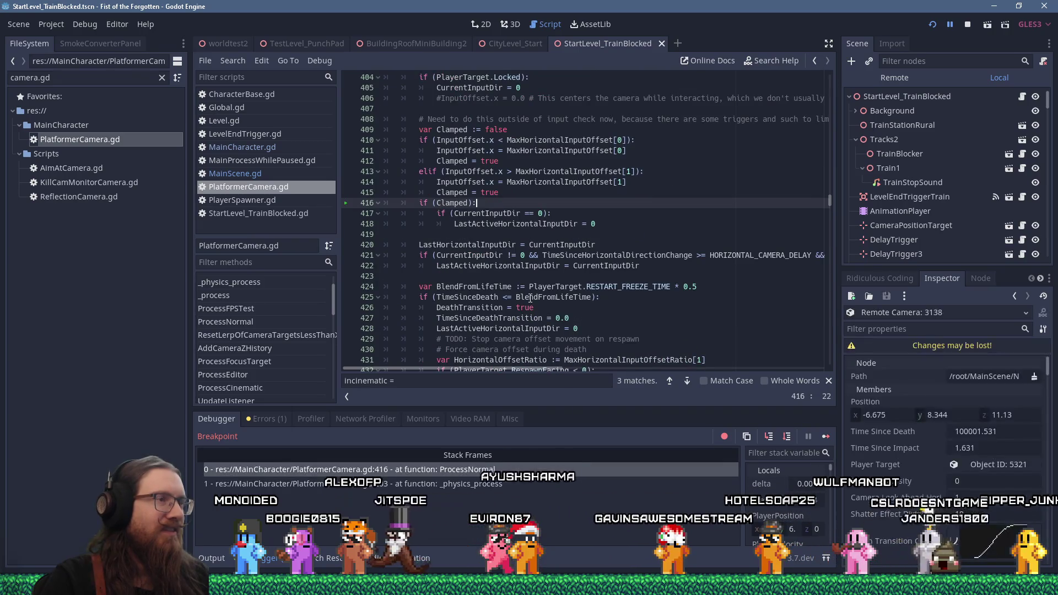
key("F10")
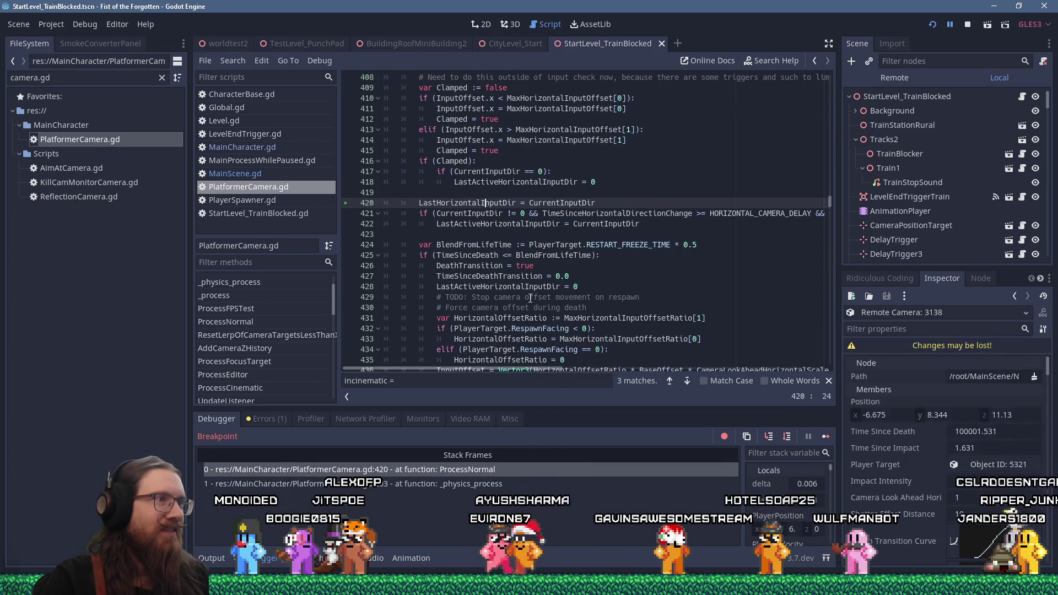
key("F10")
key("F10")
key("F10")
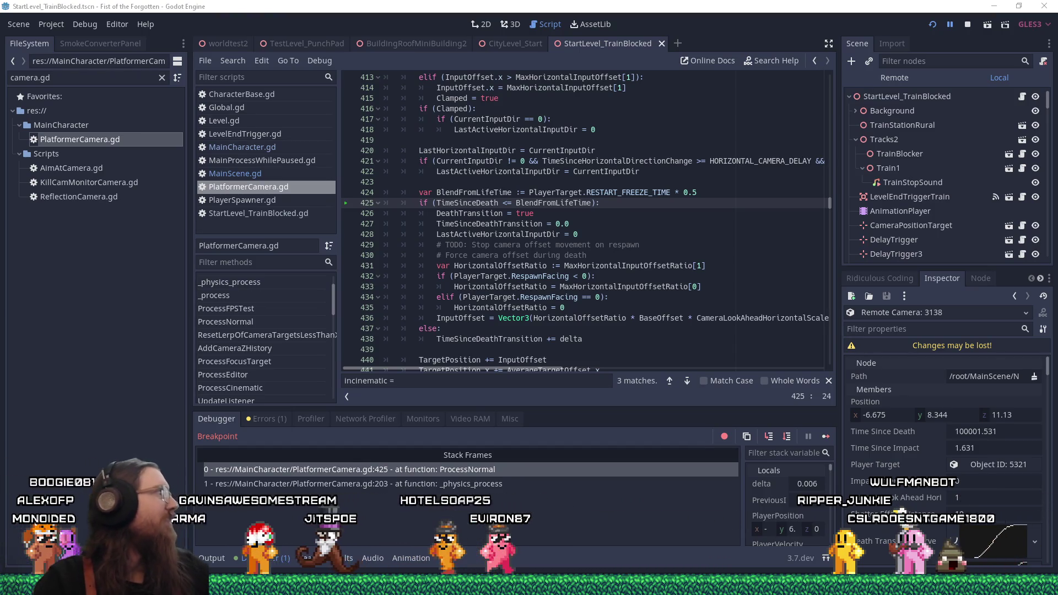
mouse_move(0, 69)
left_mouse_down()
mouse_move(342, 69)
mouse_move(618, 20)
left_mouse_up()
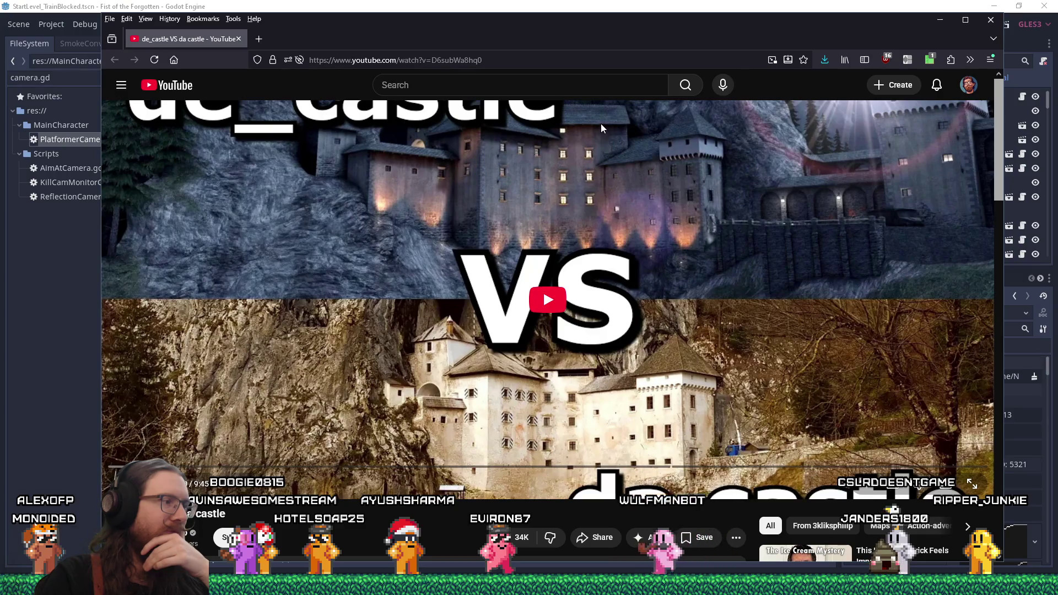
Step: Play the de_castle VS da castle video, pause it, and skip ahead to the courtyard and trees scenes
left_click(583, 310)
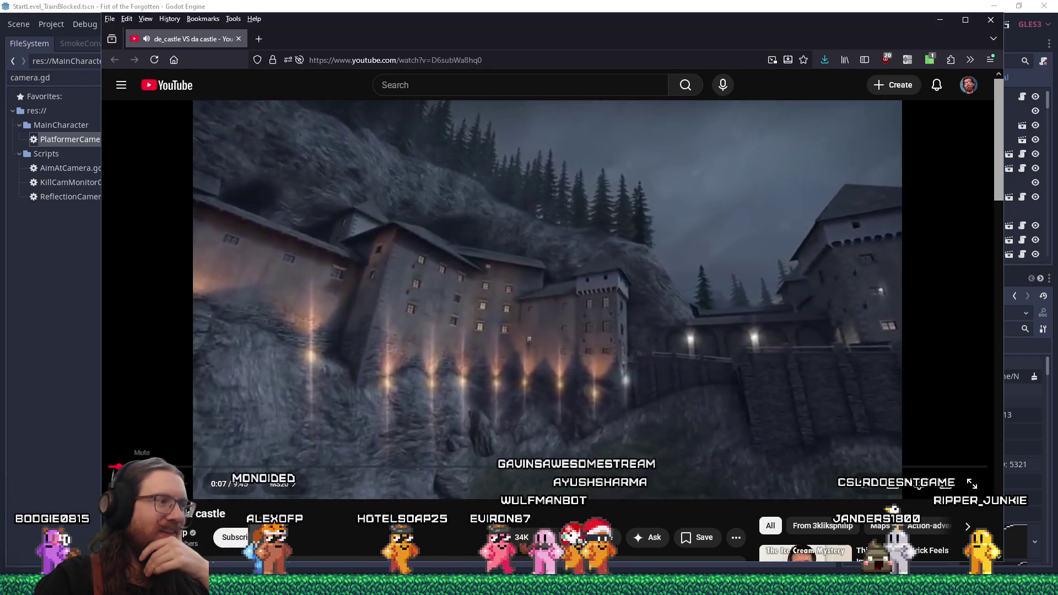
left_click(174, 466)
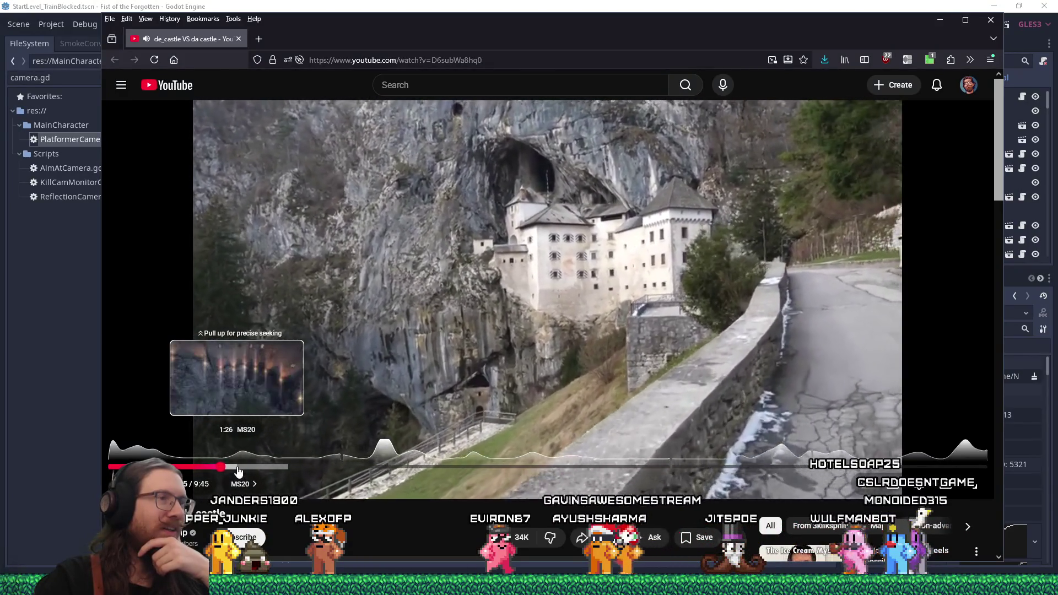
left_click(118, 484)
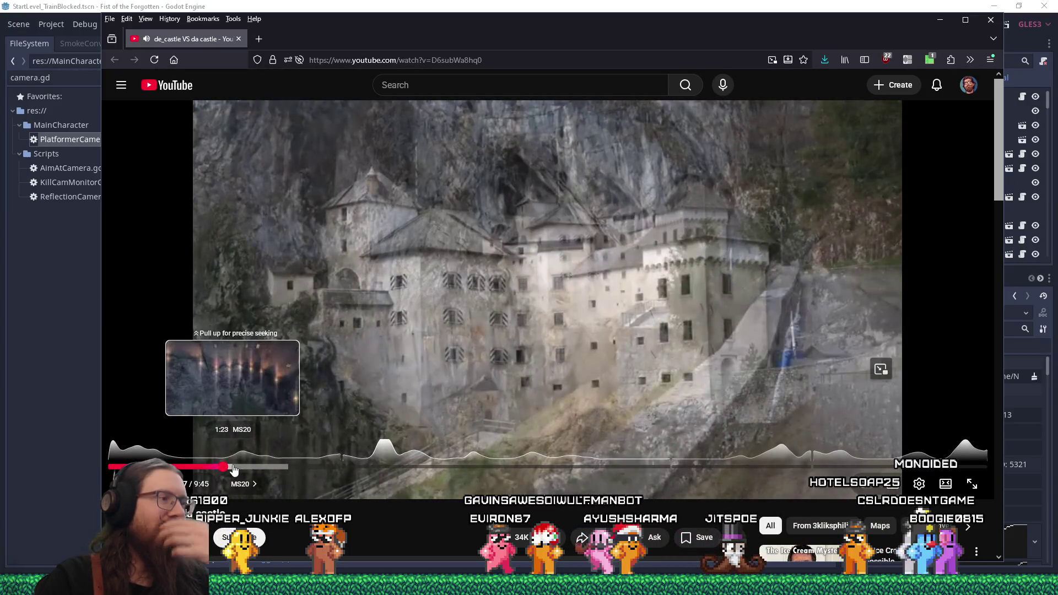
left_click(234, 468)
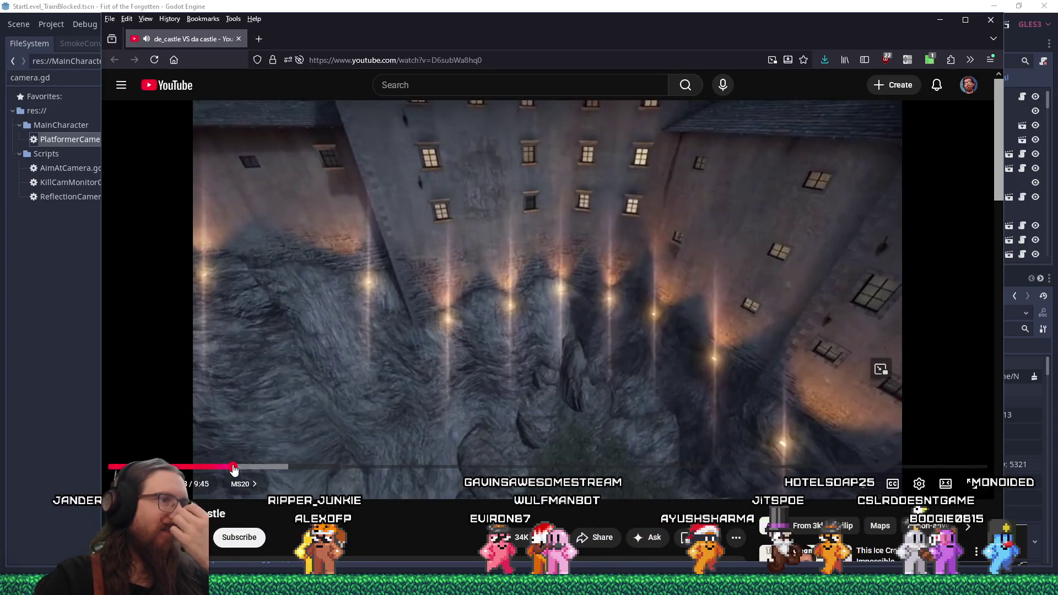
left_click_drag(233, 467, 382, 469)
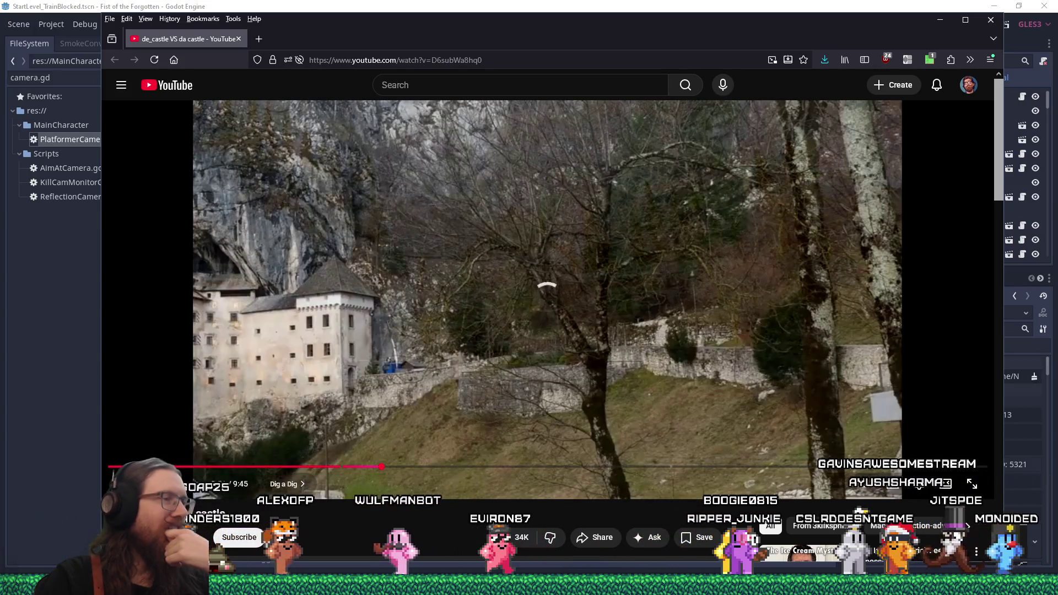
left_click(754, 4)
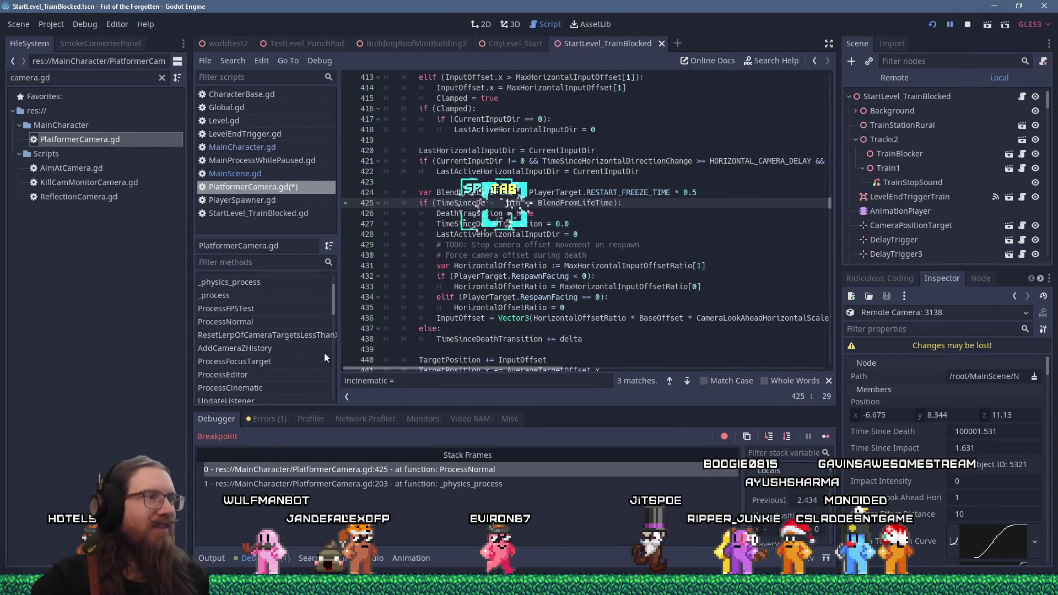
key("alt+Tab")
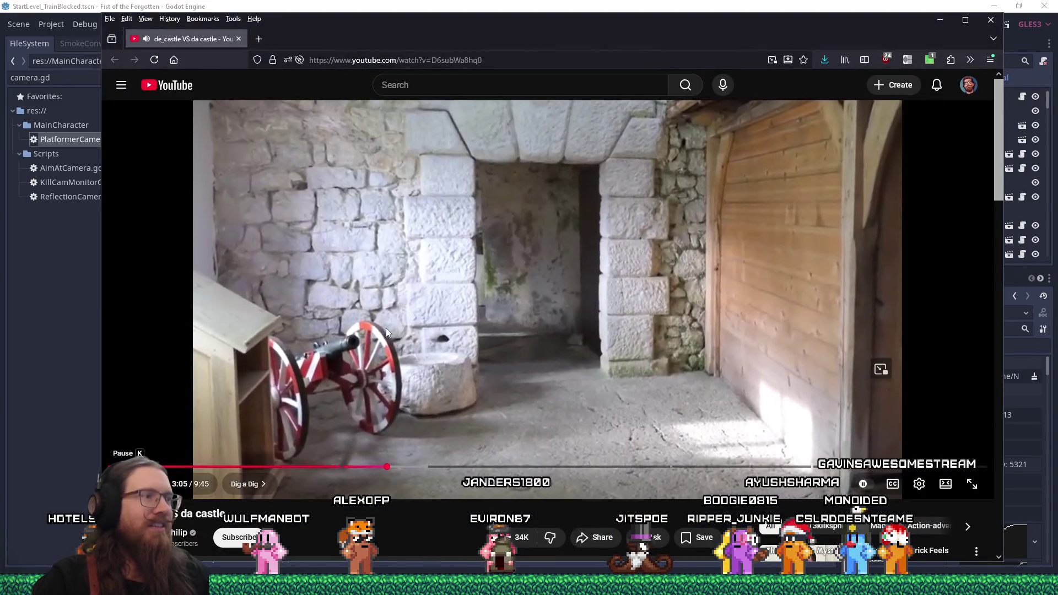
Step: Seek through the interior, 3:36–5:44, 8:00 and MS20 chapters, then close Firefox
left_click(378, 469)
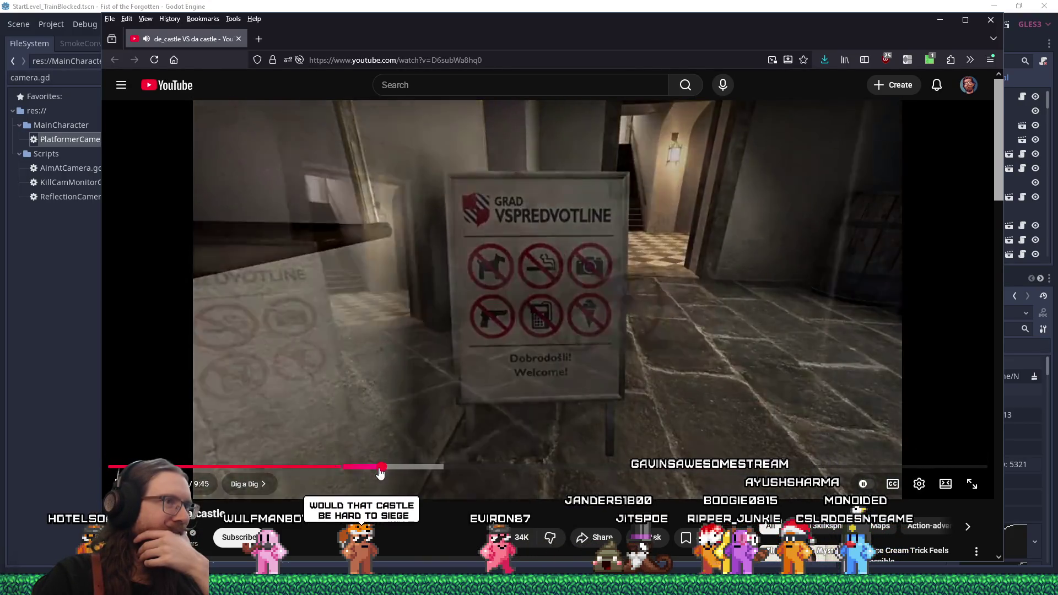
mouse_move(380, 473)
left_mouse_down()
mouse_move(474, 382)
mouse_move(524, 352)
left_mouse_up()
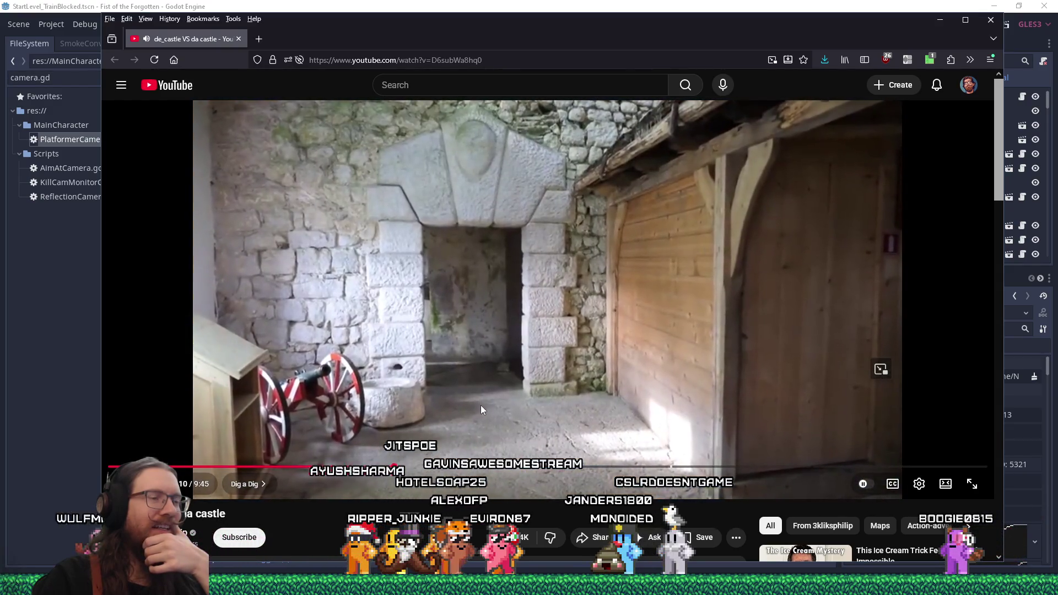
left_click_drag(399, 467, 434, 469)
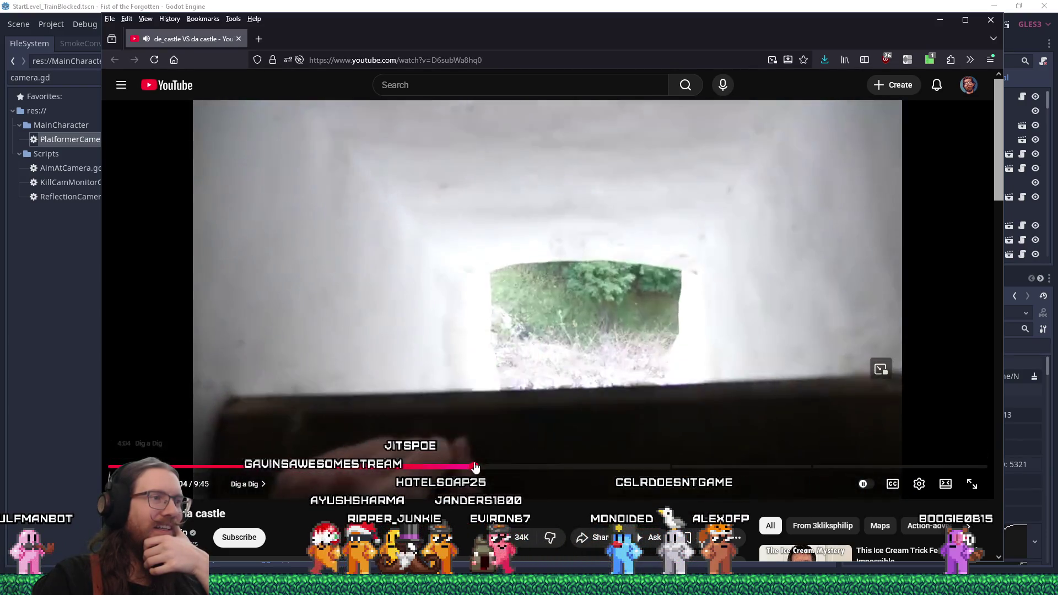
left_click_drag(477, 466, 538, 467)
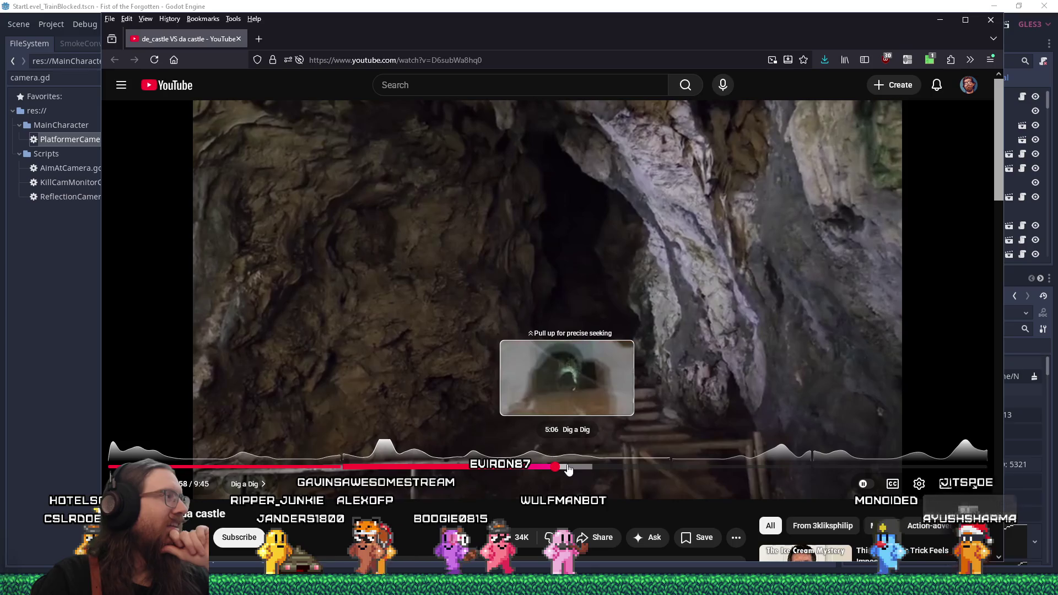
left_click_drag(569, 469, 660, 468)
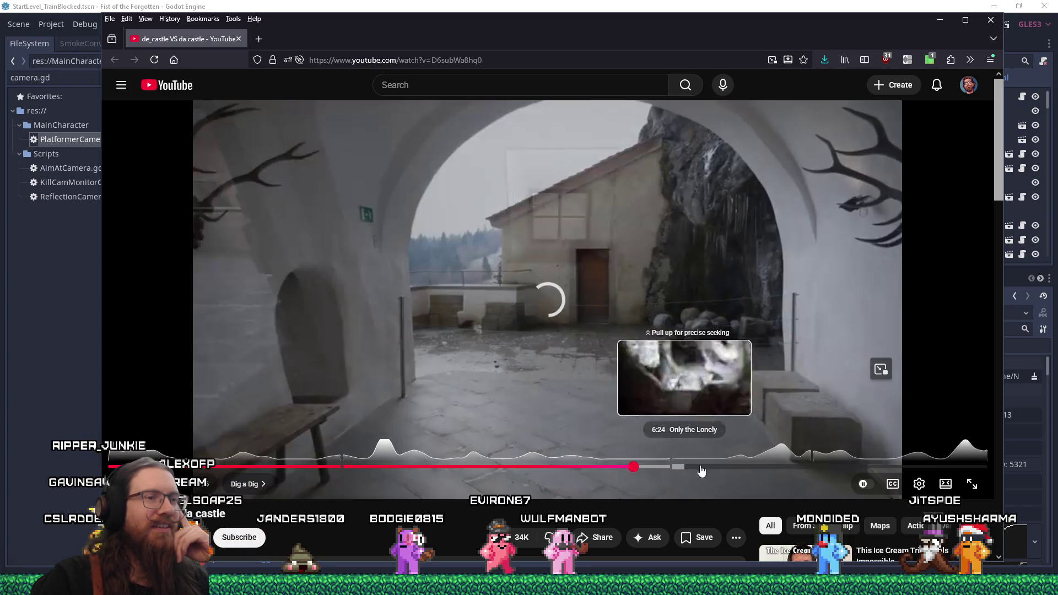
left_click_drag(779, 469, 792, 469)
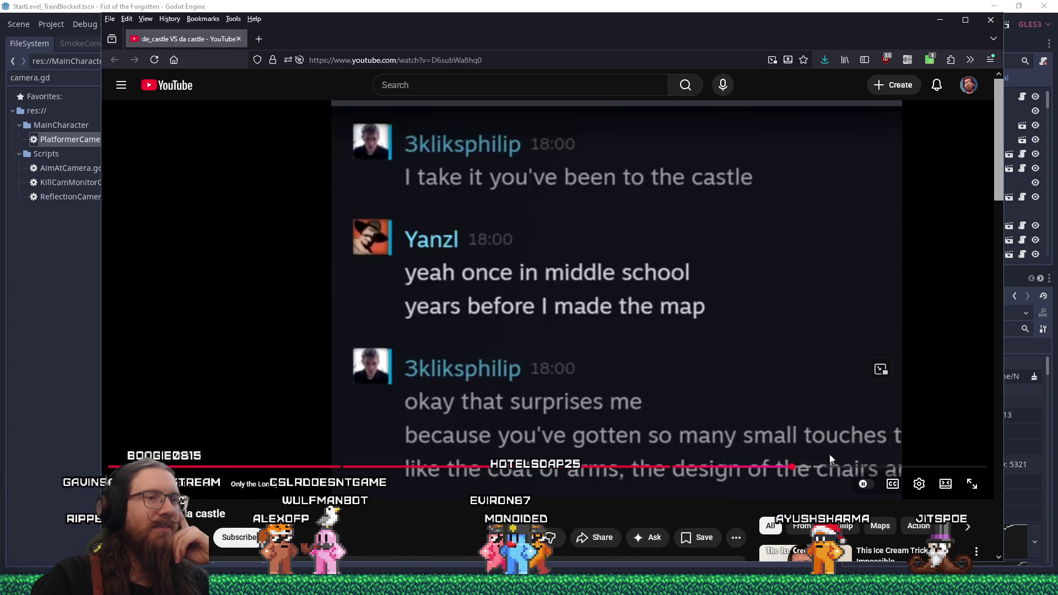
left_click(831, 468)
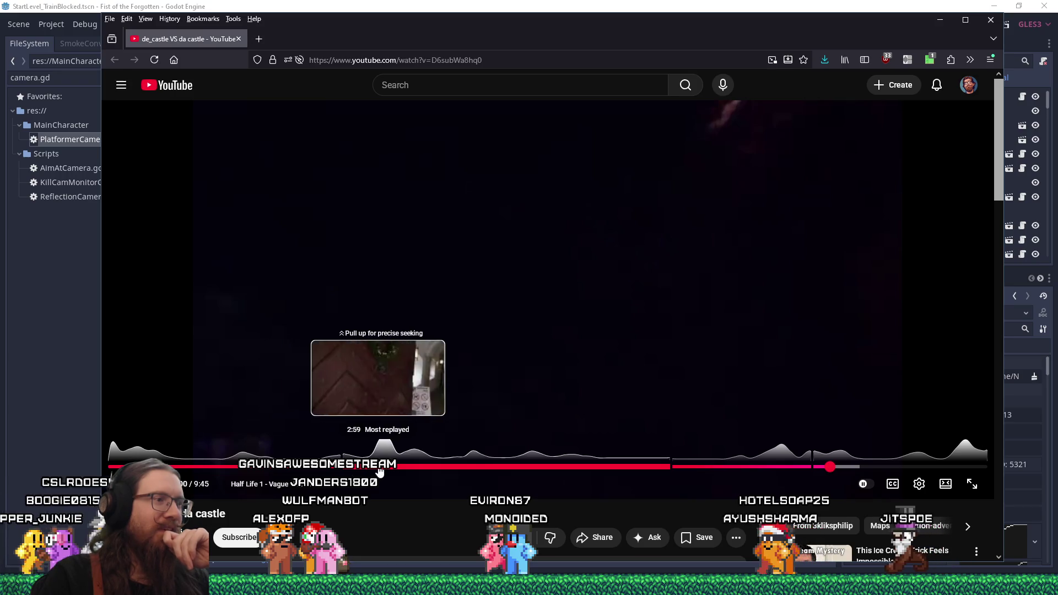
left_click(379, 470)
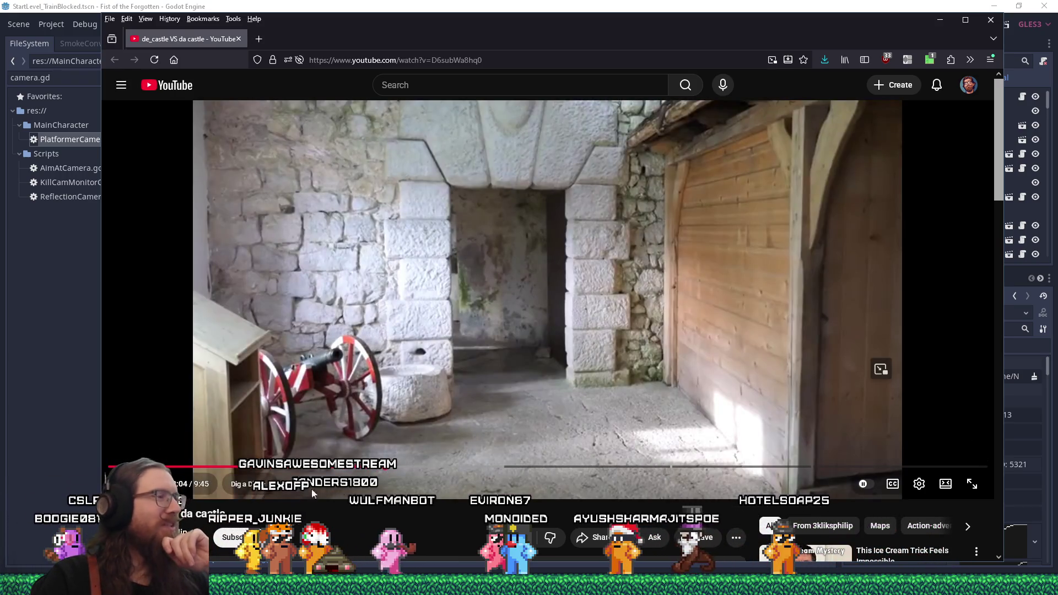
left_click(238, 468)
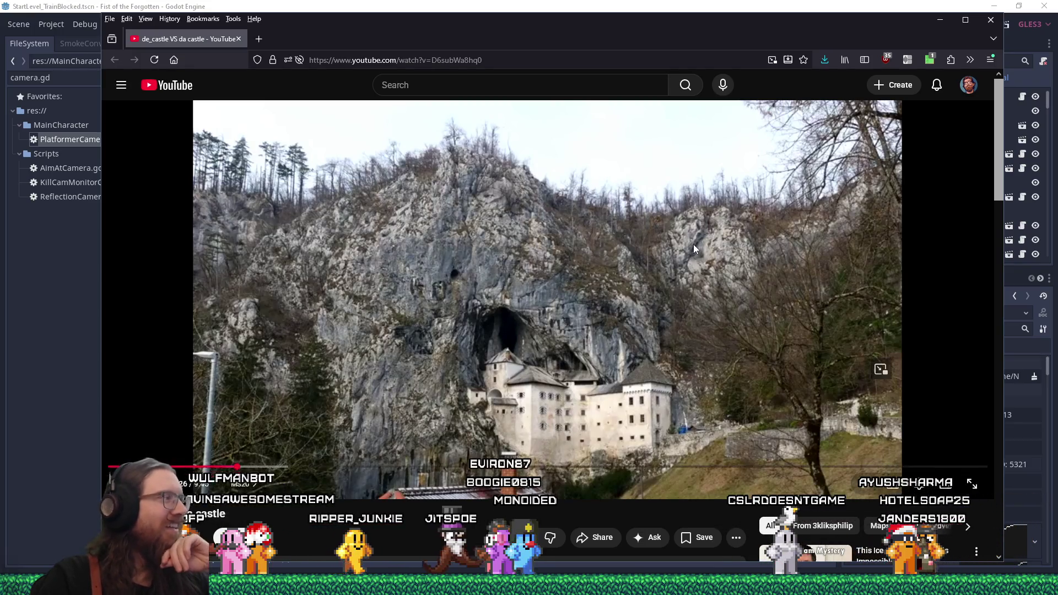
double_click(880, 40)
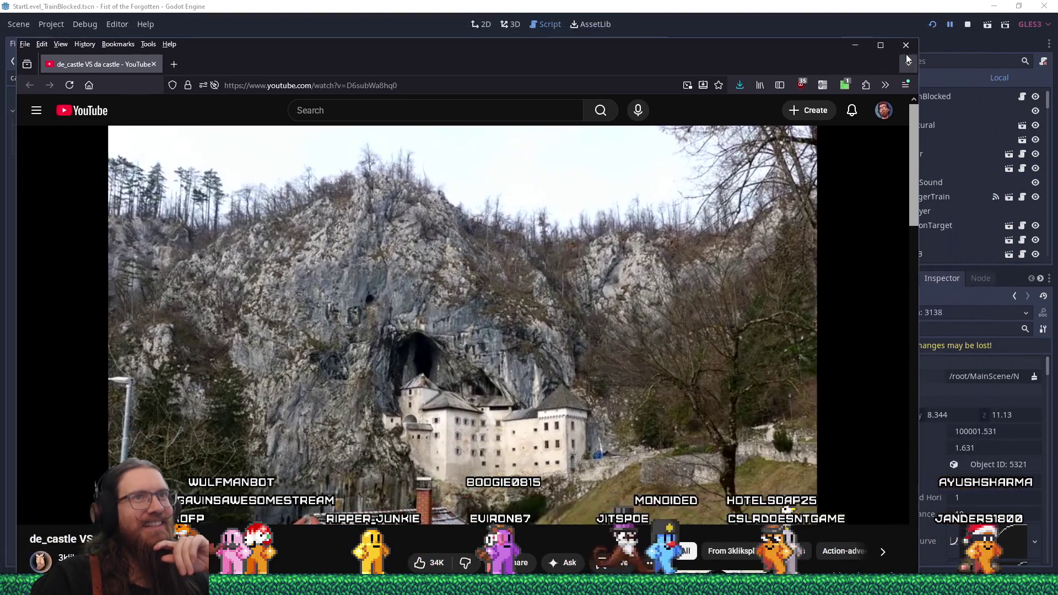
left_click(909, 44)
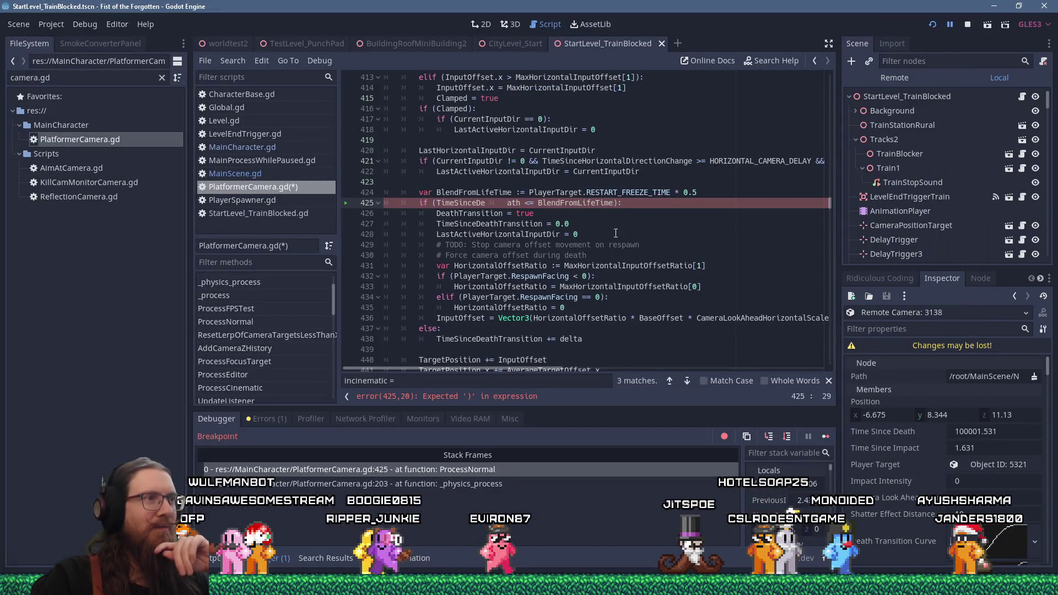
Step: Undo the accidental edit on line 425 and step over the death and shake code to line 502
left_click(647, 224)
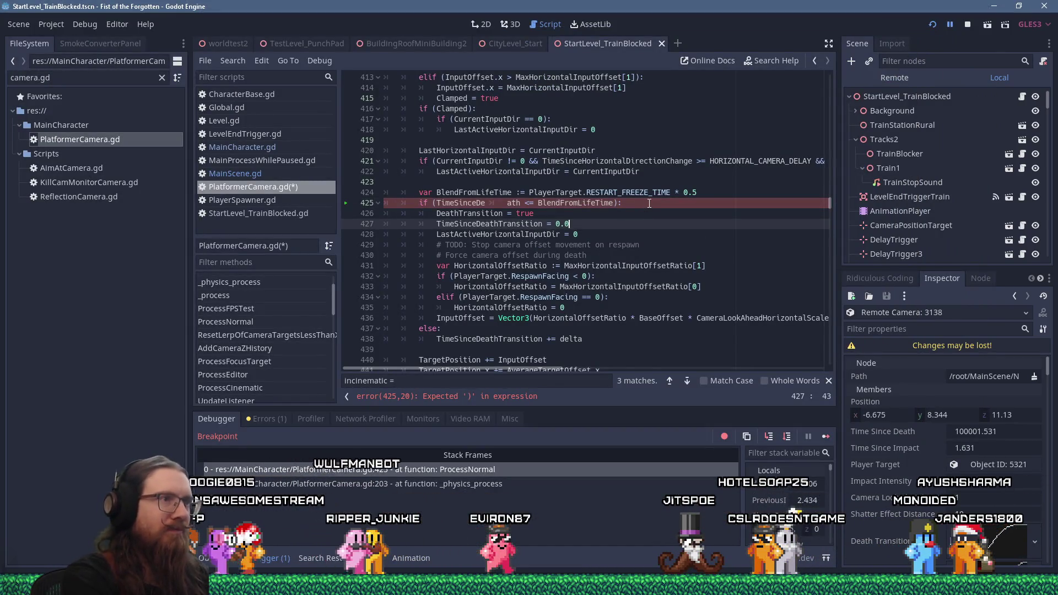
key("ctrl+z")
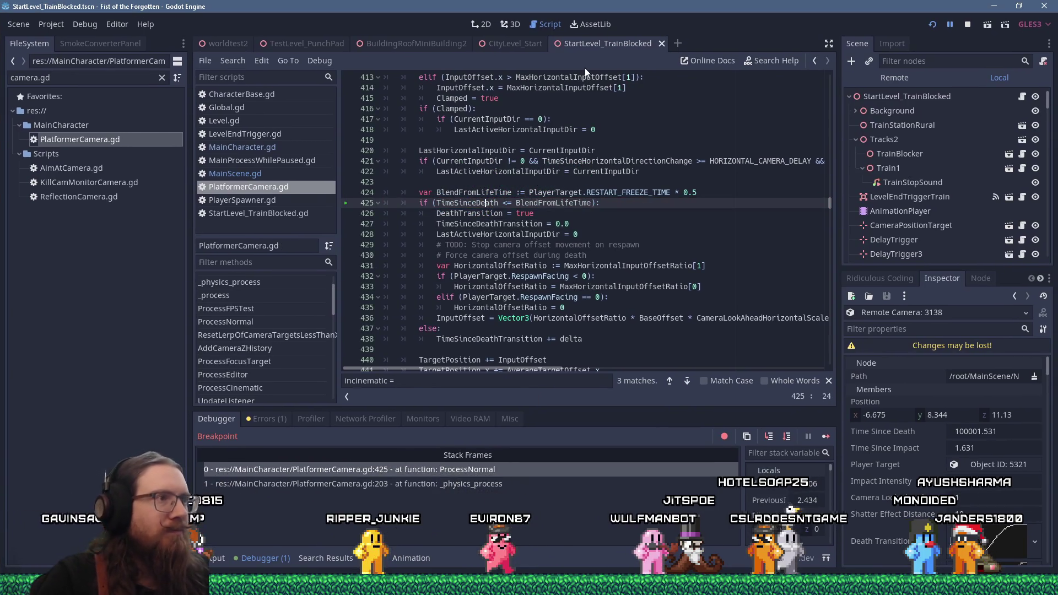
key("F10")
key("F10")
key("F10")
key("F10")
key("F10")
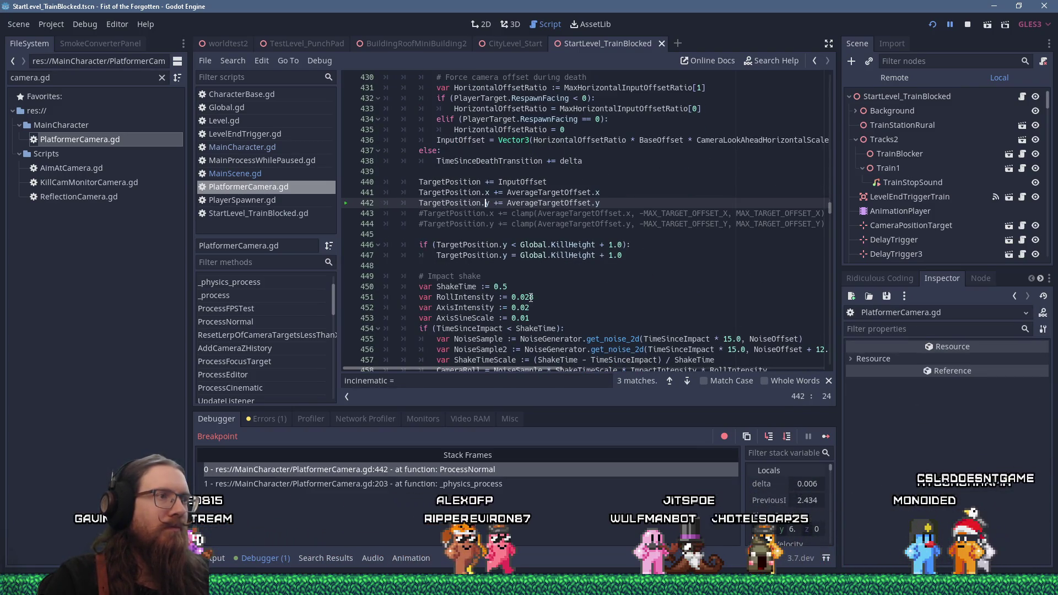
key("F10")
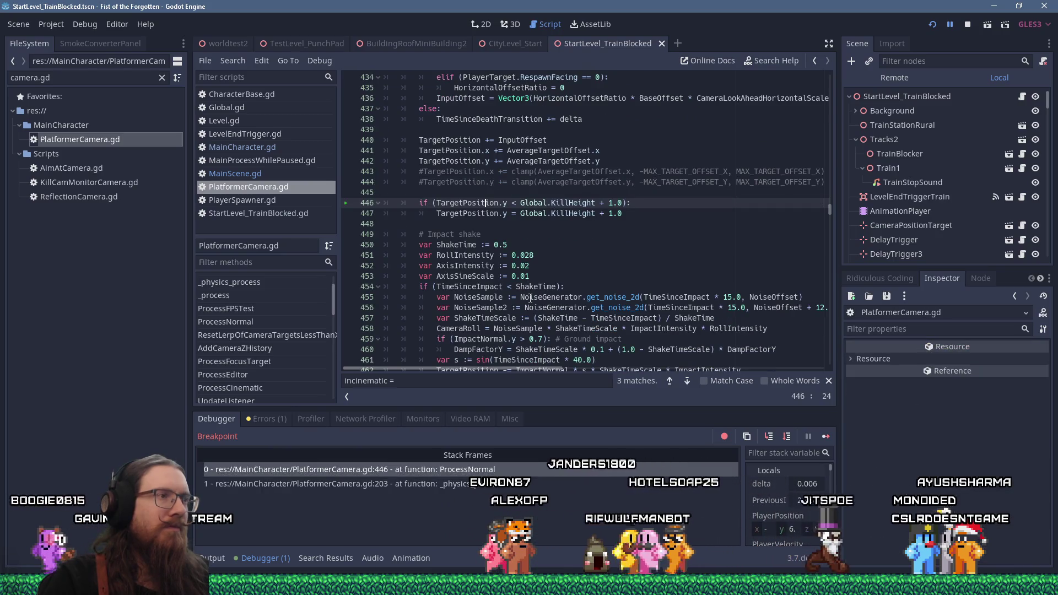
key("F10")
key("F10")
key("F10")
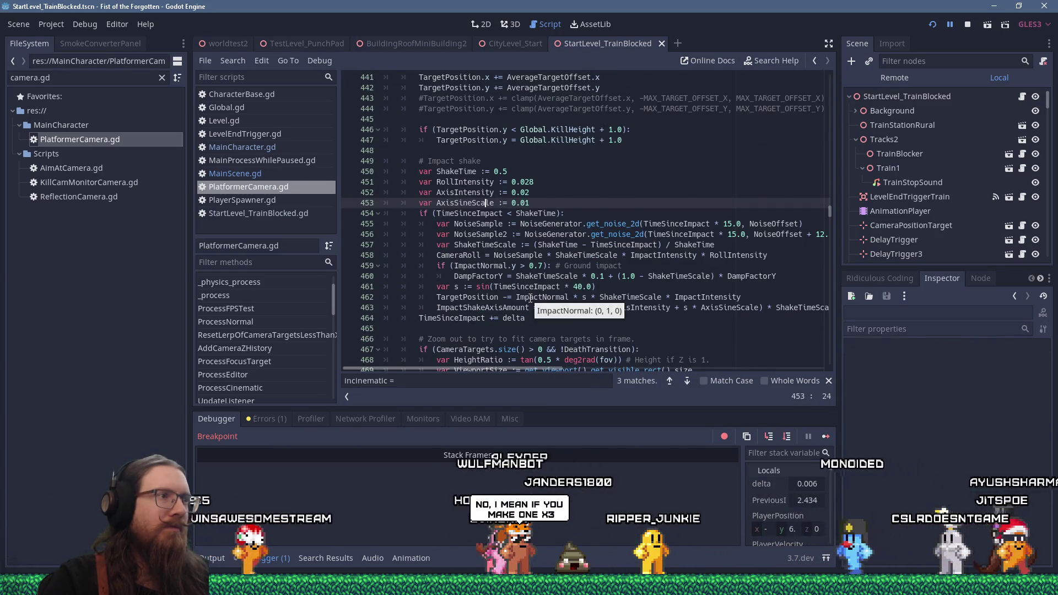
key("F10")
key("F10")
key("F10")
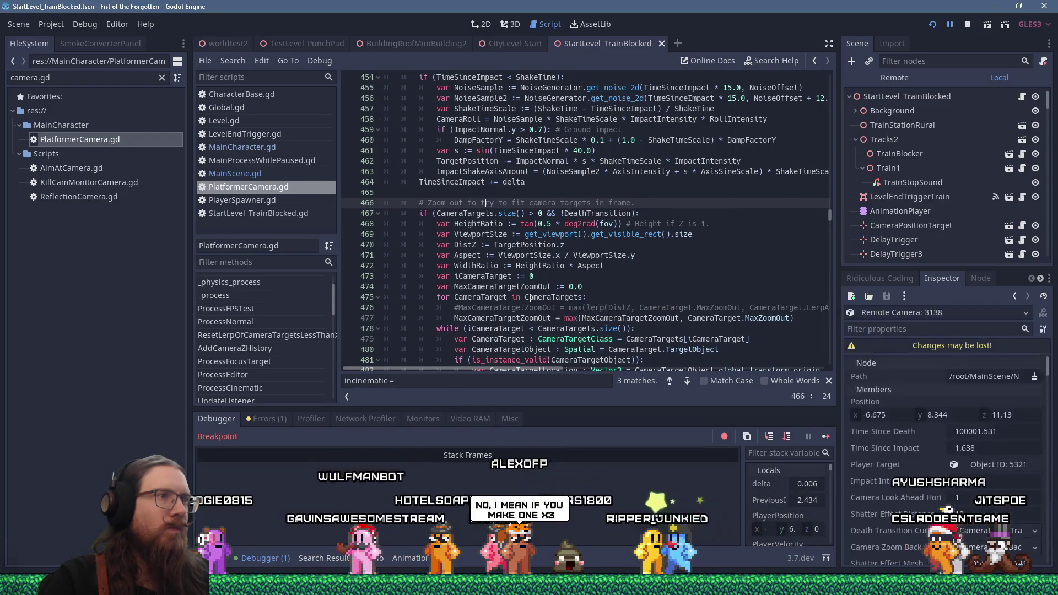
key("F10")
key("F10")
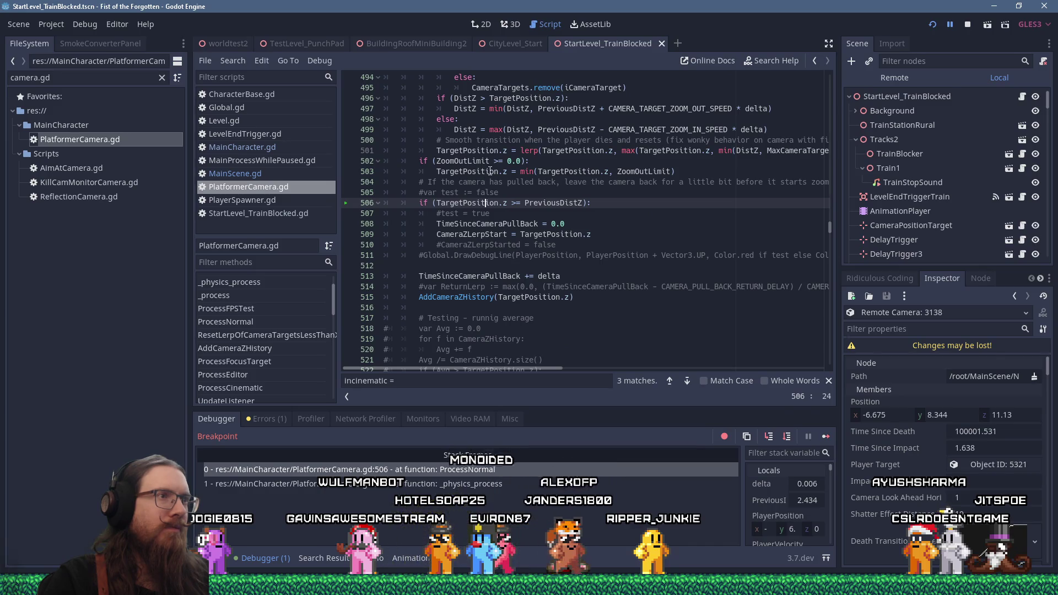
Step: Step through ProcessNormal to line 527 and inspect the code further down
key("F10")
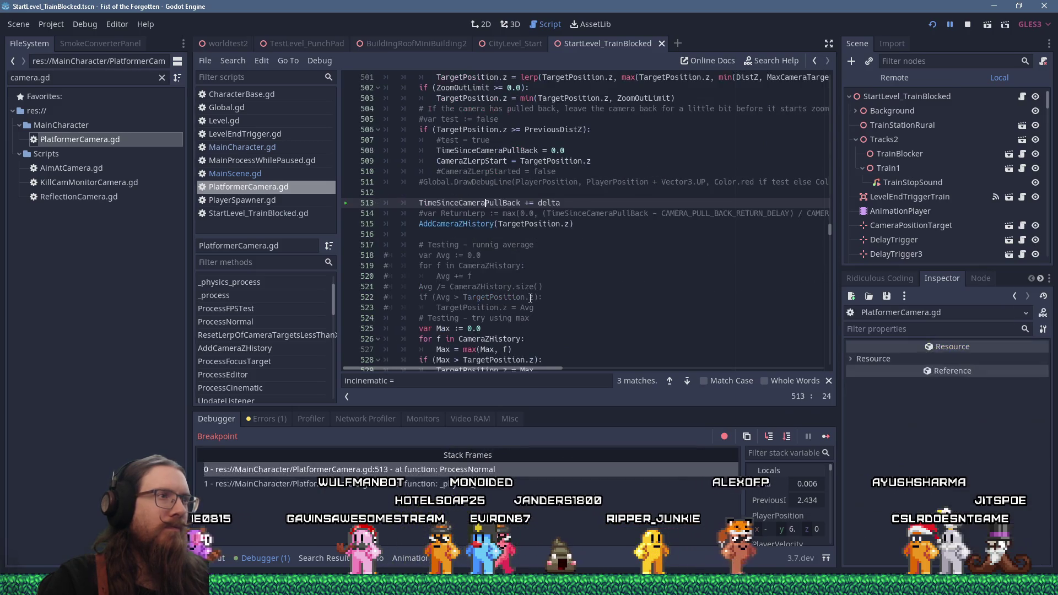
key("F10")
key("F10")
key("F10")
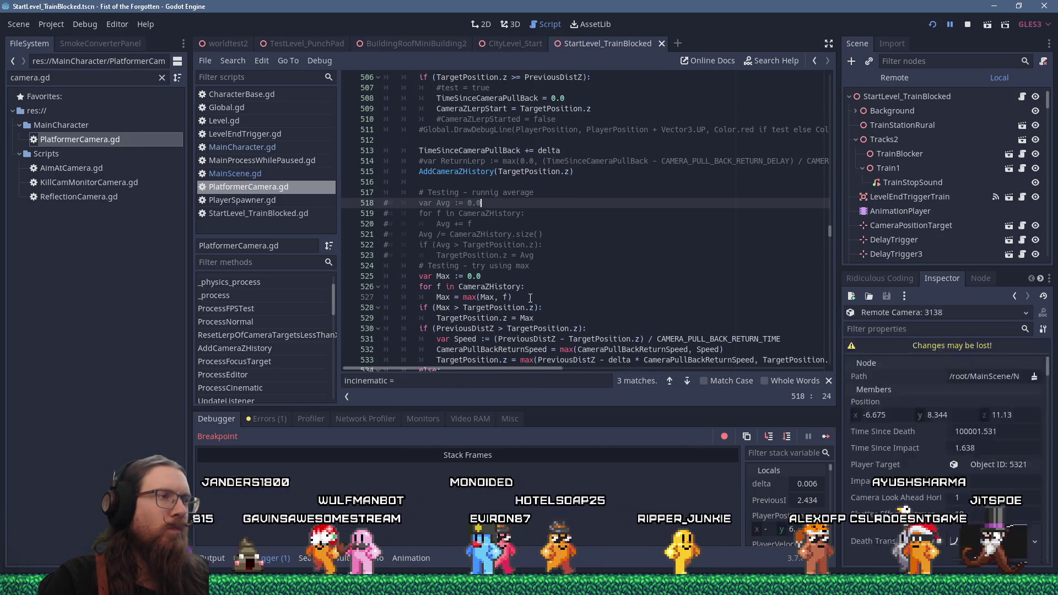
key("F10")
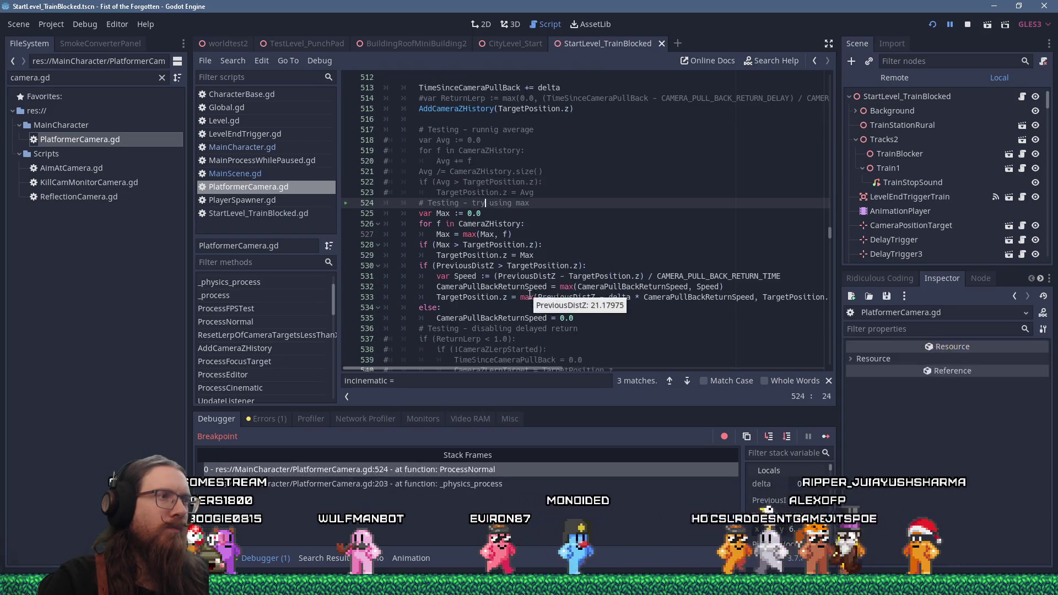
key("F10")
scroll(551, 251, "down", 6)
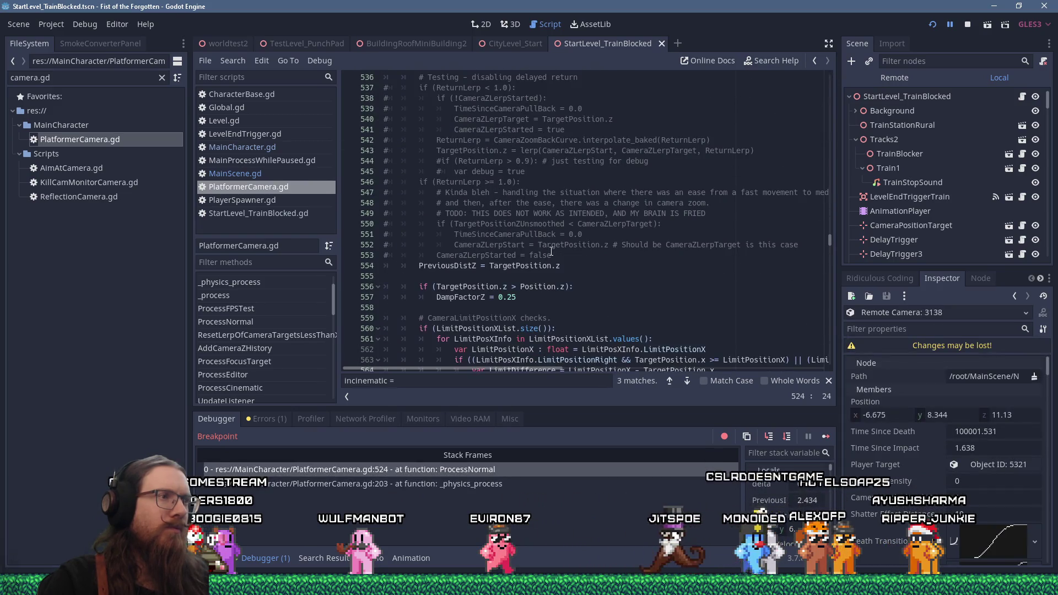
key("F10")
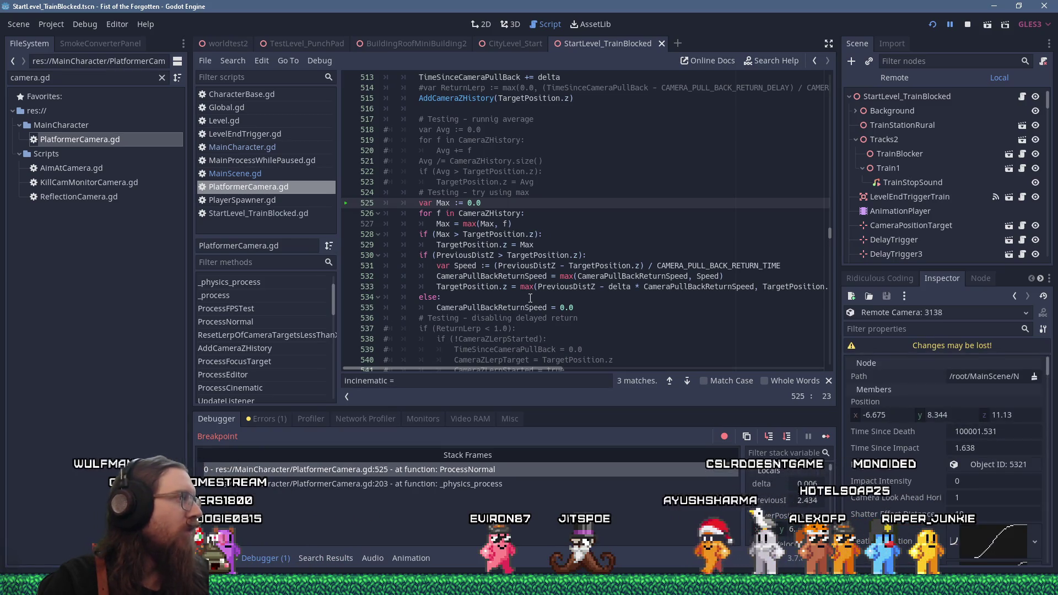
key("F10")
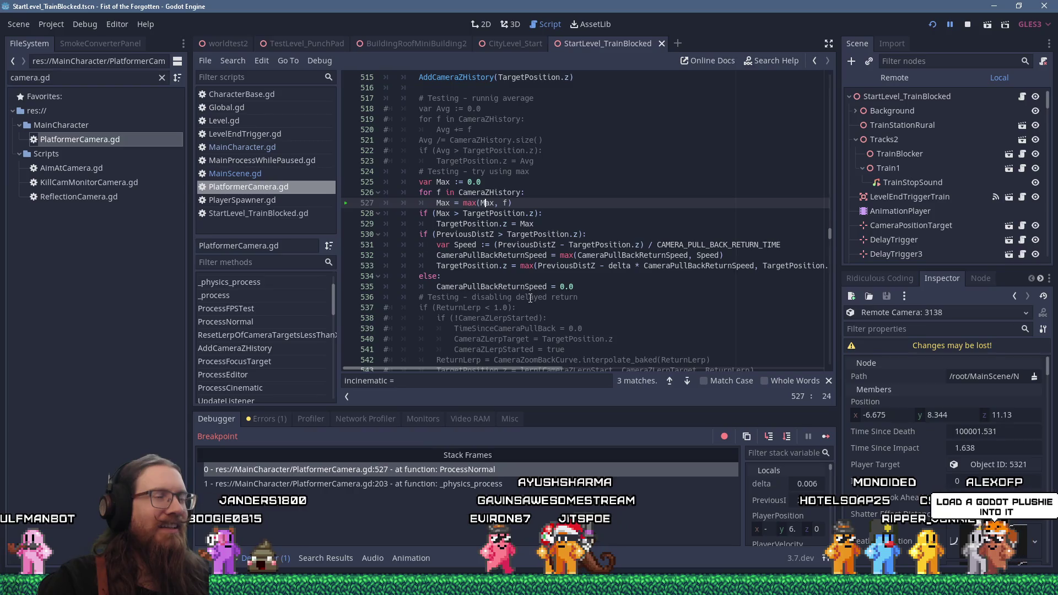
mouse_move(498, 192)
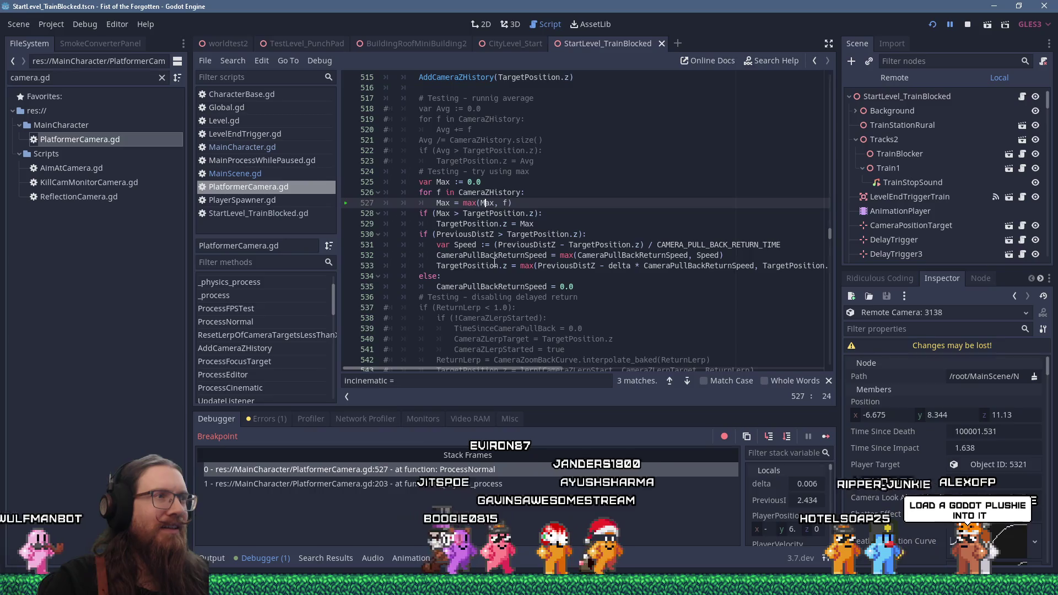
mouse_move(494, 263)
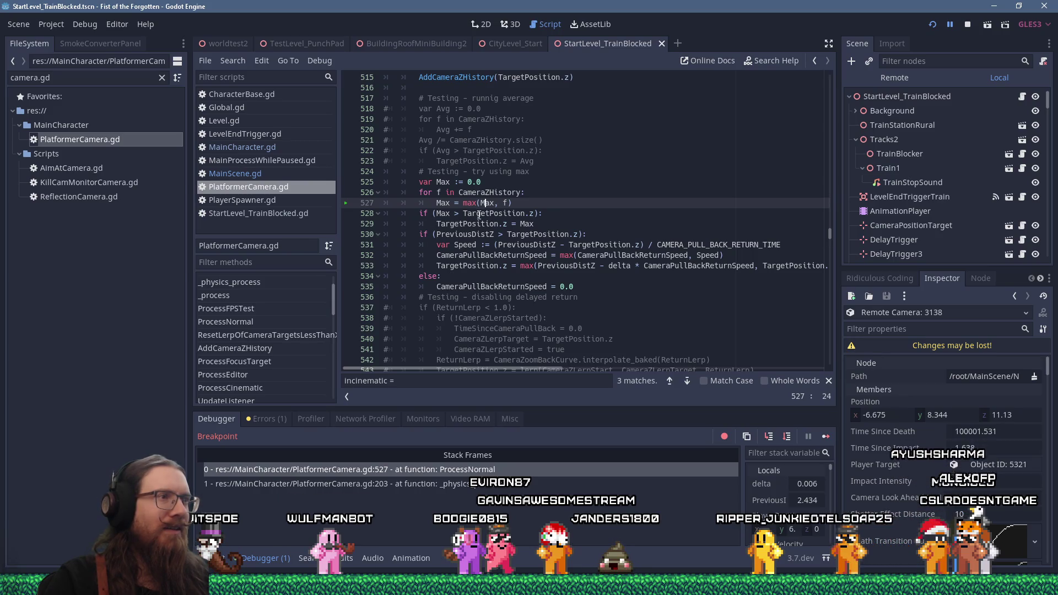
scroll(476, 255, "down", 8)
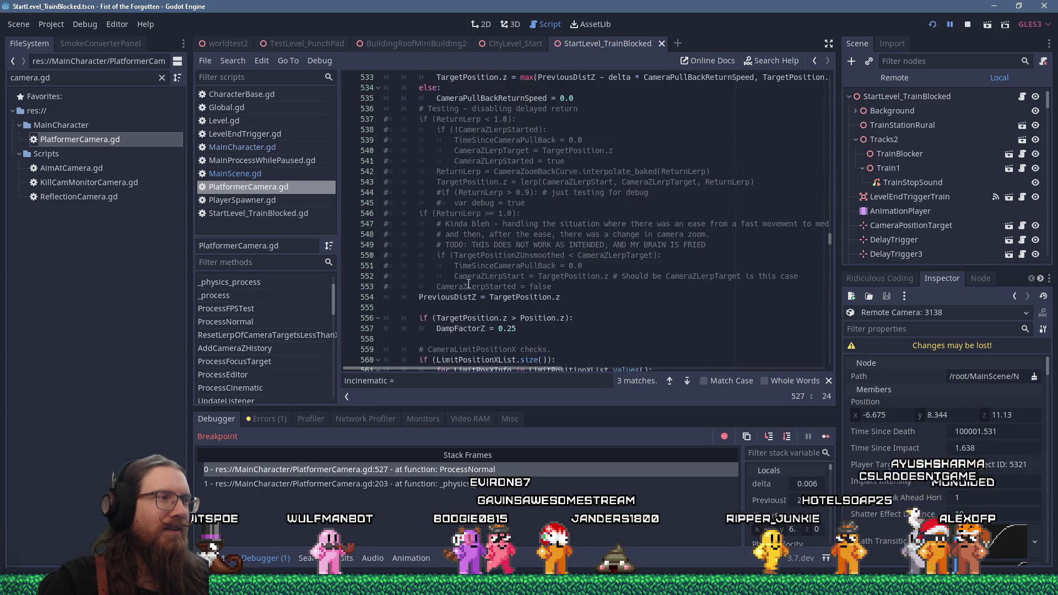
scroll(468, 282, "down", 3)
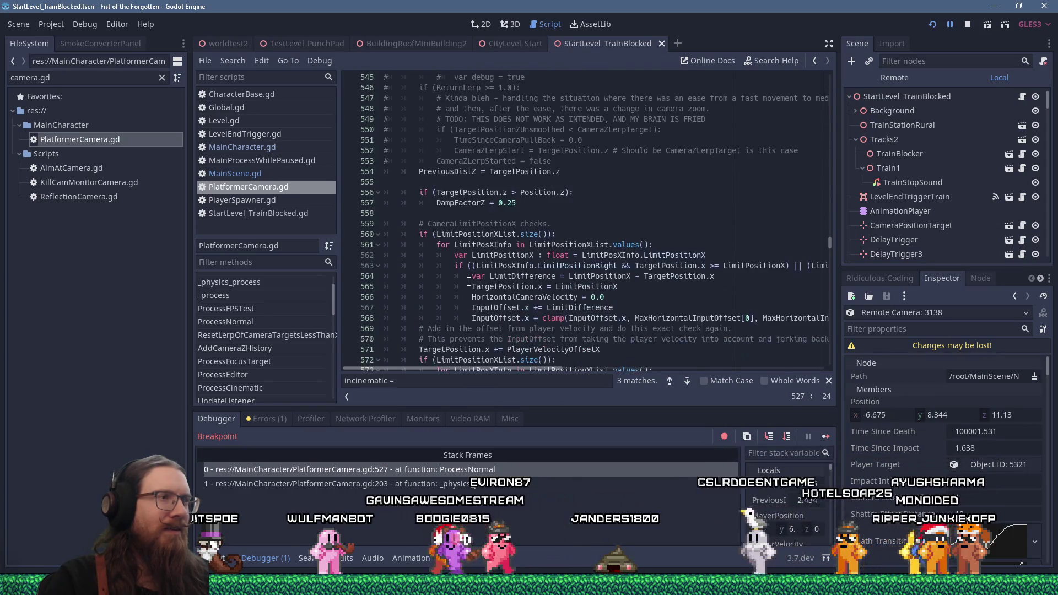
scroll(468, 283, "down", 5)
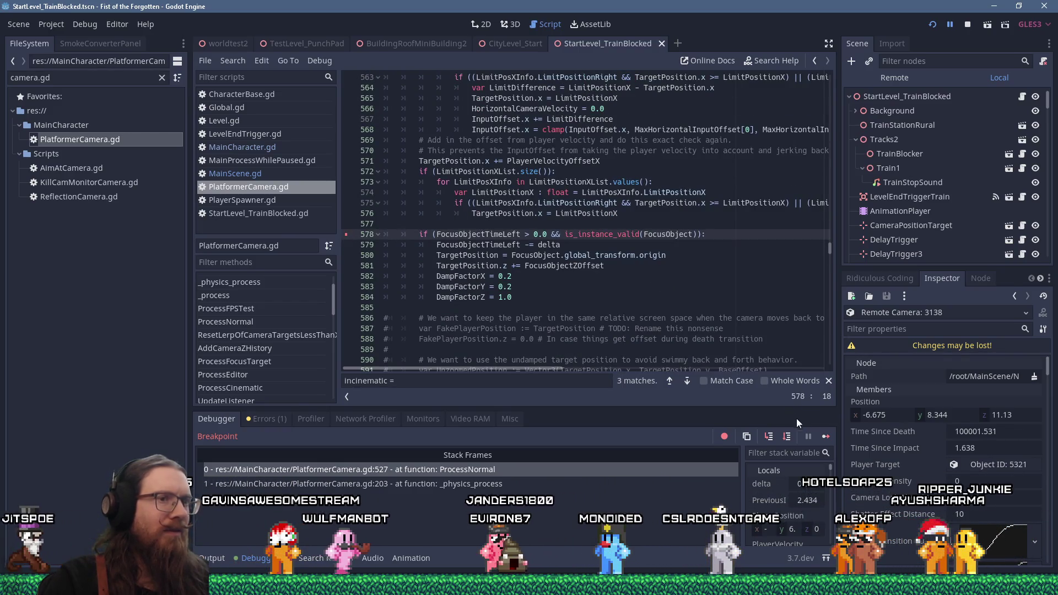
Step: Resume to line 578 and search the whole project for FocusObjectTimeLeft
key("F12")
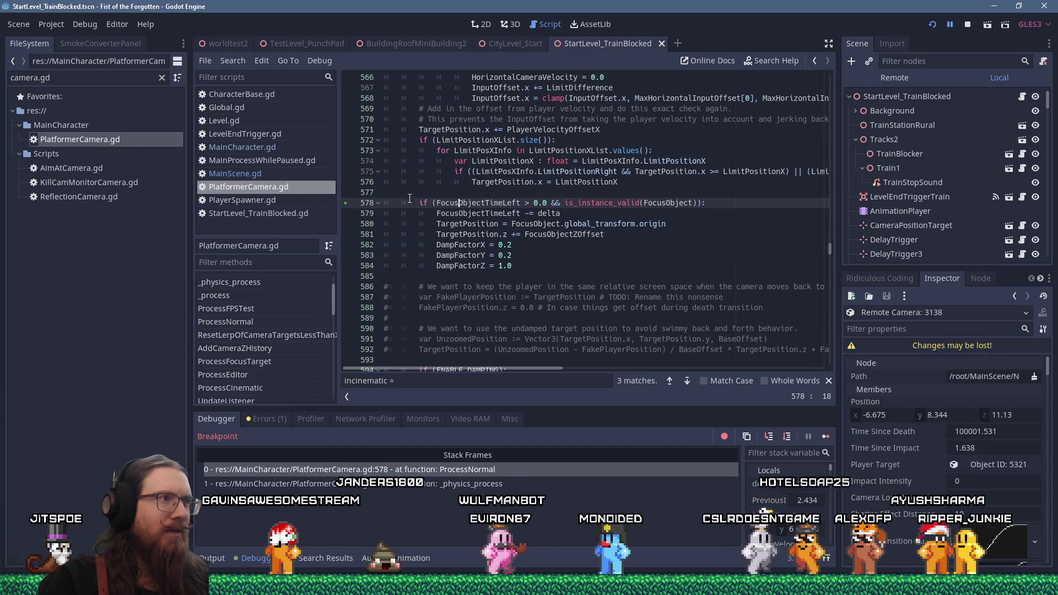
mouse_move(477, 205)
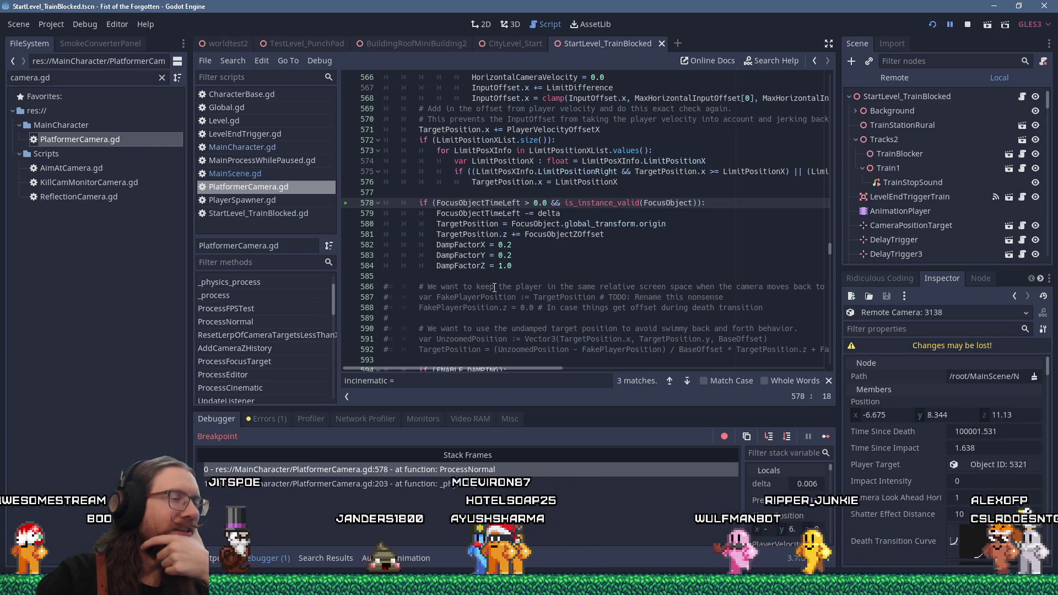
double_click(478, 203)
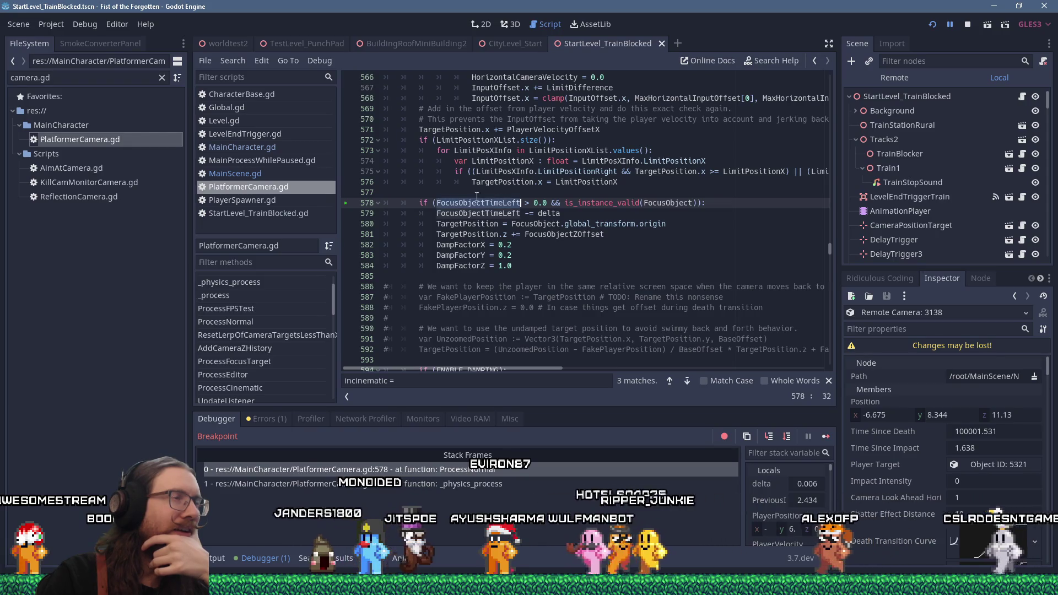
left_click(234, 57)
left_click(249, 139)
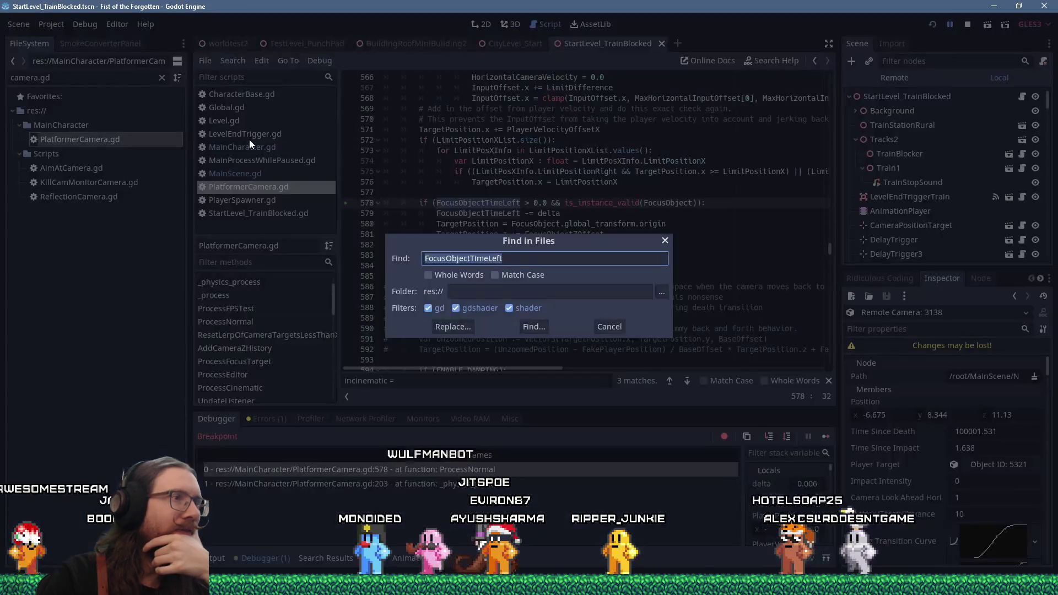
left_click(526, 329)
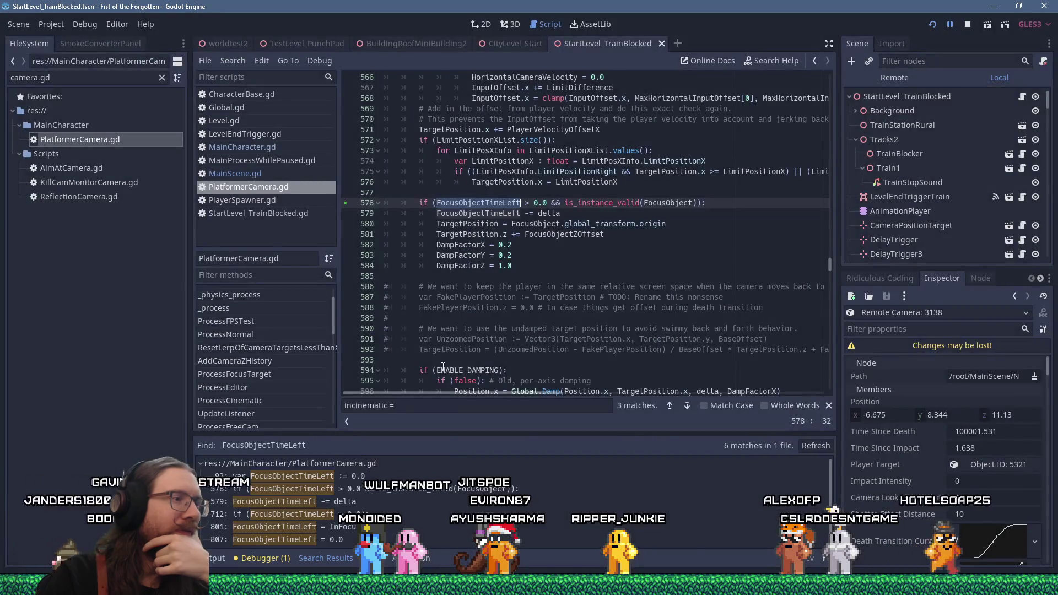
Step: Open the line 801 result, set a breakpoint on line 800, and rerun the game
scroll(457, 493, "down", 1)
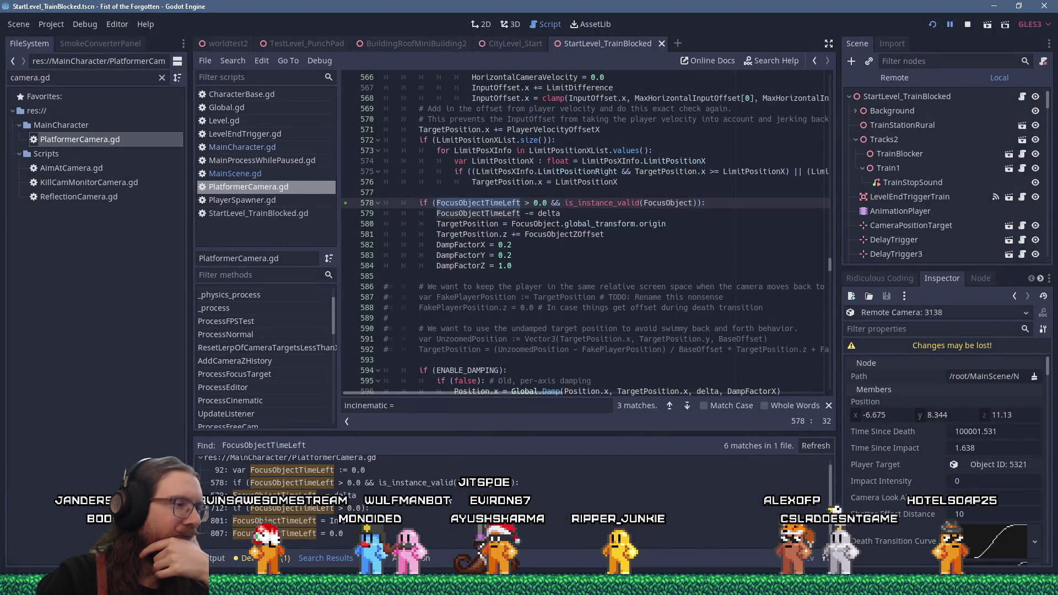
left_click(350, 524)
scroll(518, 298, "down", 2)
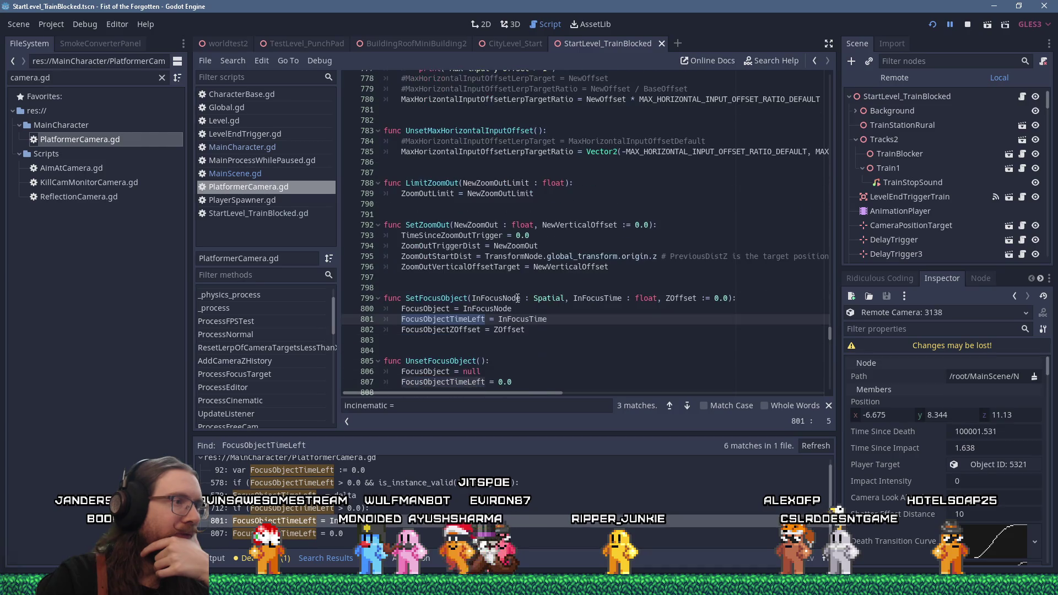
left_click(455, 309)
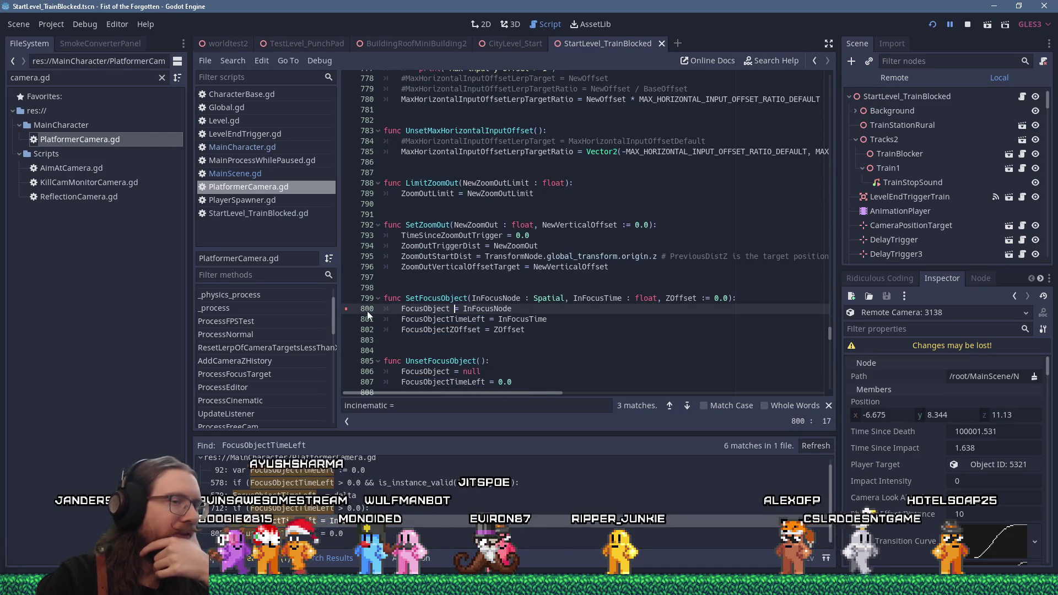
left_click(933, 24)
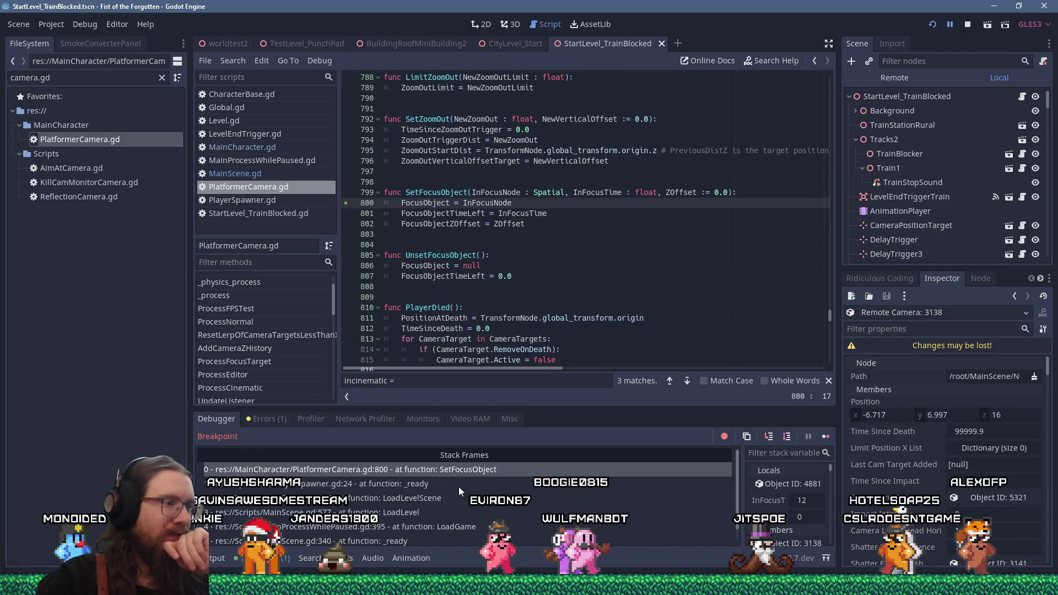
Step: From the PlayerSpawner.gd stack frame, copy line 24's SetFocusObject call, then open StartLevel_TrainBlocked.gd
left_click(445, 484)
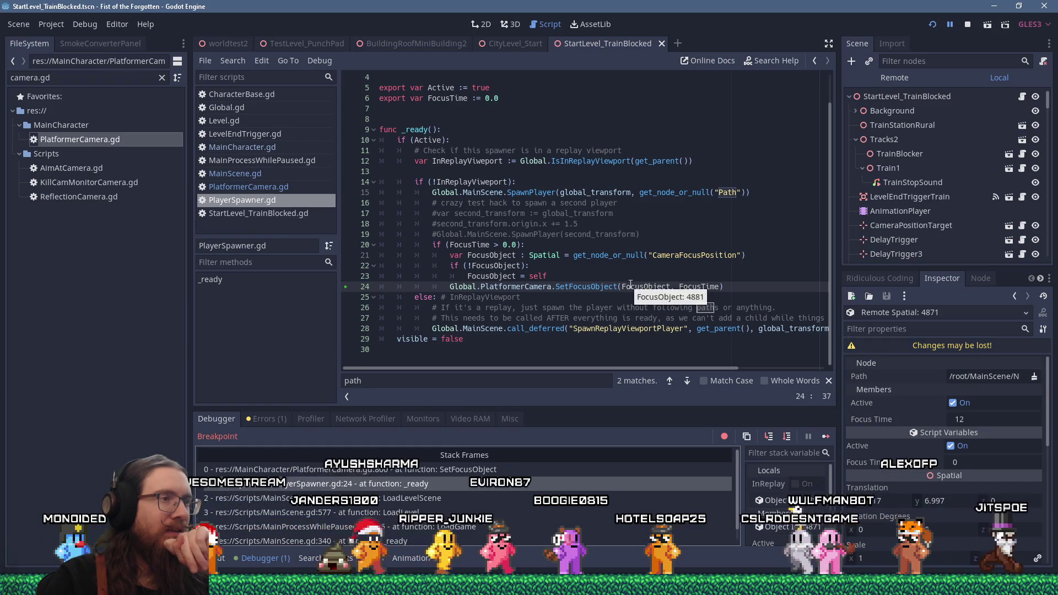
left_click_drag(723, 287, 450, 286)
right_click(450, 287)
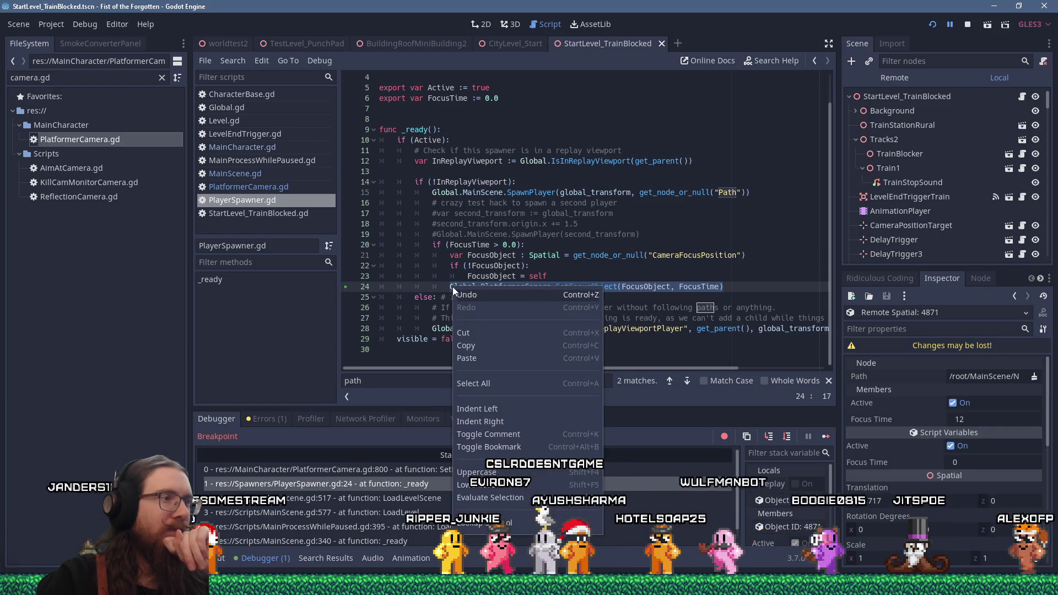
left_click(471, 341)
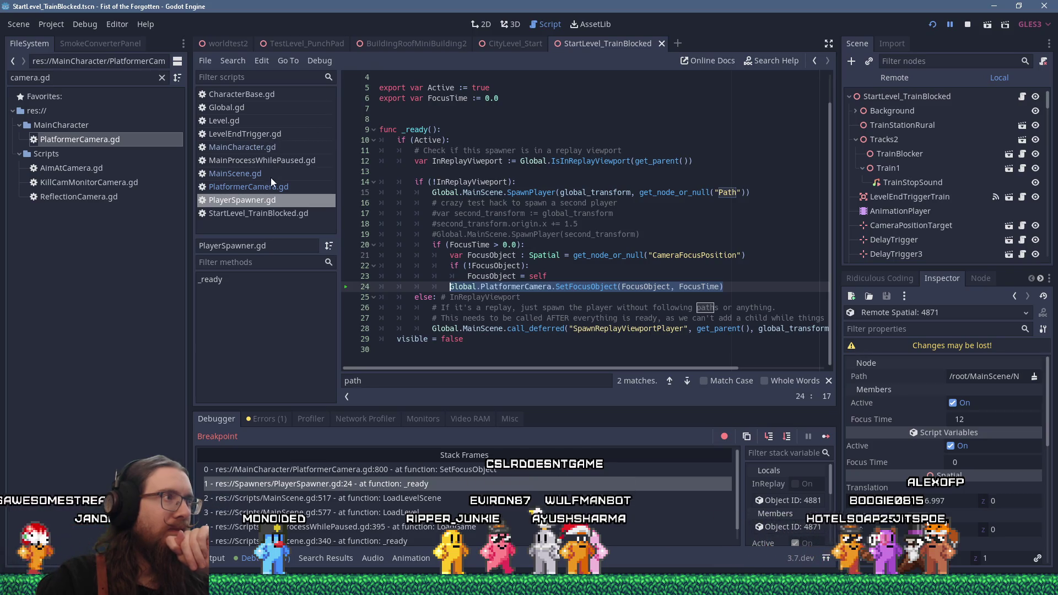
left_click(293, 215)
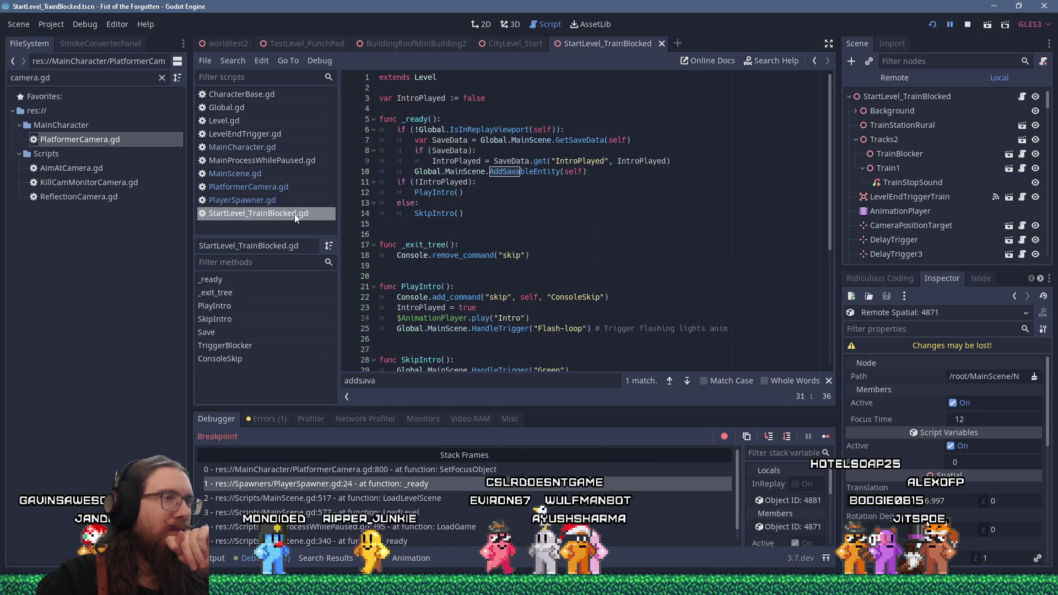
scroll(514, 250, "down", 6)
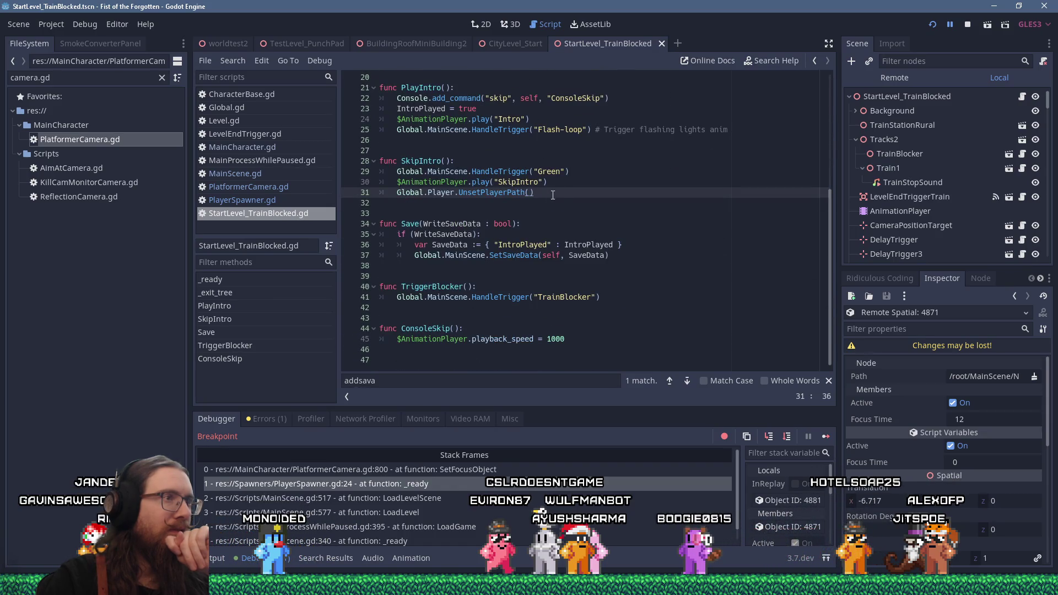
Step: Paste the SetFocusObject call after UnsetPlayerPath() and copy the UnsetFocusObject name from PlatformerCamera.gd
key("Return")
key("shift+Insert")
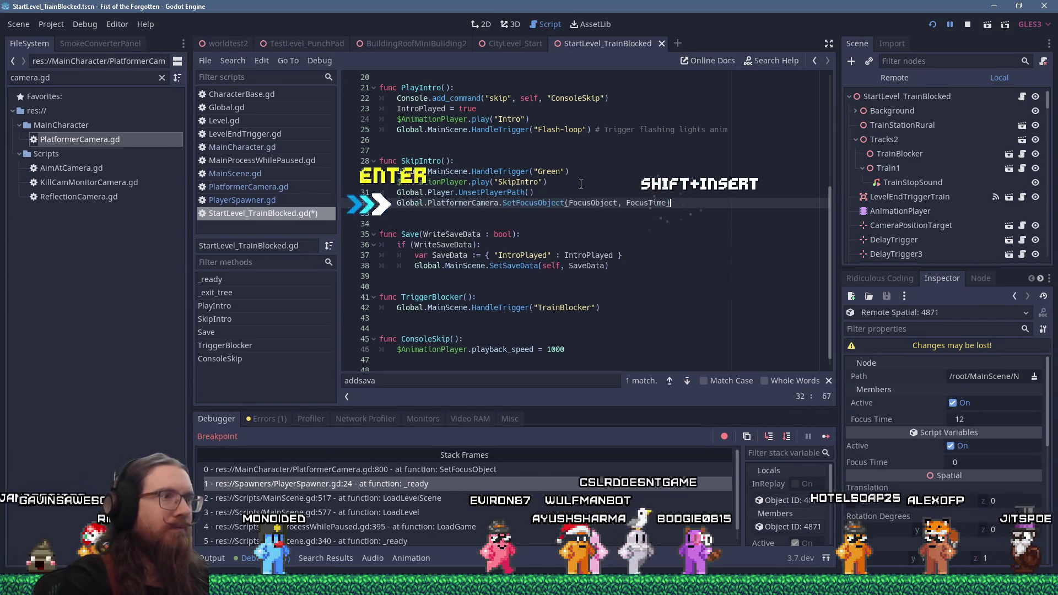
left_click(534, 203, "ctrl")
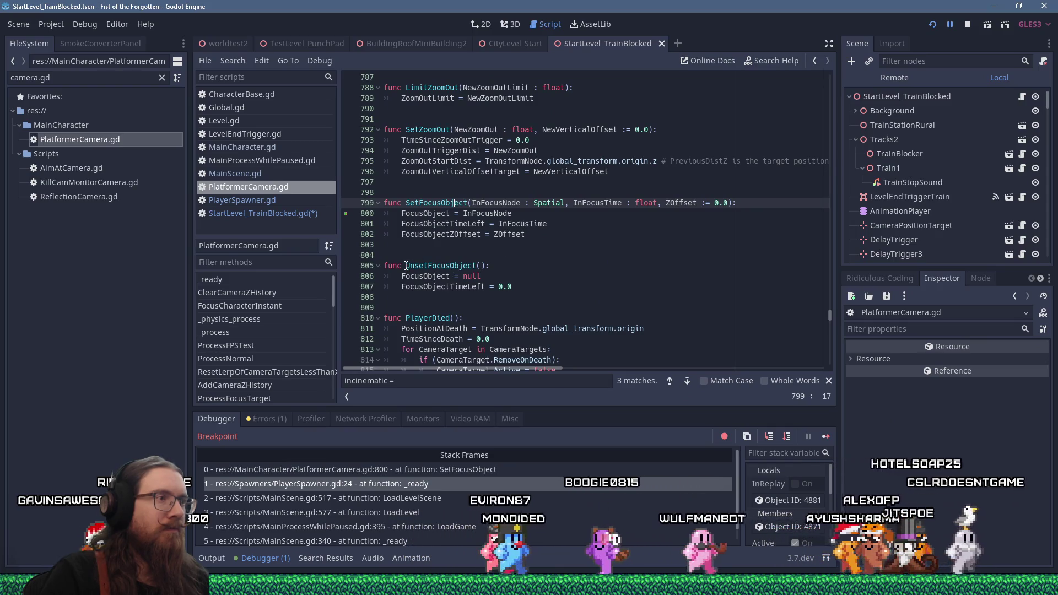
left_click(484, 265)
right_click(484, 266)
left_click(503, 305)
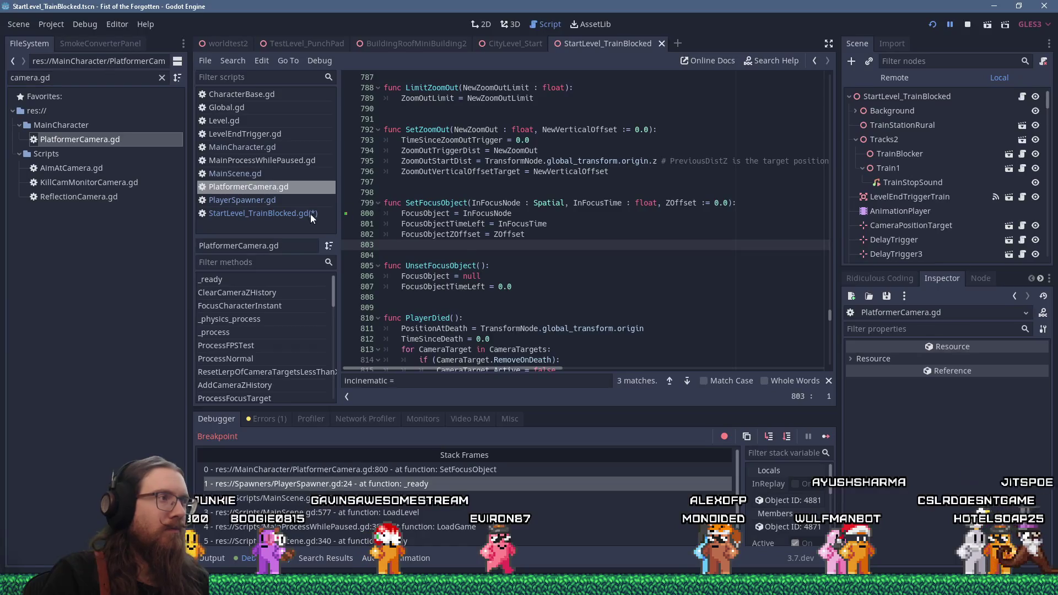
Step: Replace line 32's SetFocusObject call with UnsetFocusObject(), then save and rerun the game
left_click(310, 214)
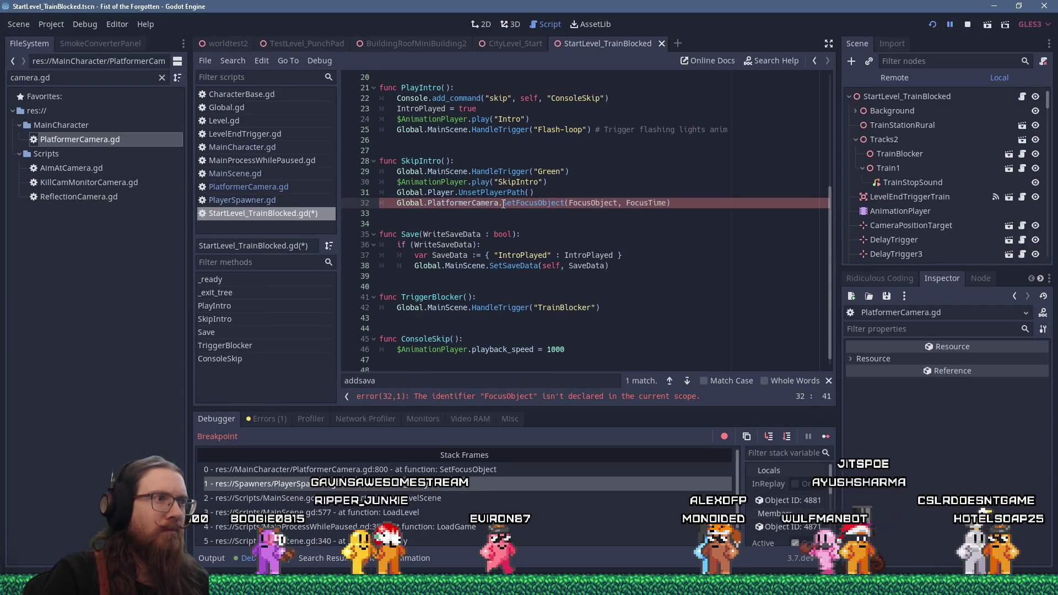
left_click_drag(504, 203, 670, 203)
key("shift+Insert")
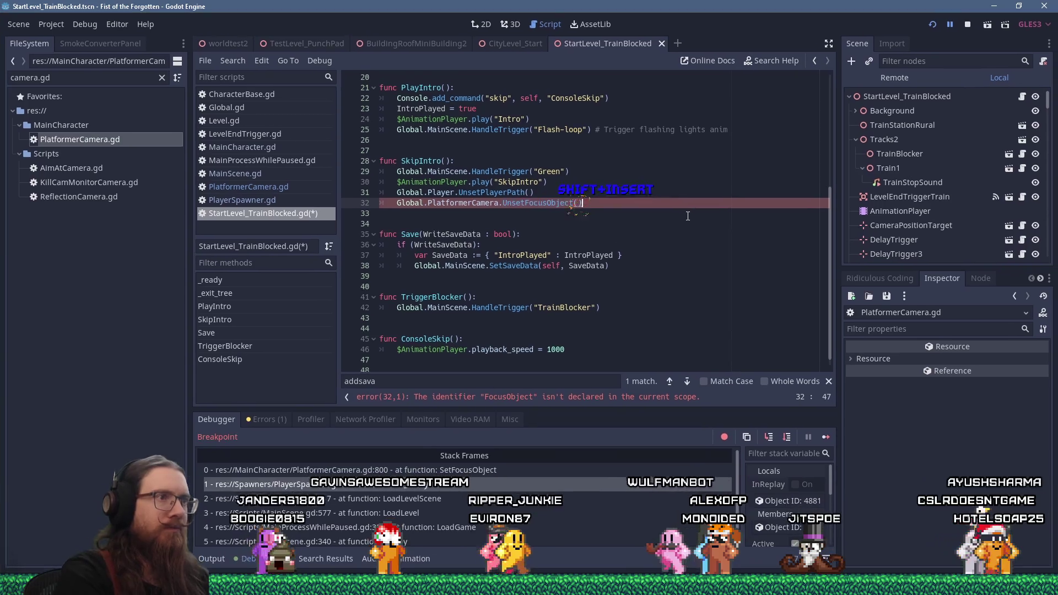
left_click(688, 216)
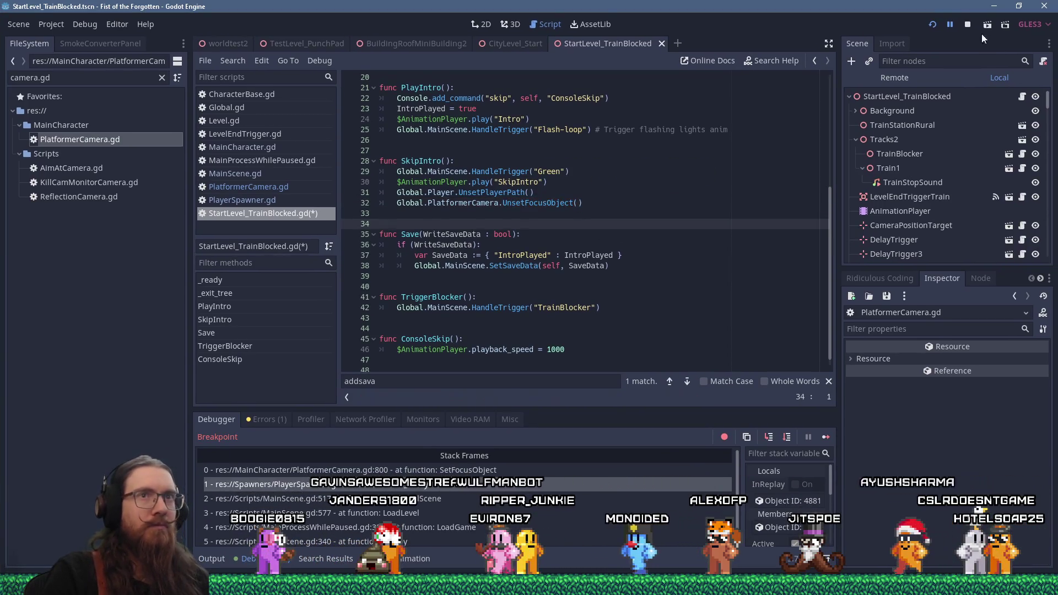
left_click(933, 24)
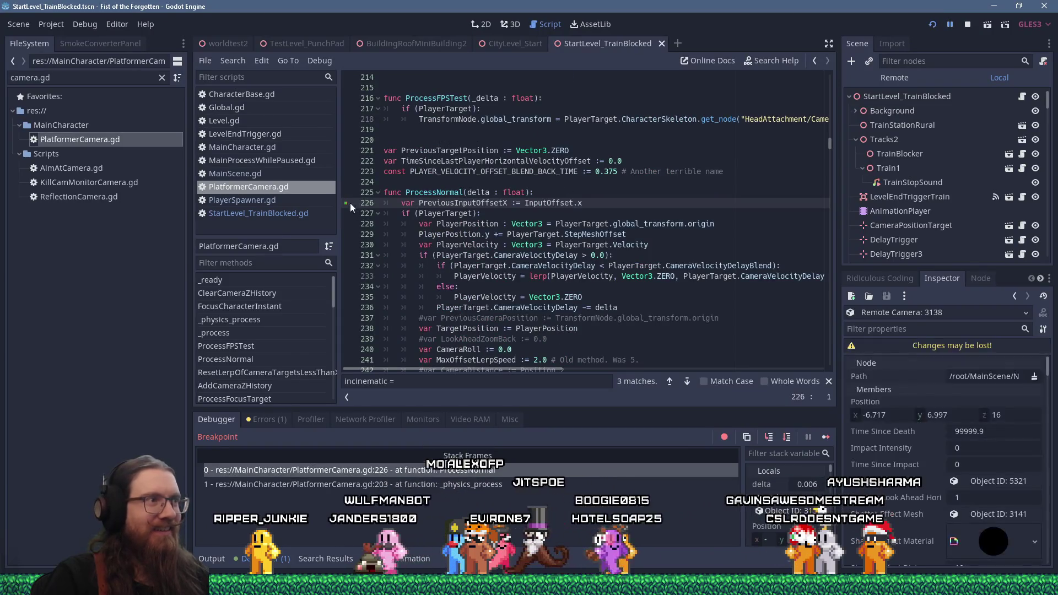
Step: Run right into the train doorway, undo the camera script change, continue past the breakpoint, and relaunch
left_click(825, 437)
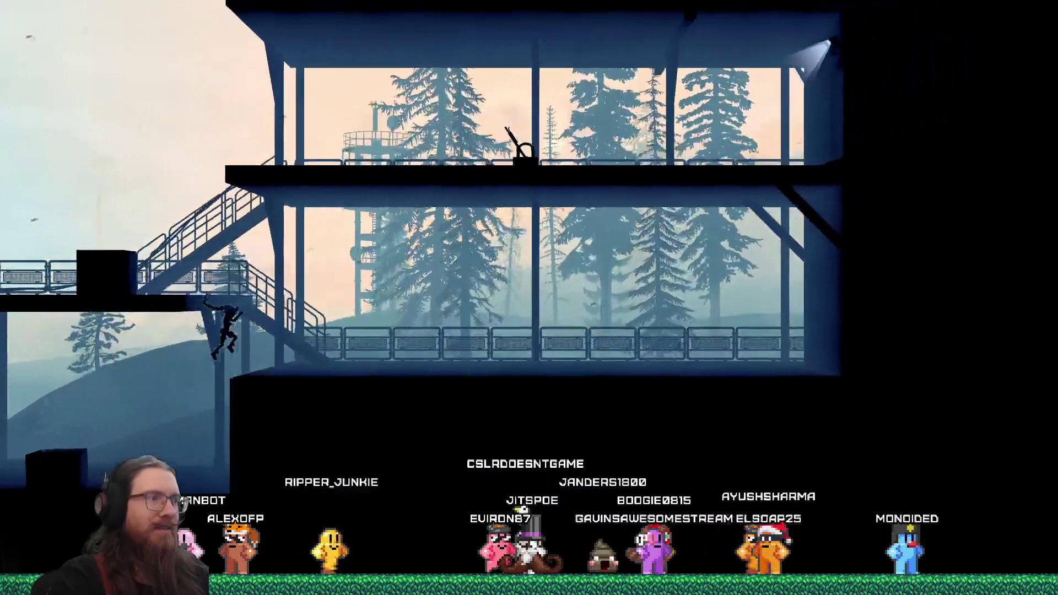
key("Right")
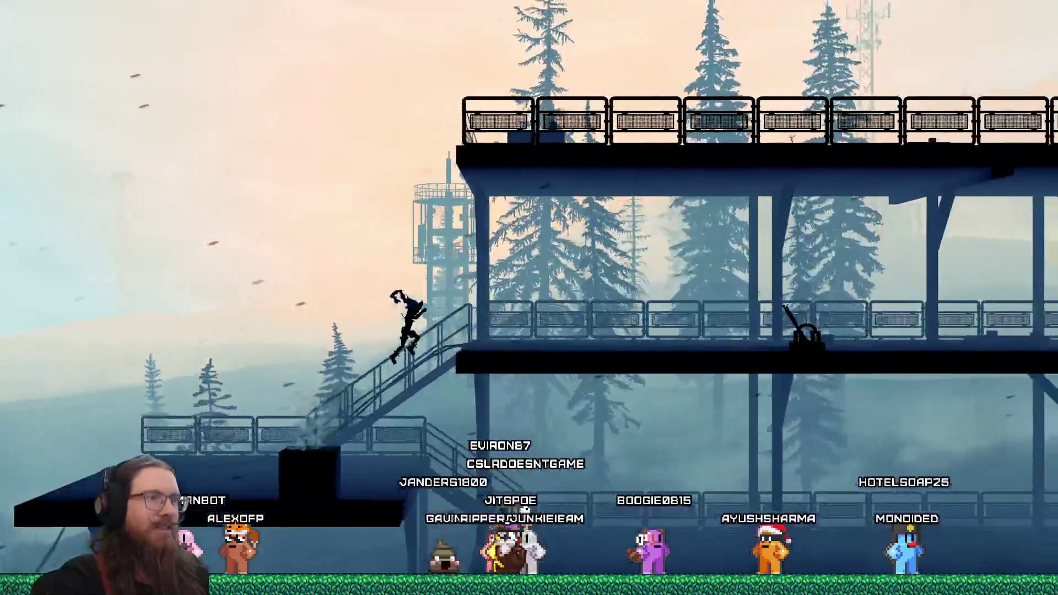
key("Right")
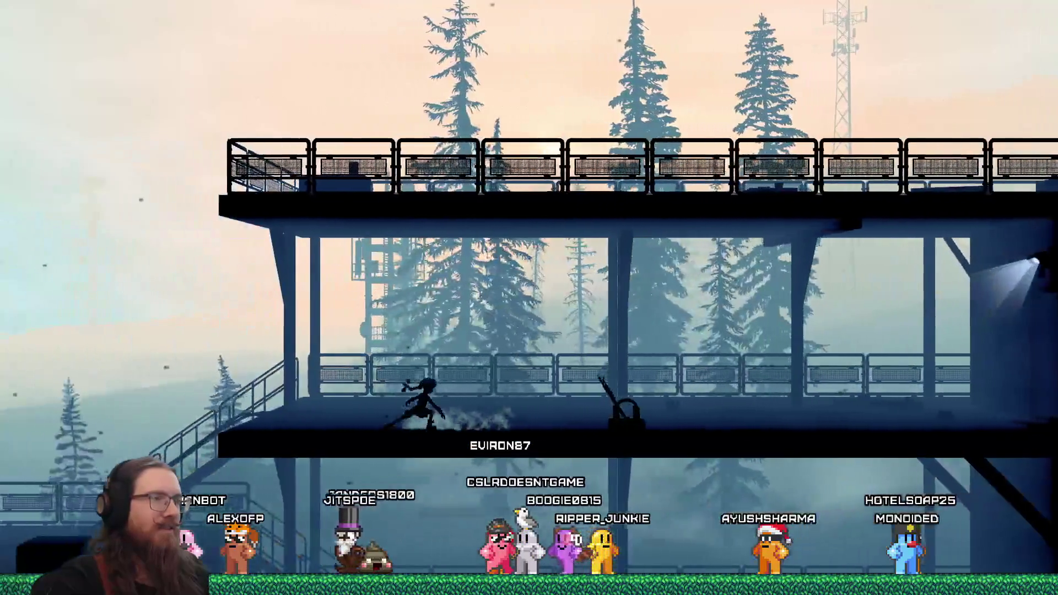
key("Right")
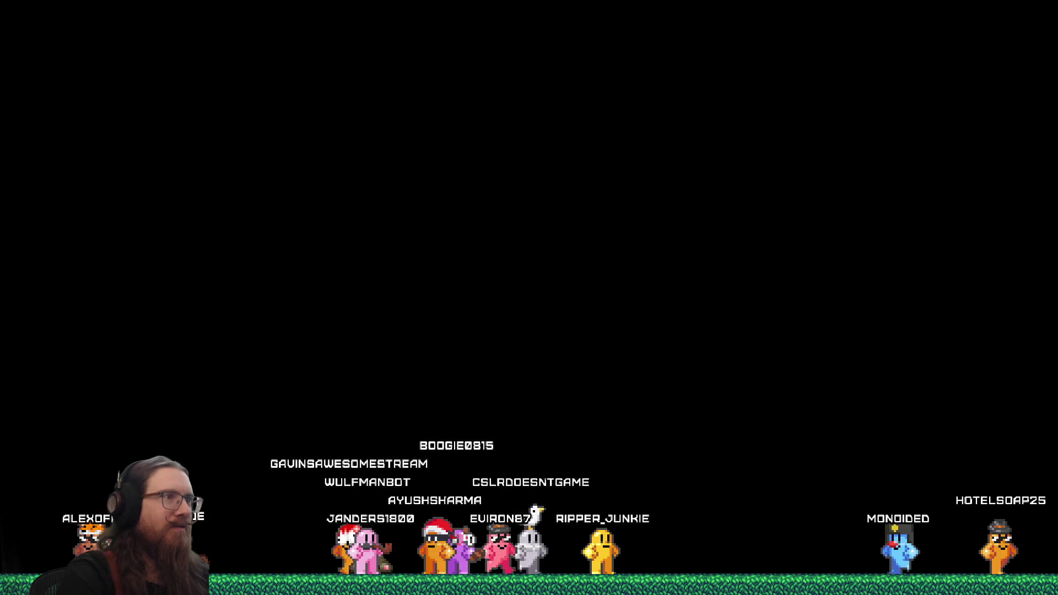
key("ctrl+z")
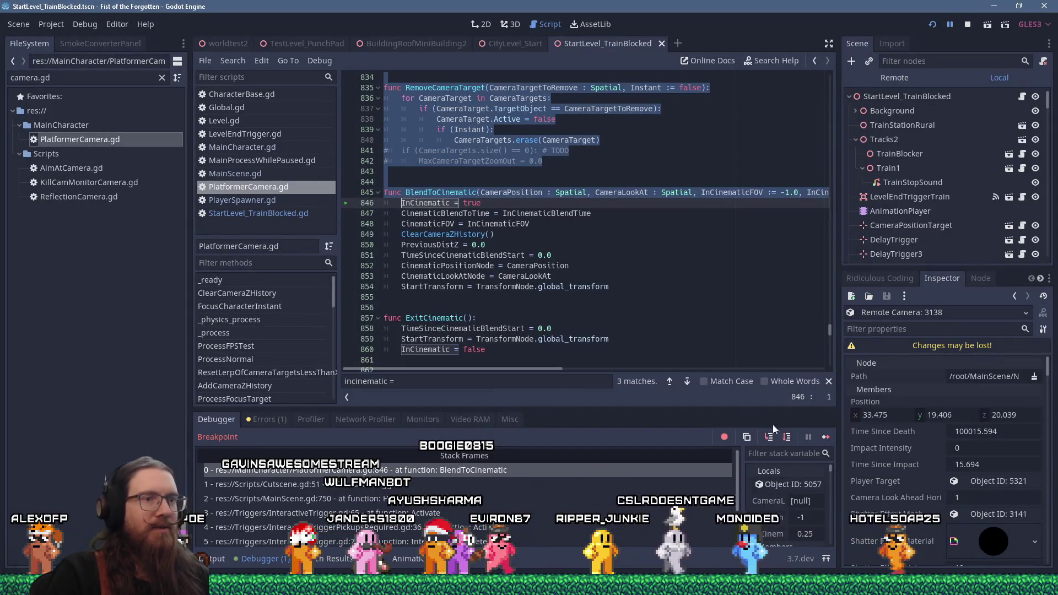
left_click(826, 438)
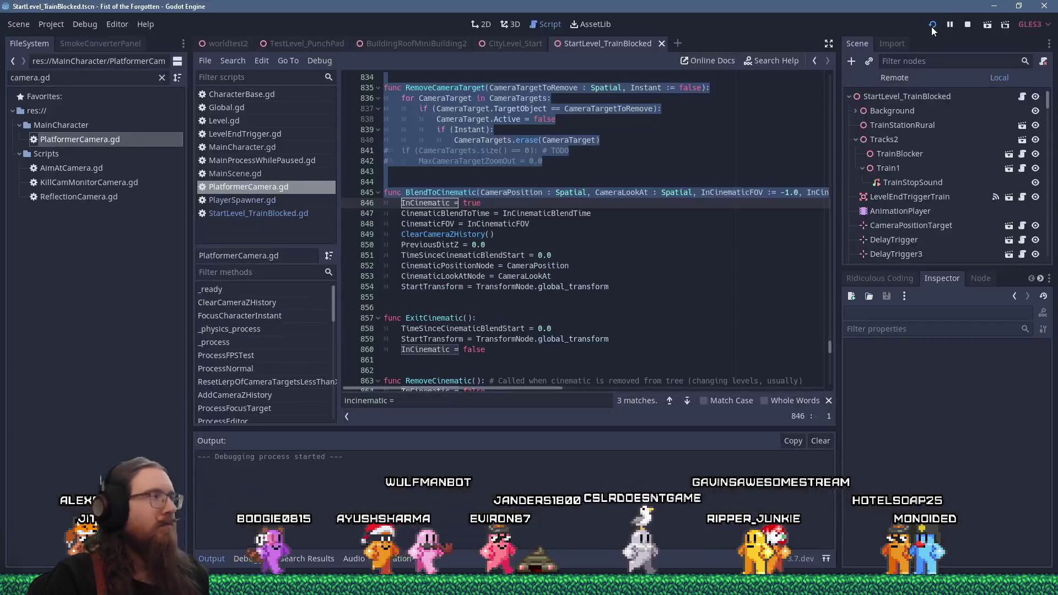
left_click(932, 32)
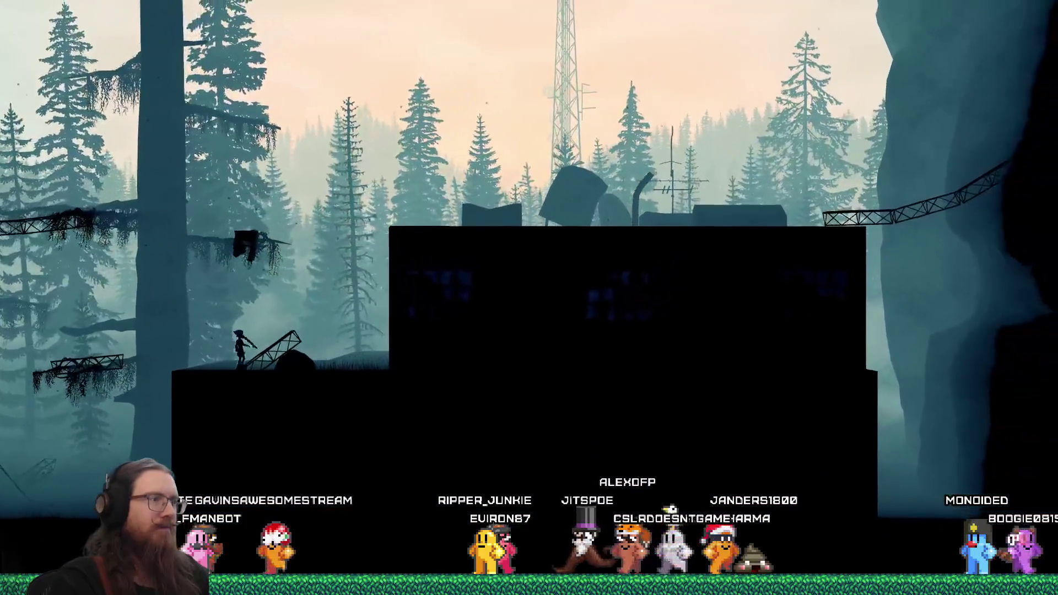
Step: Exit the game with the dev console's quit command and bring up the window switcher
key("grave")
type("quit")
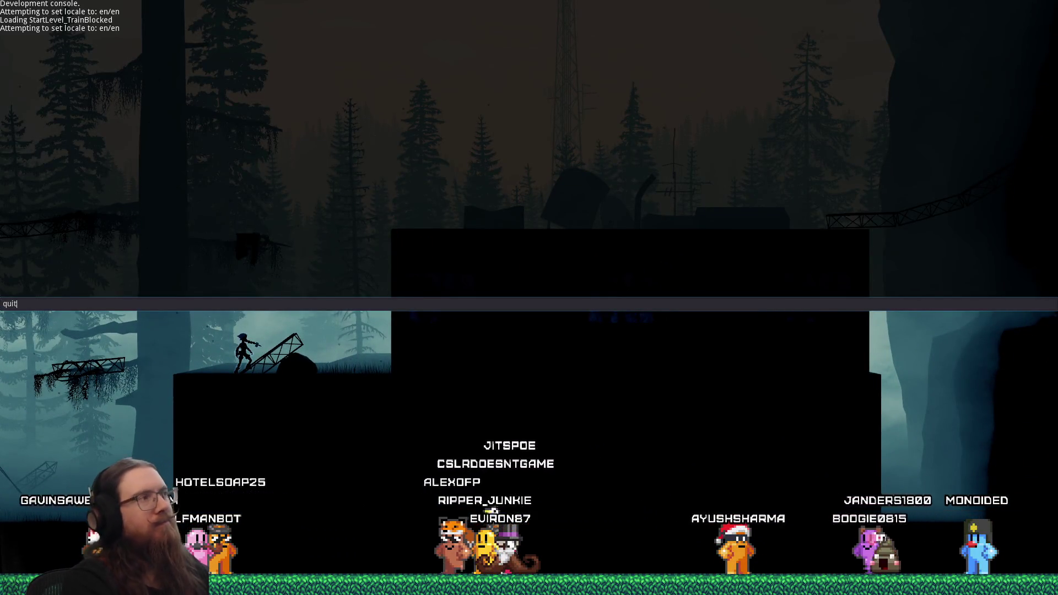
key("Return")
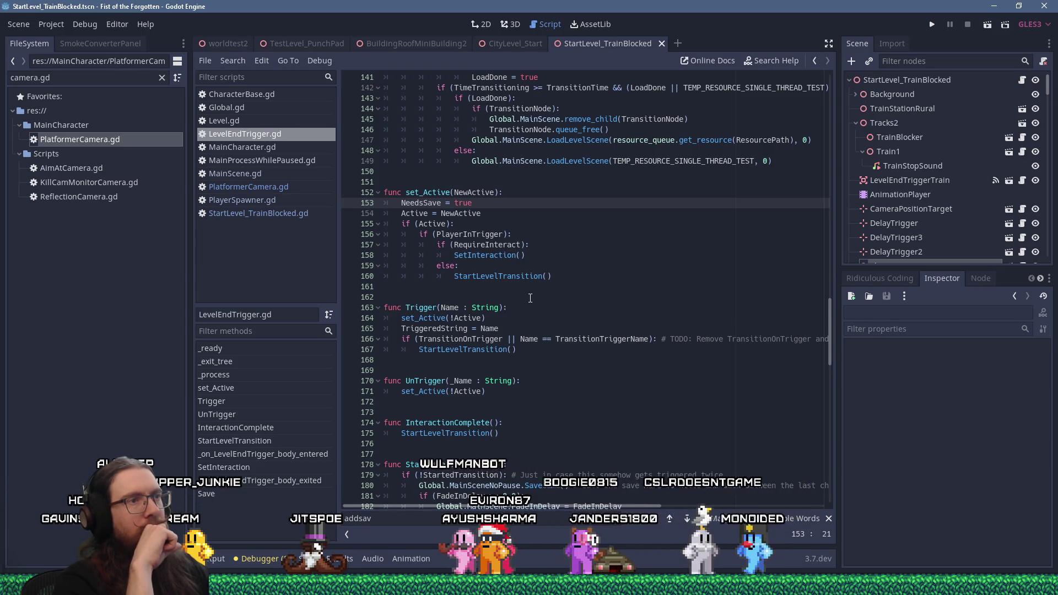
key("alt+Tab")
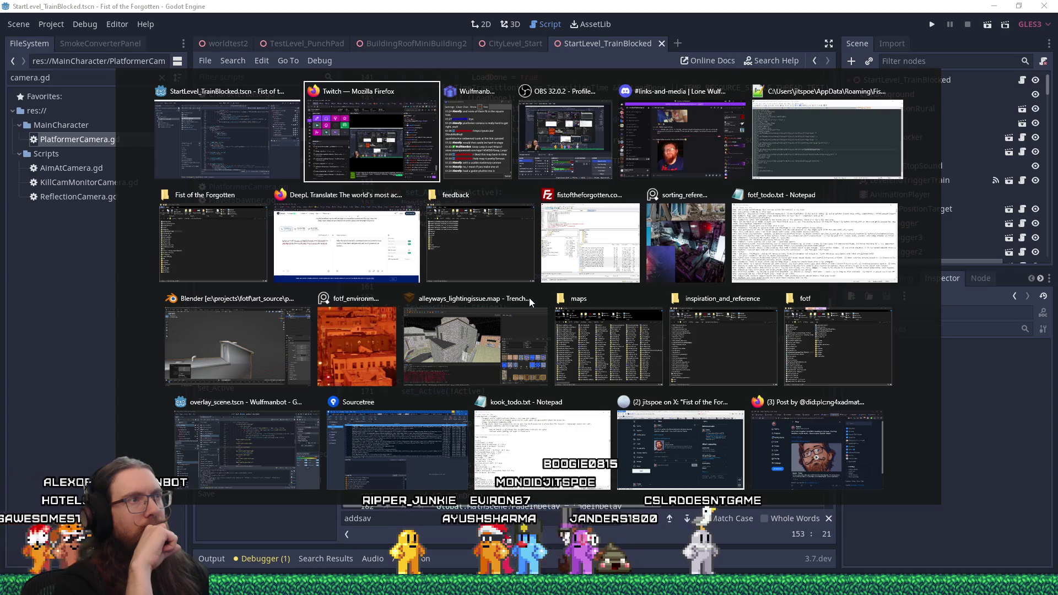
Step: Reload fotf_demo_save_1.cfg in Notepad++ to review its new contents, then return to Godot
key("alt+shift+Tab")
key("alt+shift+Tab")
key("alt+Tab")
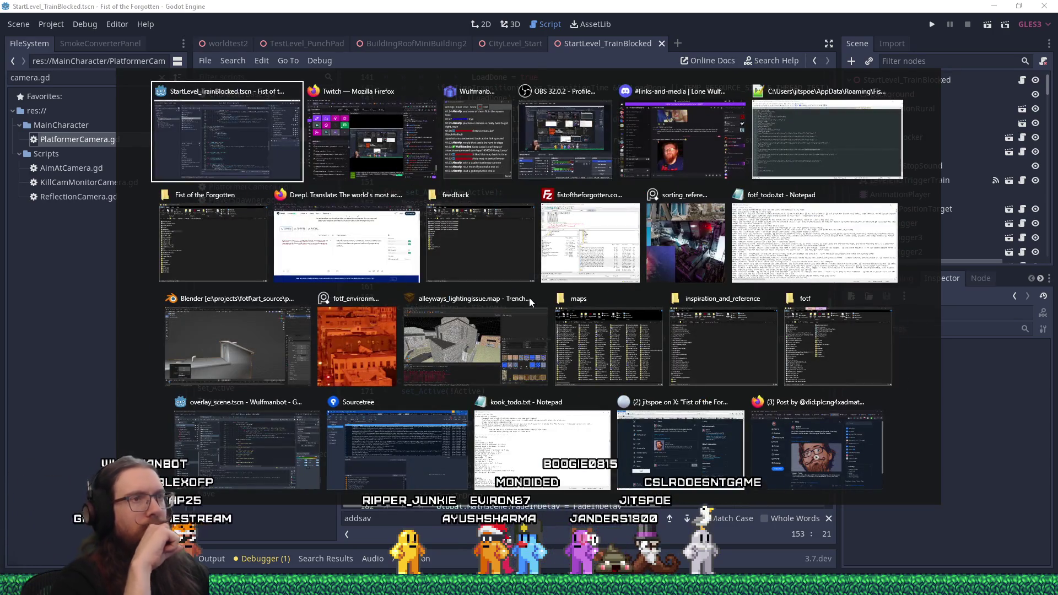
left_click(755, 141)
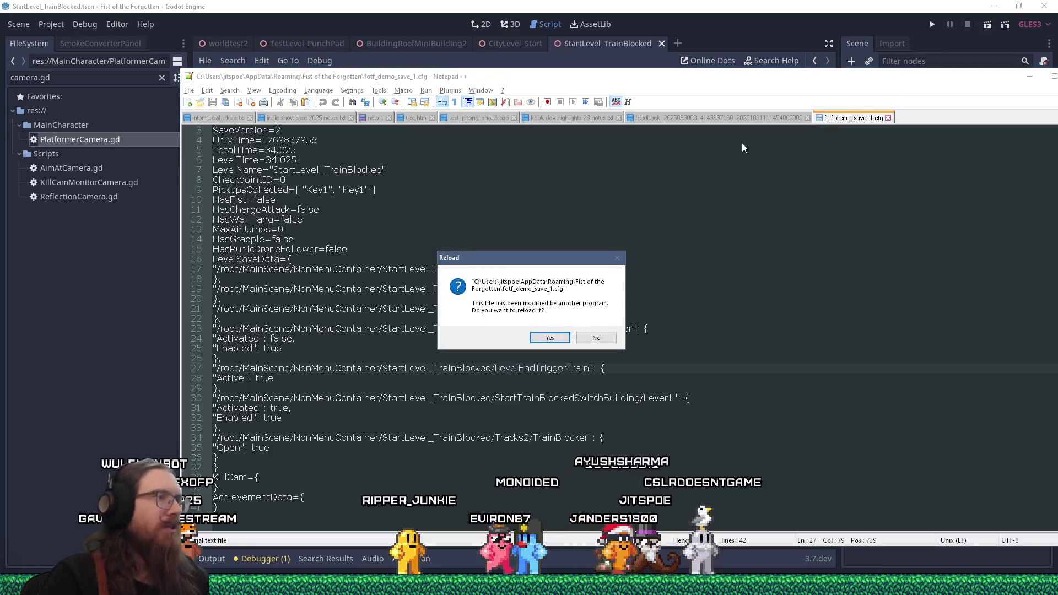
key("Return")
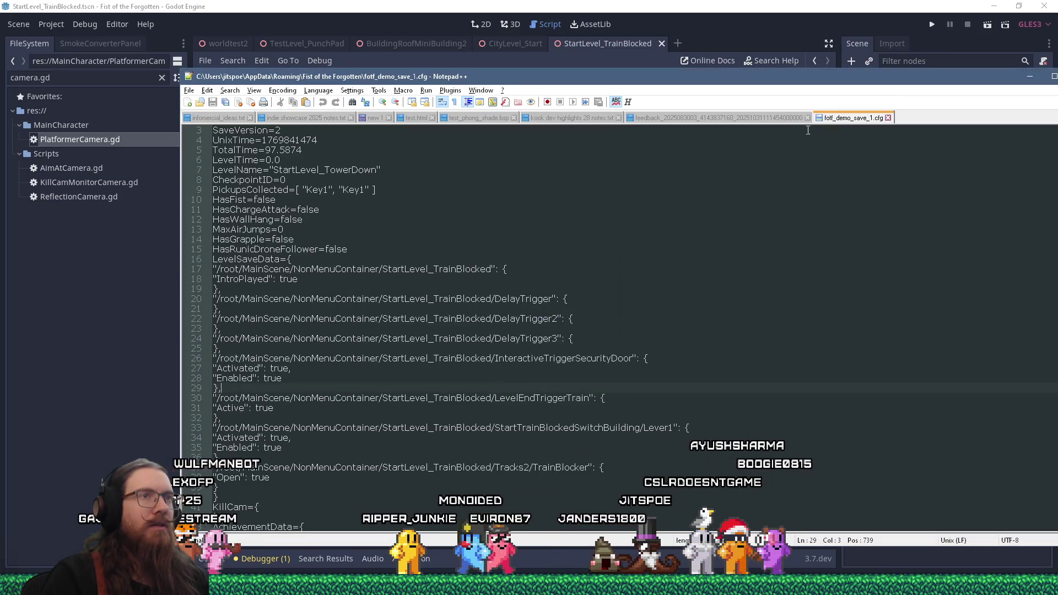
key("alt+Tab")
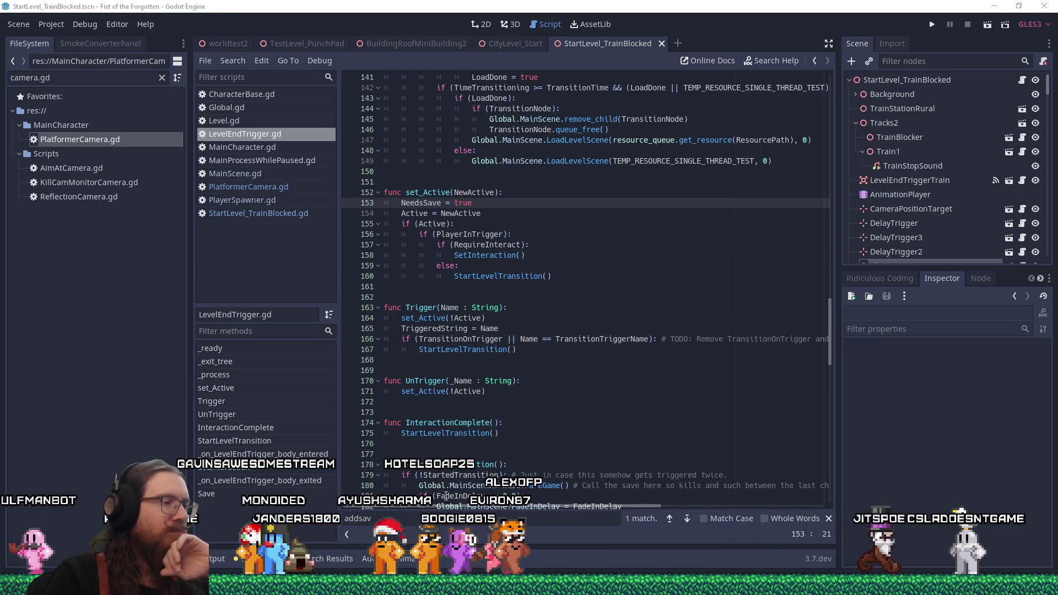
Step: Open the Fist of the Forgotten data folder, then close it
mouse_move(529, 587)
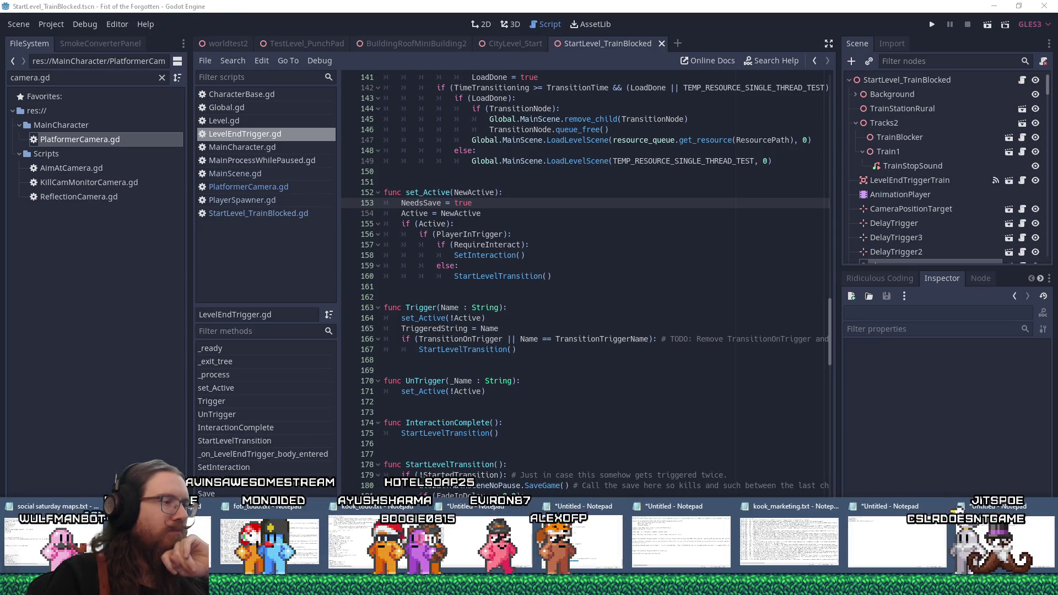
mouse_move(389, 587)
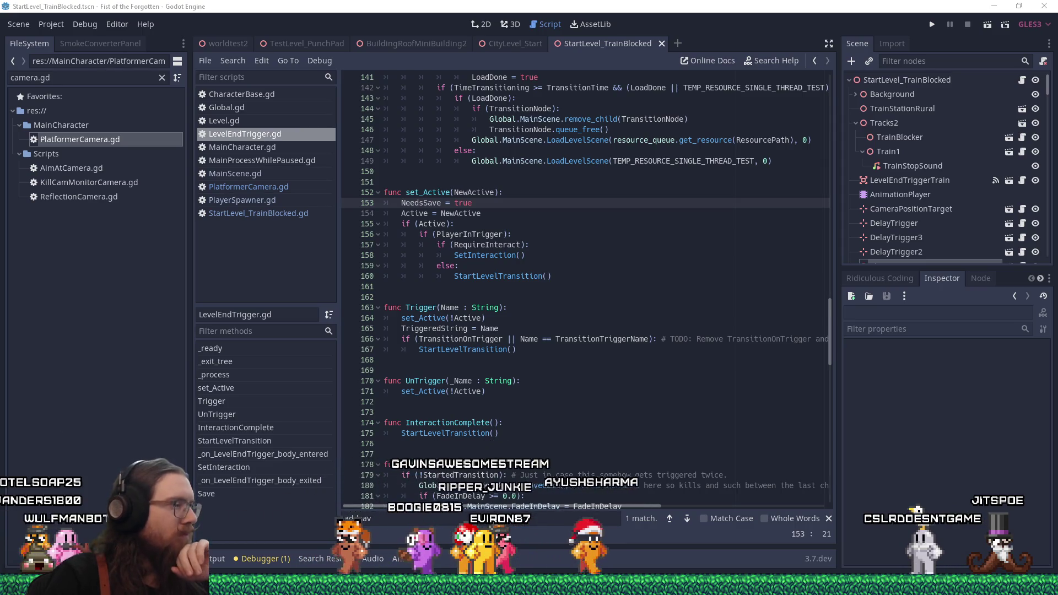
mouse_move(710, 531)
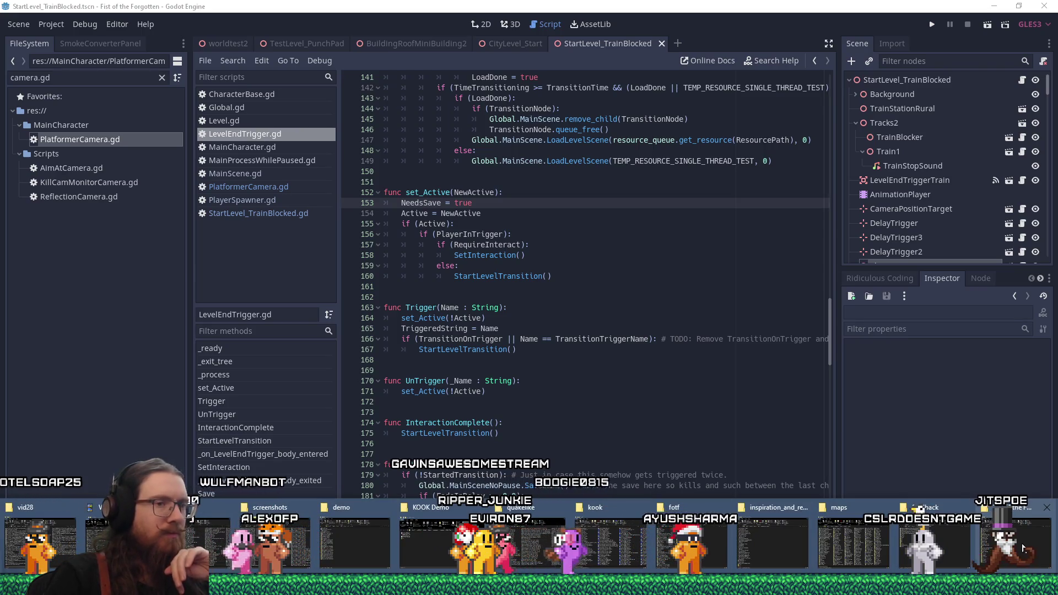
left_click(1022, 548)
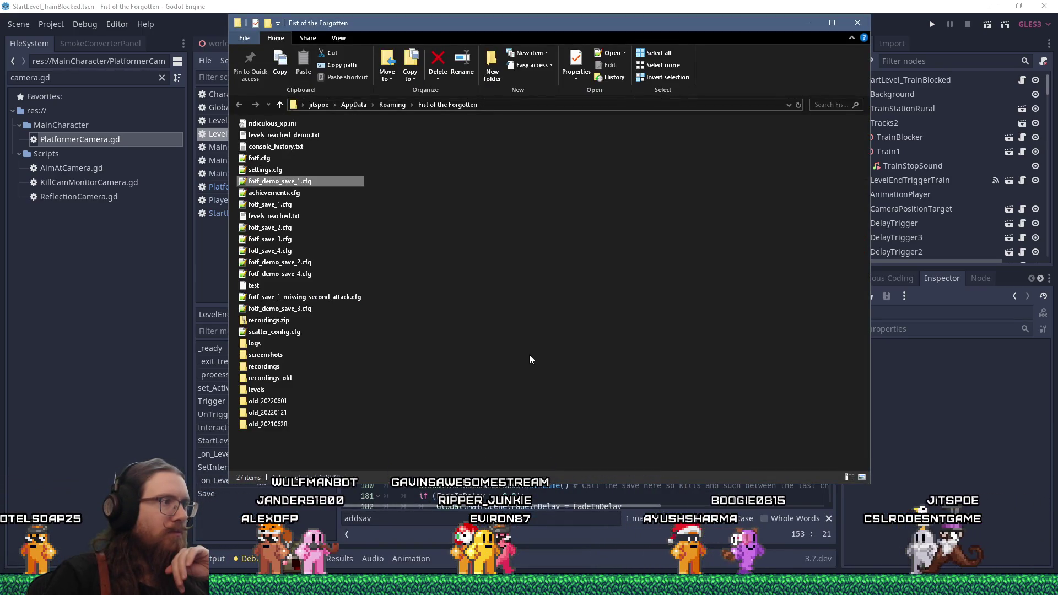
left_click(857, 23)
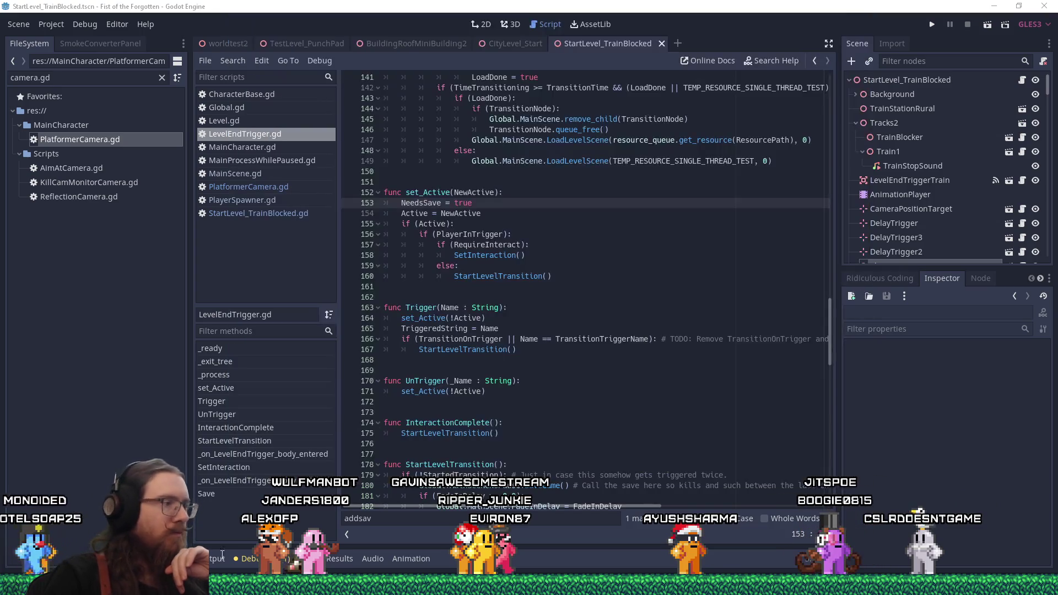
Step: In the feedback folder, move the top report into 2025 and open the next one
mouse_move(966, 496)
left_click(986, 537)
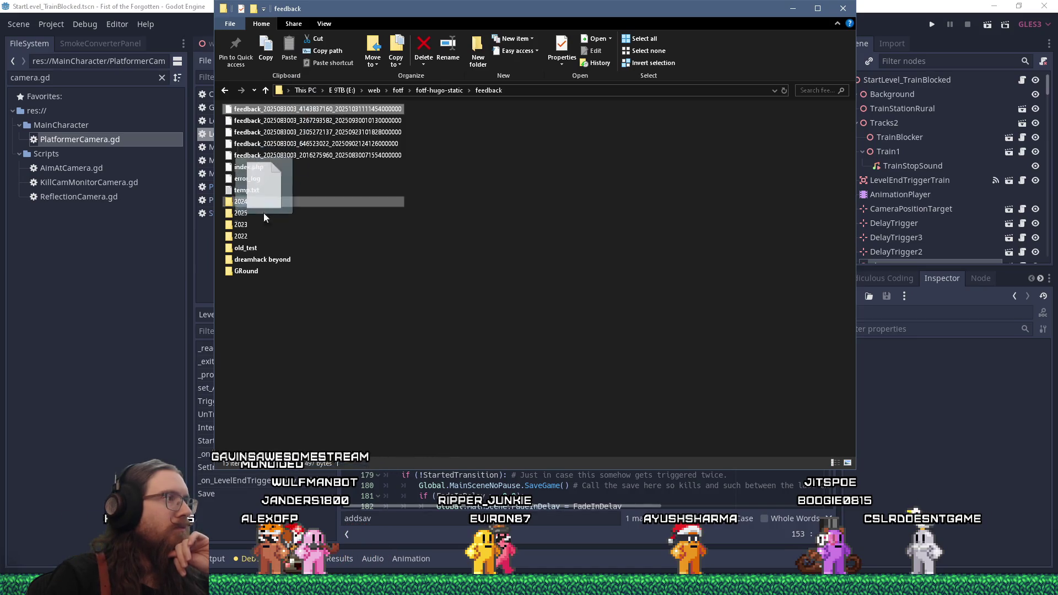
left_click_drag(247, 215, 246, 215)
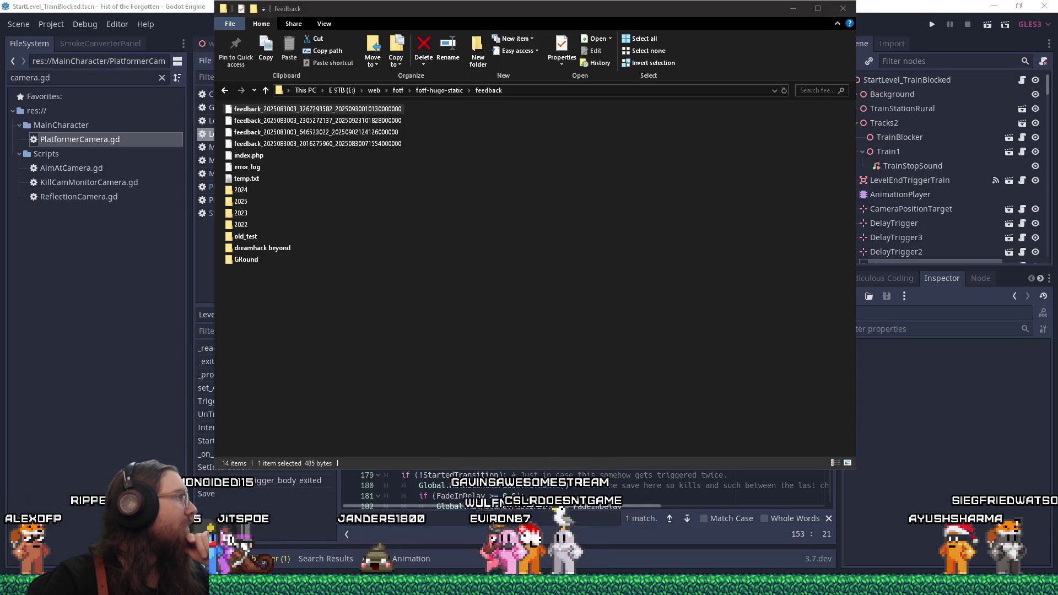
key("Return")
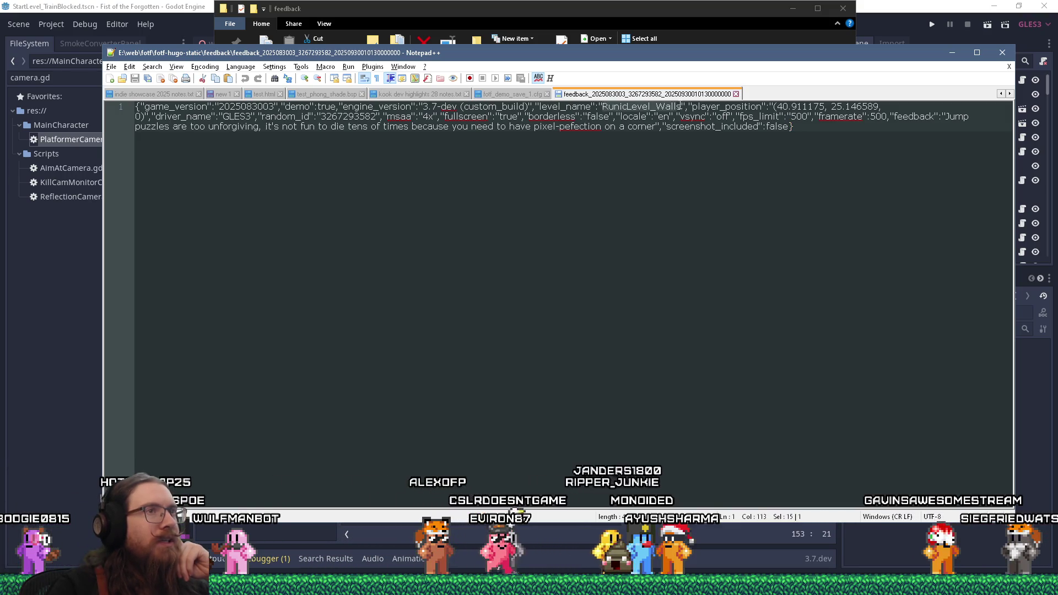
Step: Copy the feedback's player_position values, then launch Fist of the Forgotten from Godot and open its console
right_click(677, 109)
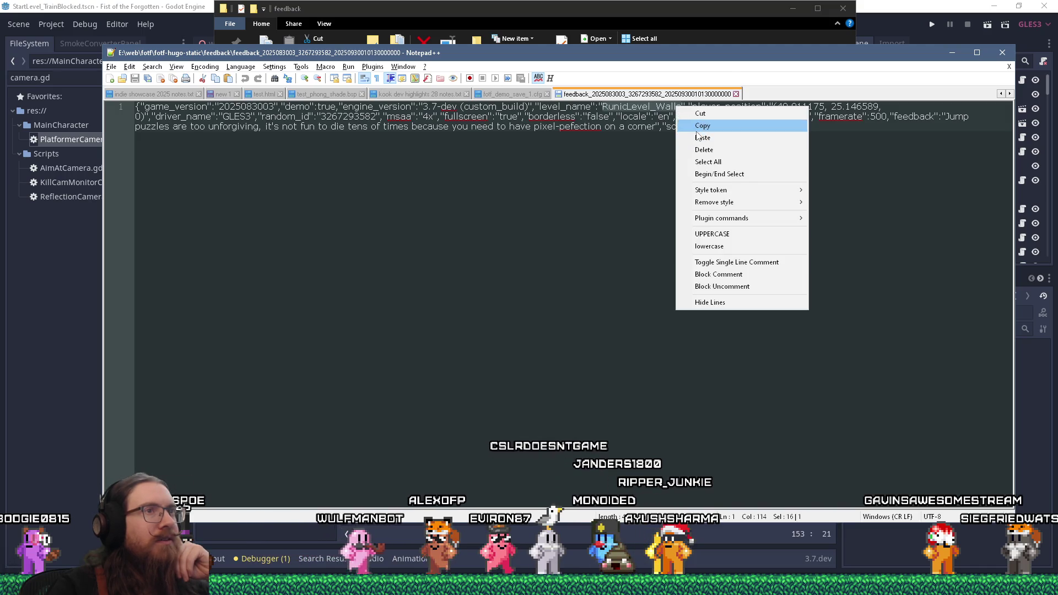
left_click(696, 131)
left_click(888, 4)
left_click(928, 23)
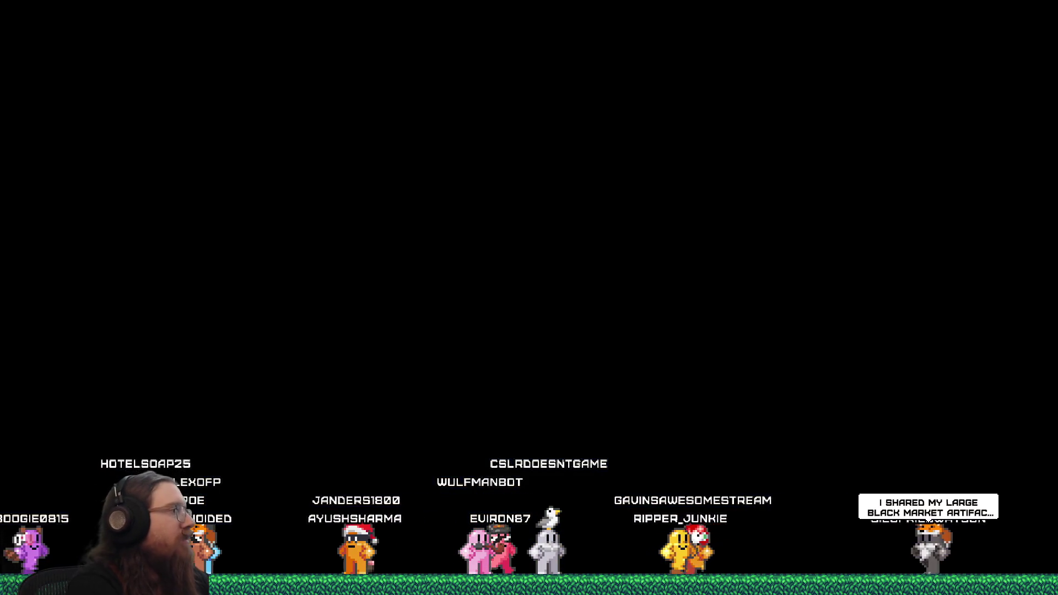
key("grave")
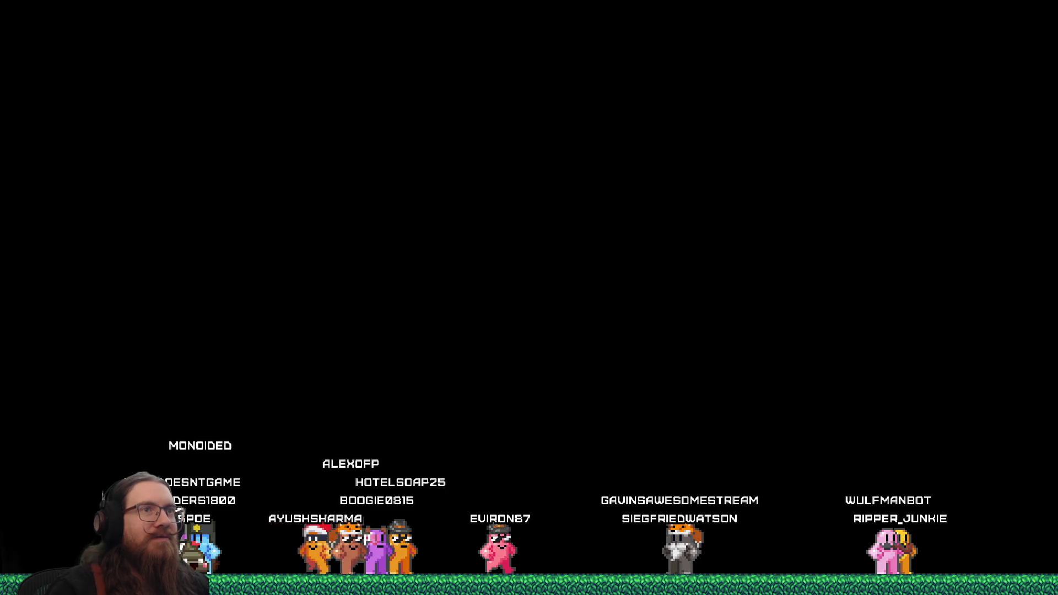
Step: Copy the reported coordinates 40.911175, 25.146589 from the feedback file in Notepad++
key("alt+Tab")
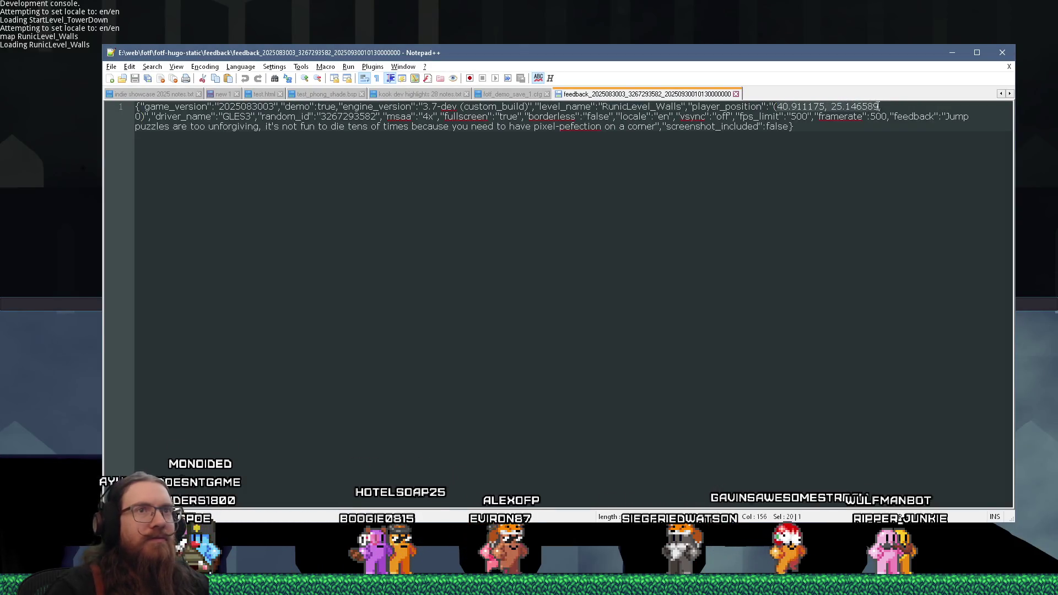
right_click(875, 112)
left_click(883, 129)
Step: Teleport the player to 40.911175, 25.146589 with the console teleport command, then close the console
key("alt+Tab")
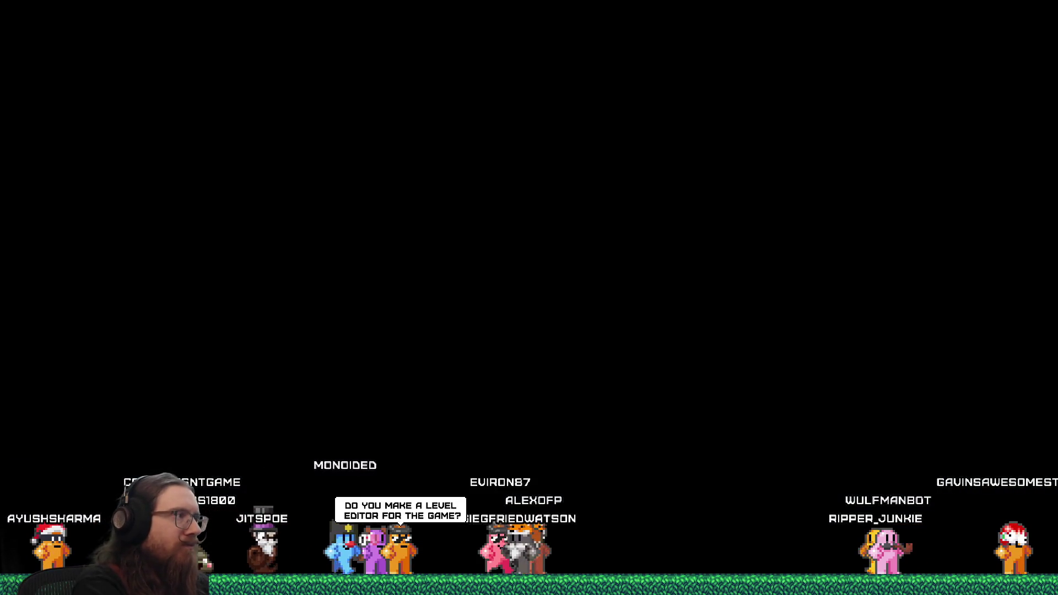
type("telet")
key("Return")
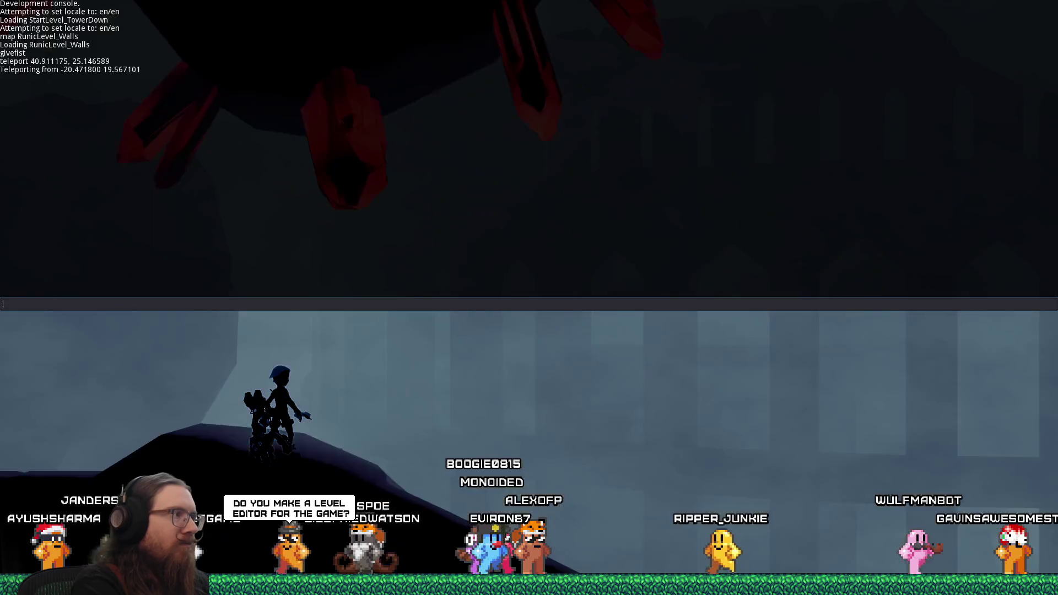
key("grave")
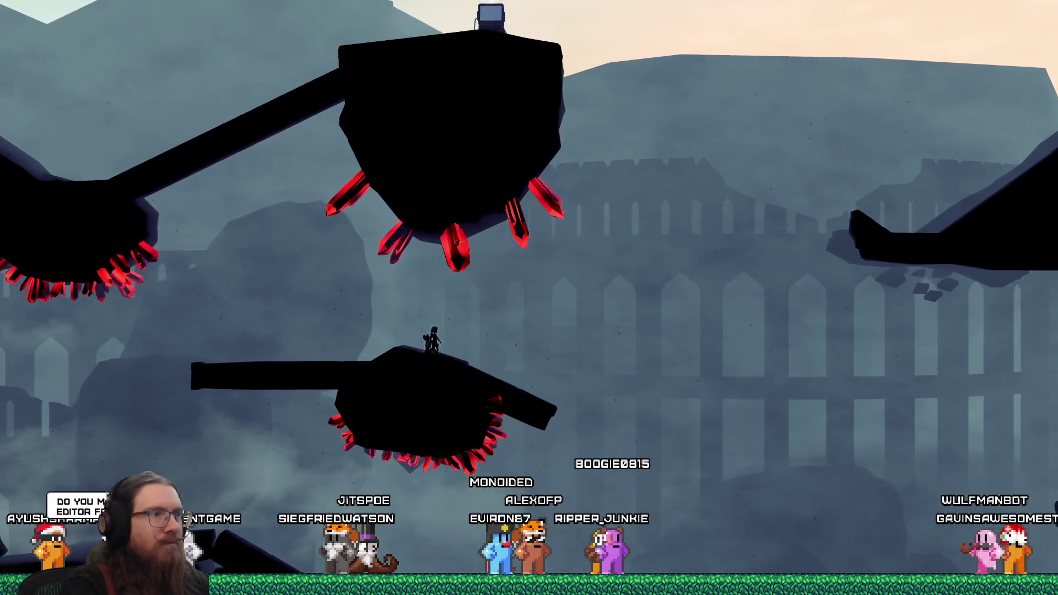
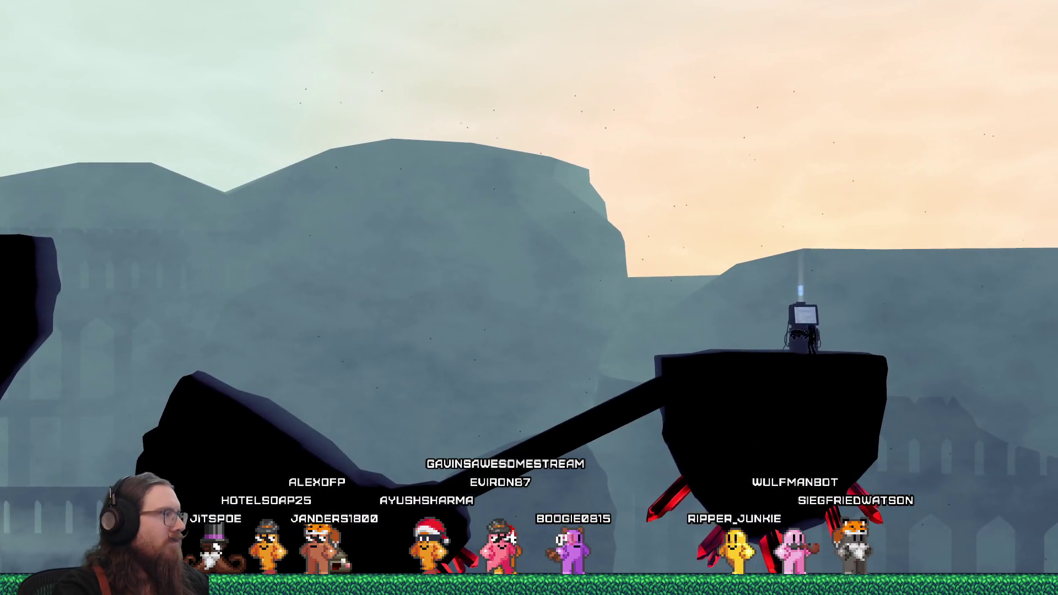
Step: Drop down Fist of the Forgotten's dev console with the grave key
key("grave")
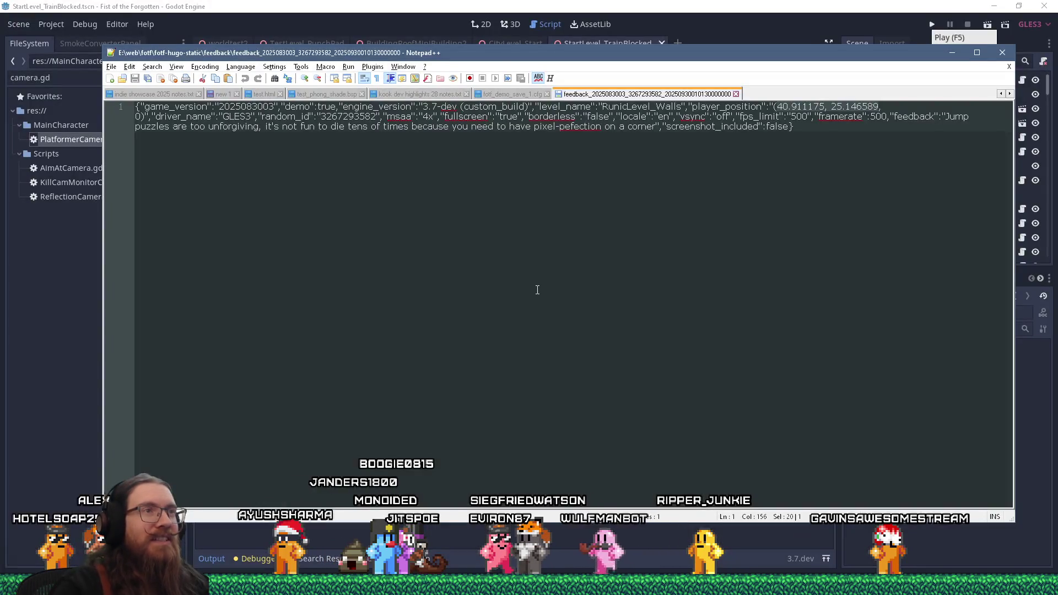
Step: Check the feedback's level_name, then filter Godot's FileSystem by 'runiclevel_wal'
left_click(648, 4)
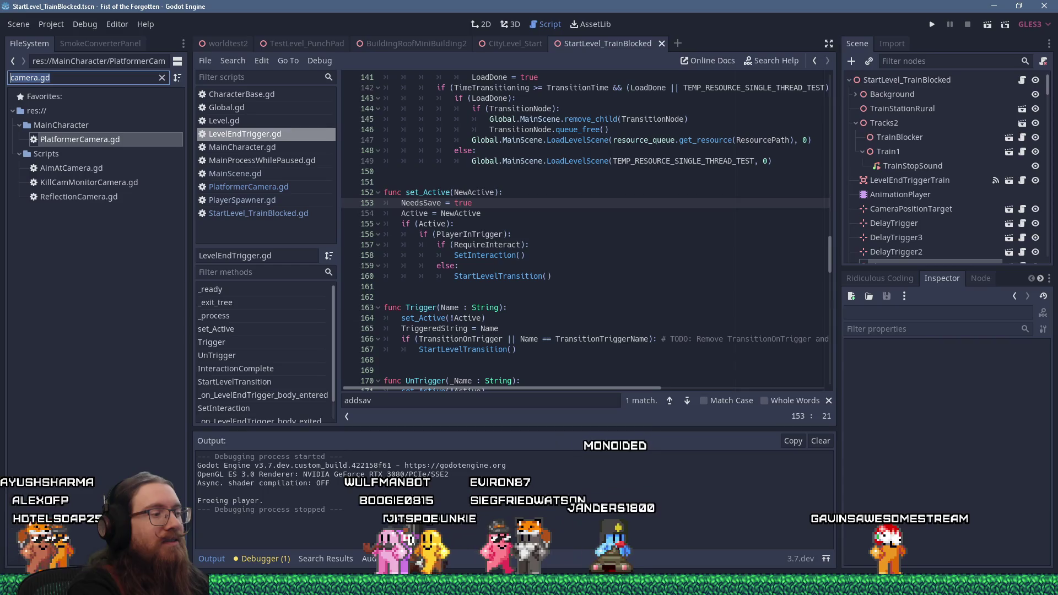
key("alt+Tab")
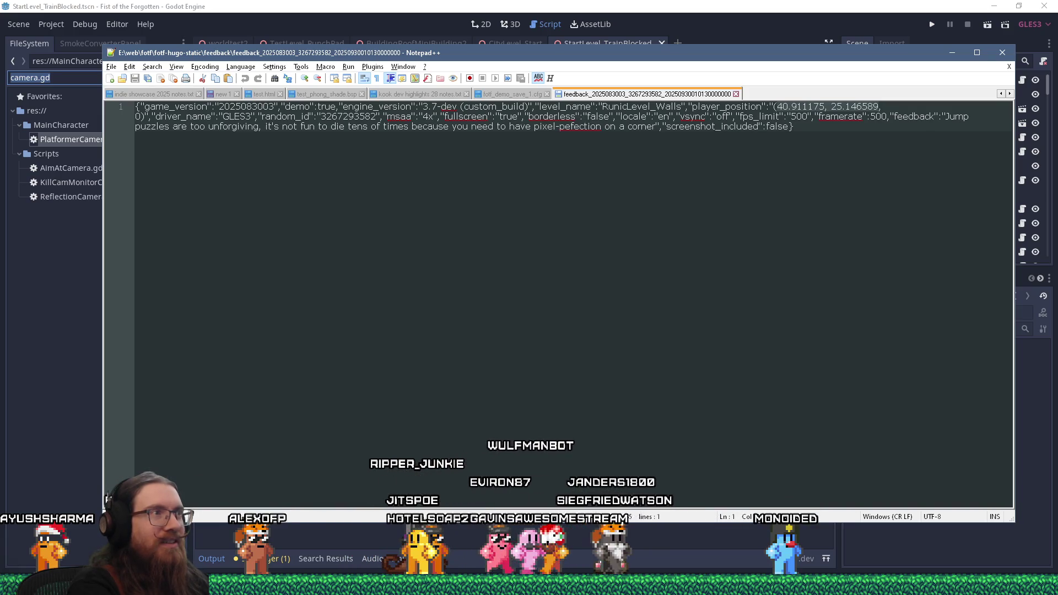
key("alt+Tab")
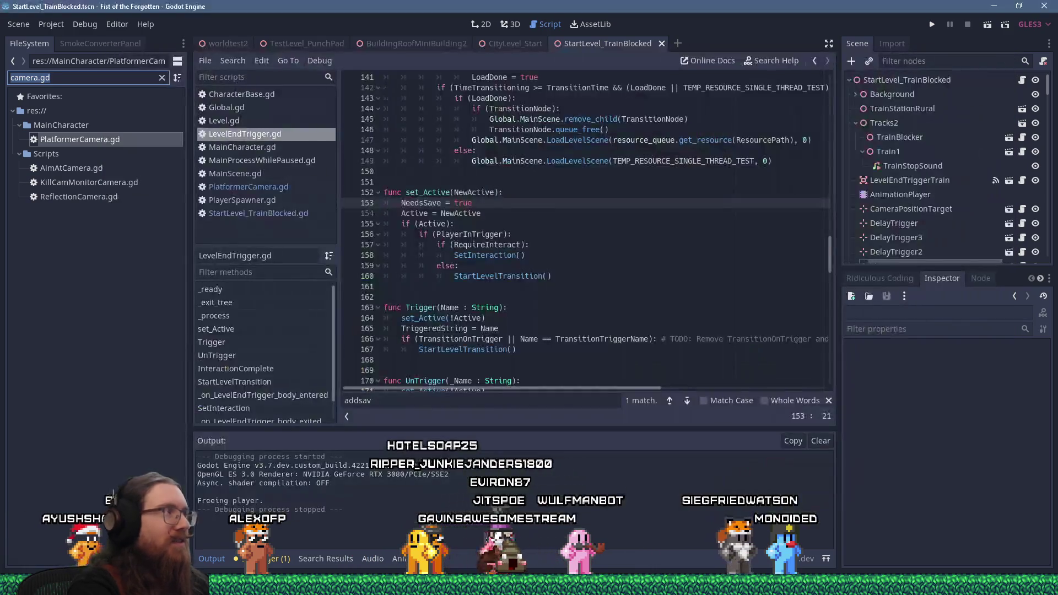
type("runiclevel_wal")
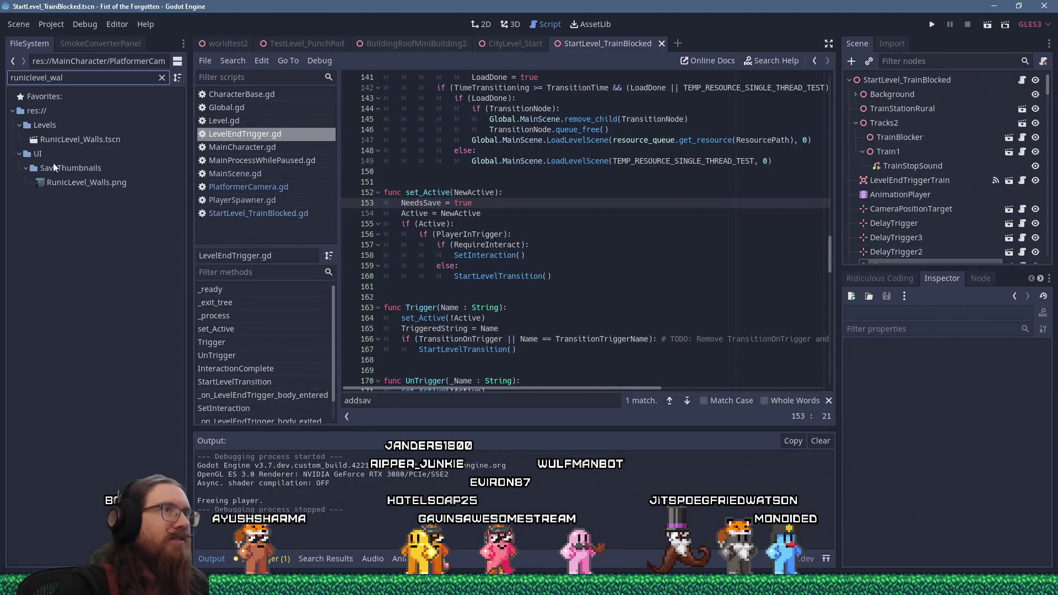
Step: Open RunicLevel_Walls.tscn in 3D, select its root node, and change the file filter to 'runiclevel_'
double_click(83, 139)
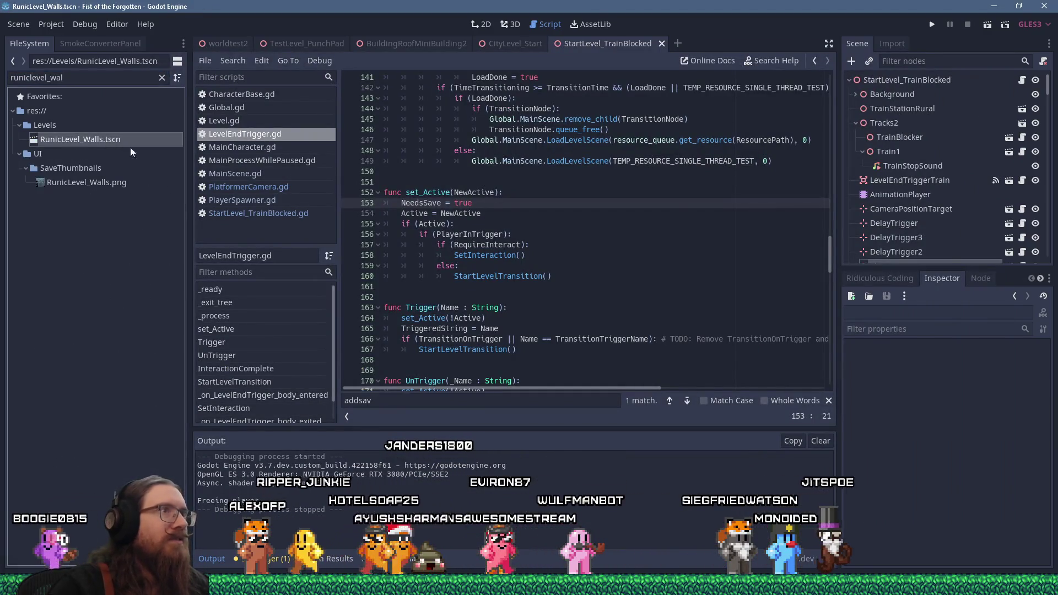
left_click(518, 43)
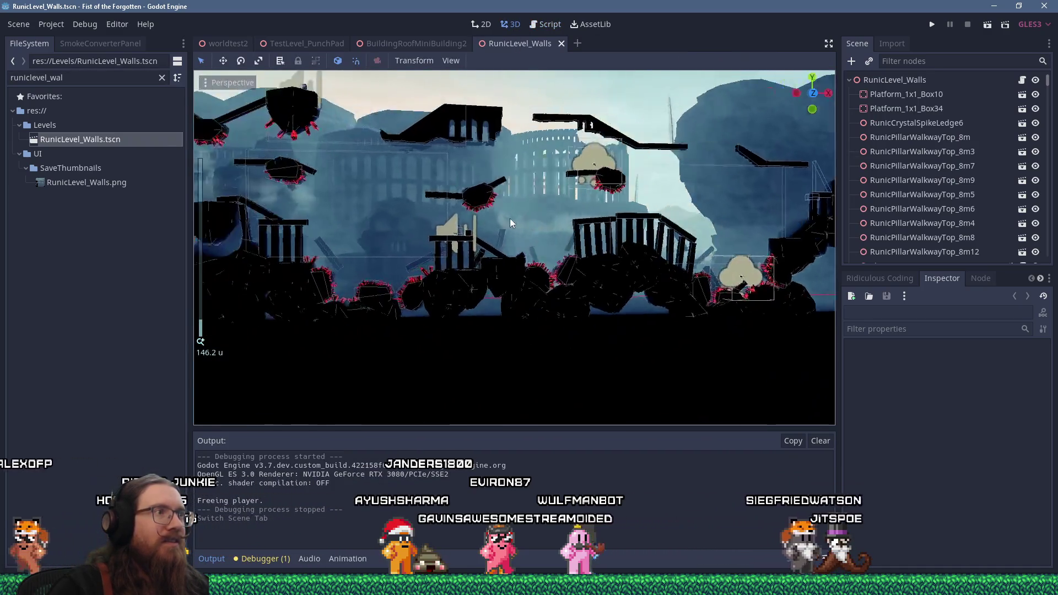
mouse_move(510, 218)
left_mouse_down()
mouse_move(706, 228)
mouse_move(671, 242)
mouse_move(577, 238)
left_mouse_up()
scroll(602, 238, "up", 3)
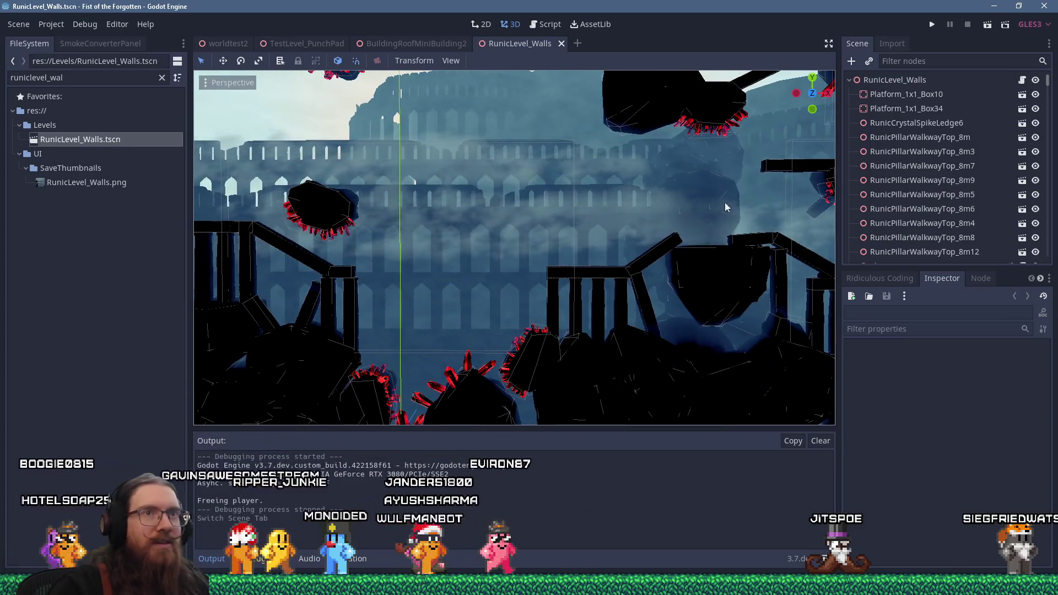
left_click(892, 80)
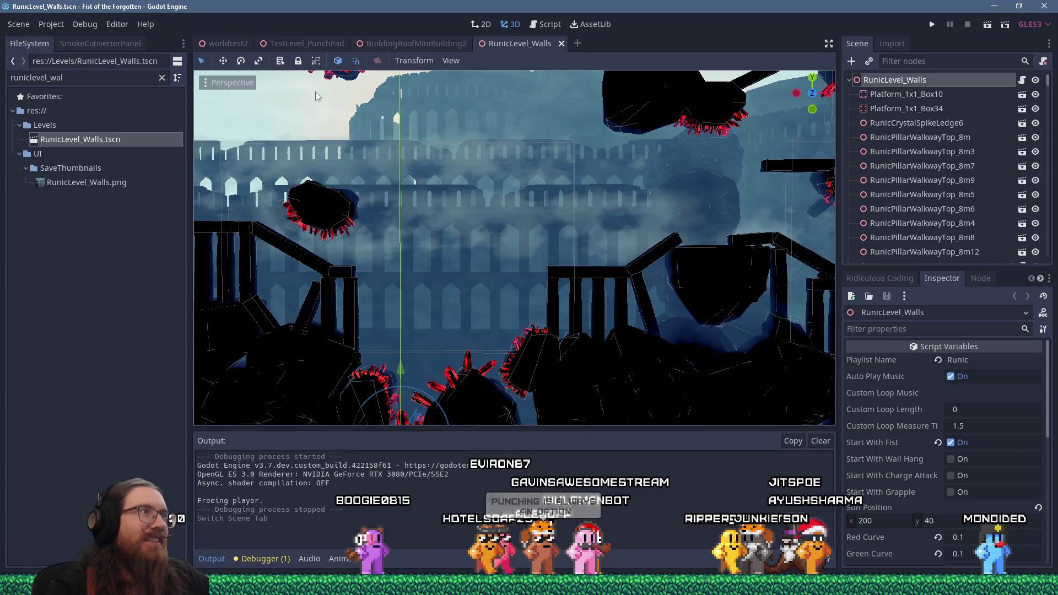
double_click(82, 77)
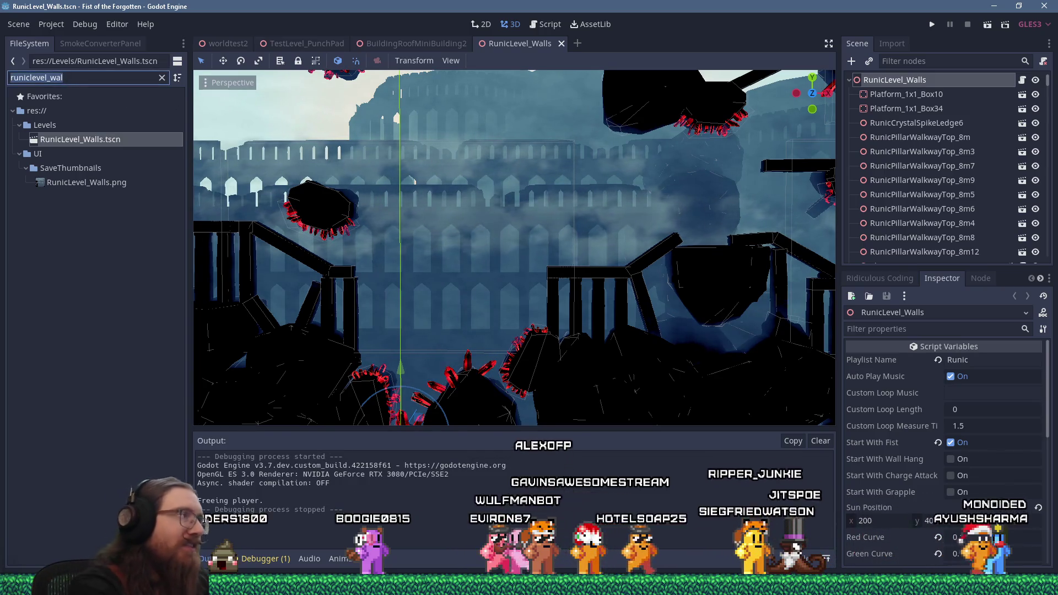
type("runiclevel_")
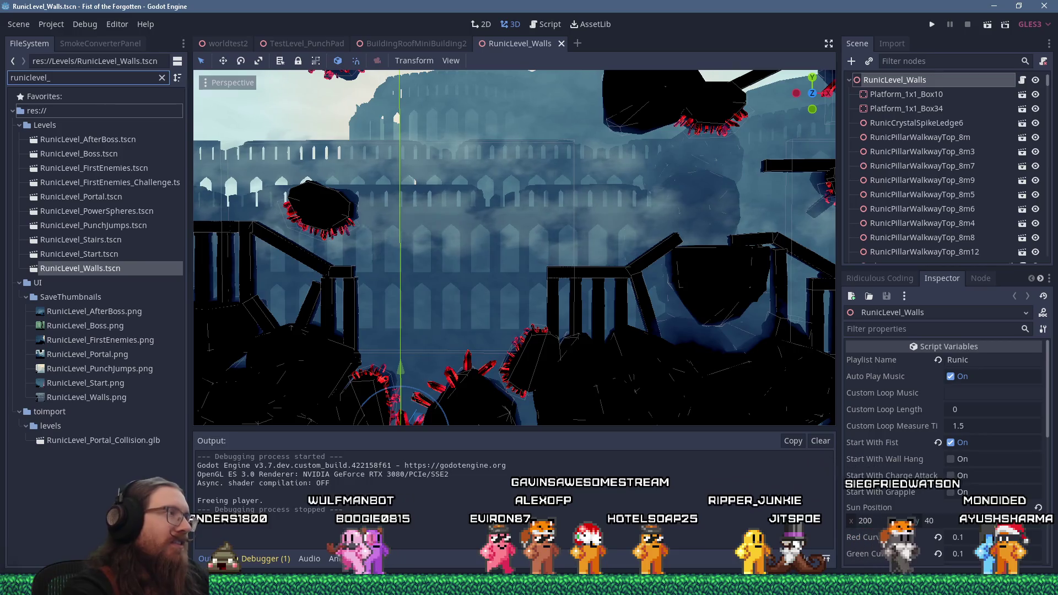
Step: Inspect RunicLevel_FirstEnemies' NotificationTriggerHelp collision polygon, then go back to the RunicLevel_Walls tab
left_click(114, 168)
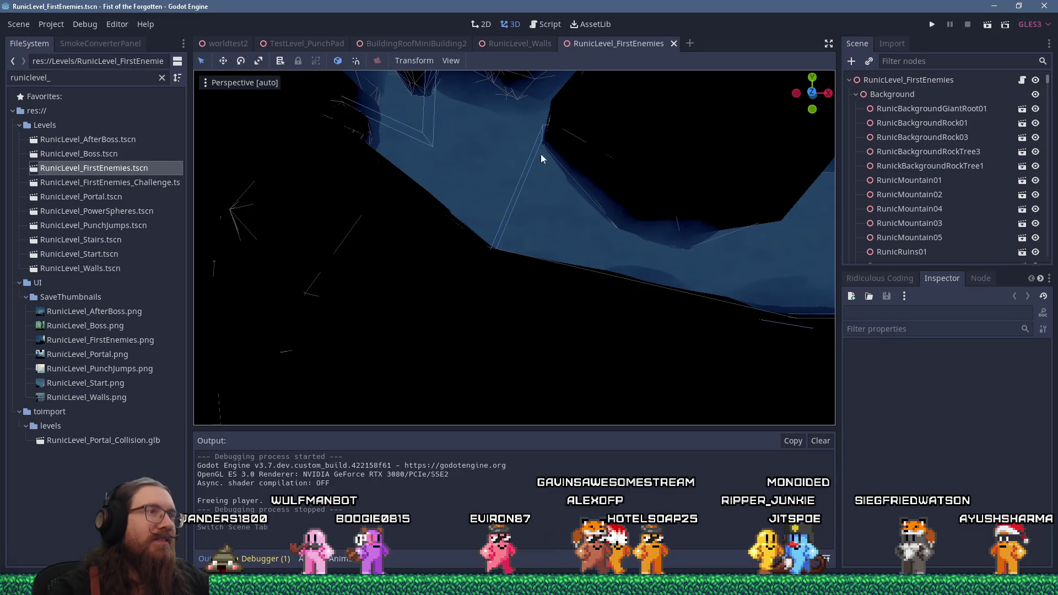
scroll(567, 208, "up", 12)
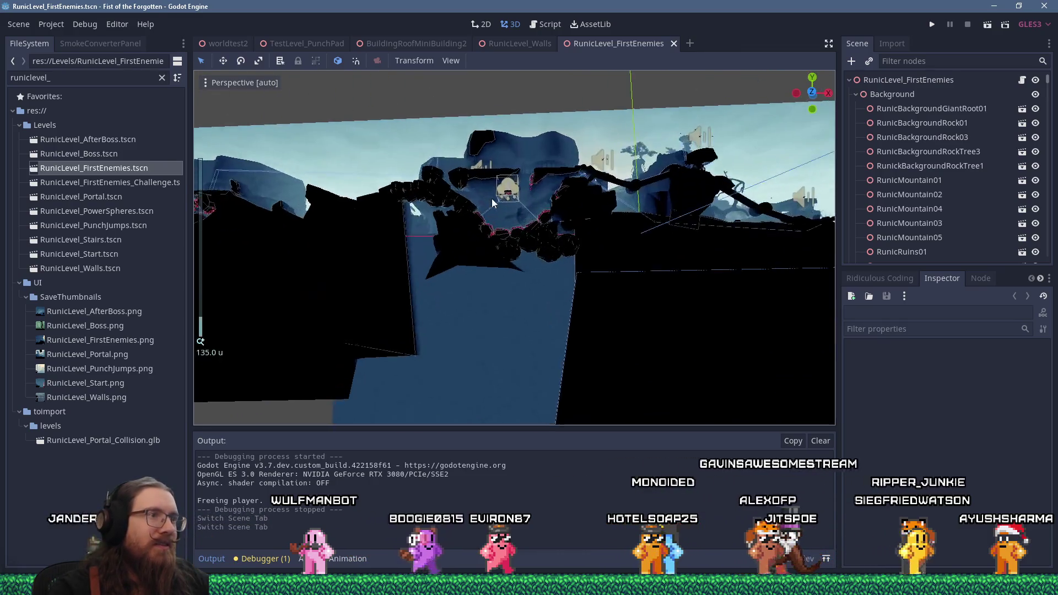
scroll(457, 214, "up", 5)
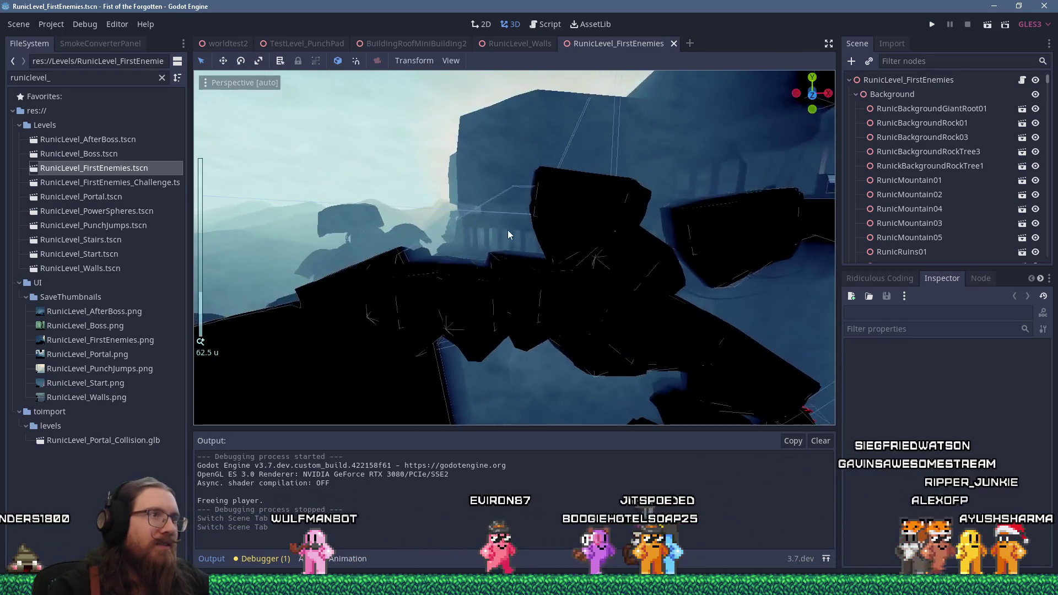
left_click(516, 187)
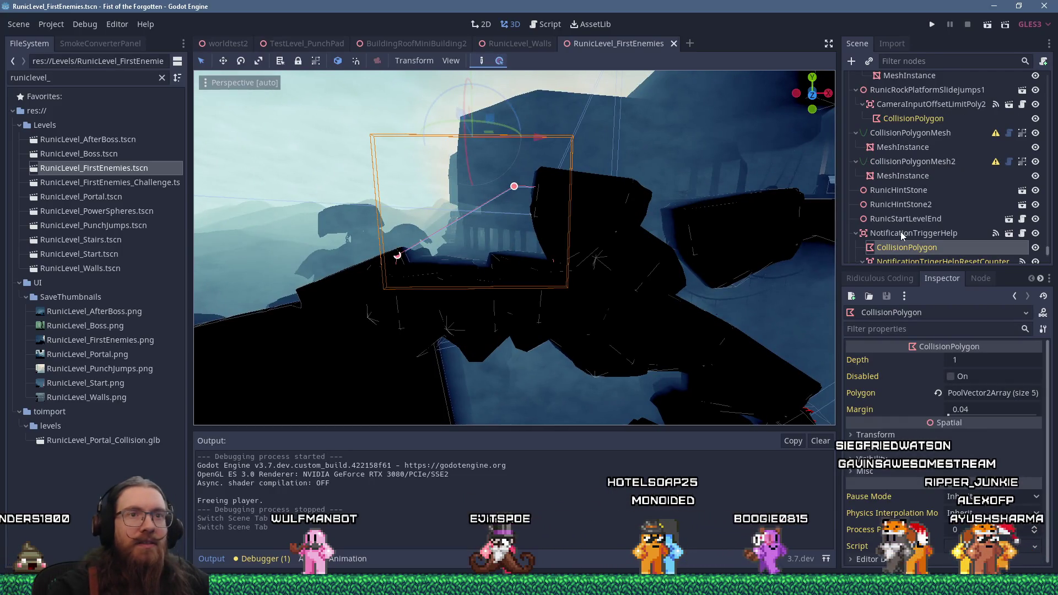
left_click(542, 41)
scroll(427, 177, "down", 3)
scroll(455, 179, "up", 3)
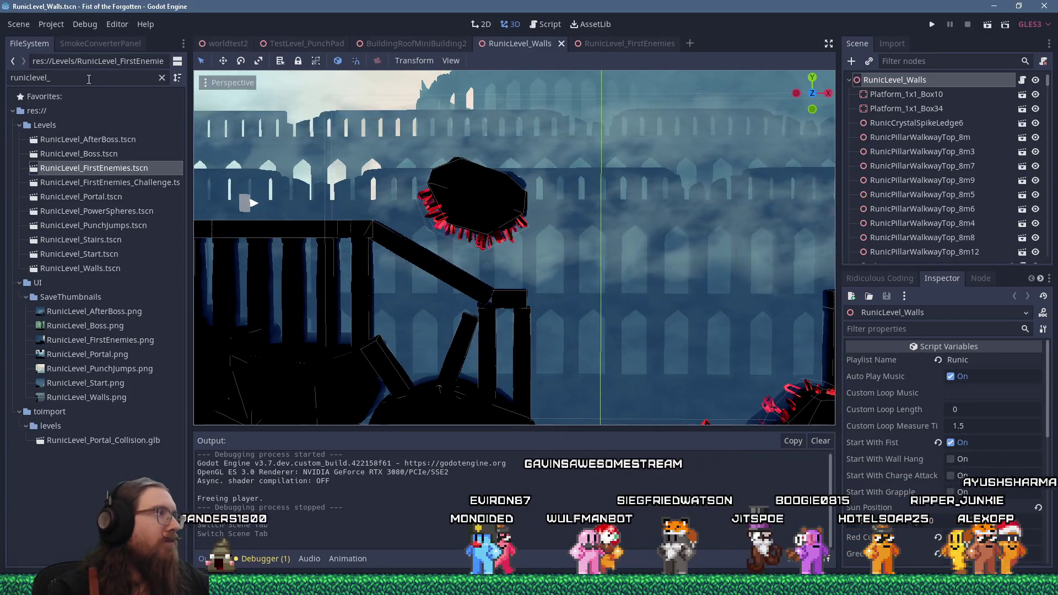
Step: Instance the NotificationTriggerHelp scene into RunicLevel_Walls and position it near the pillars
double_click(90, 81)
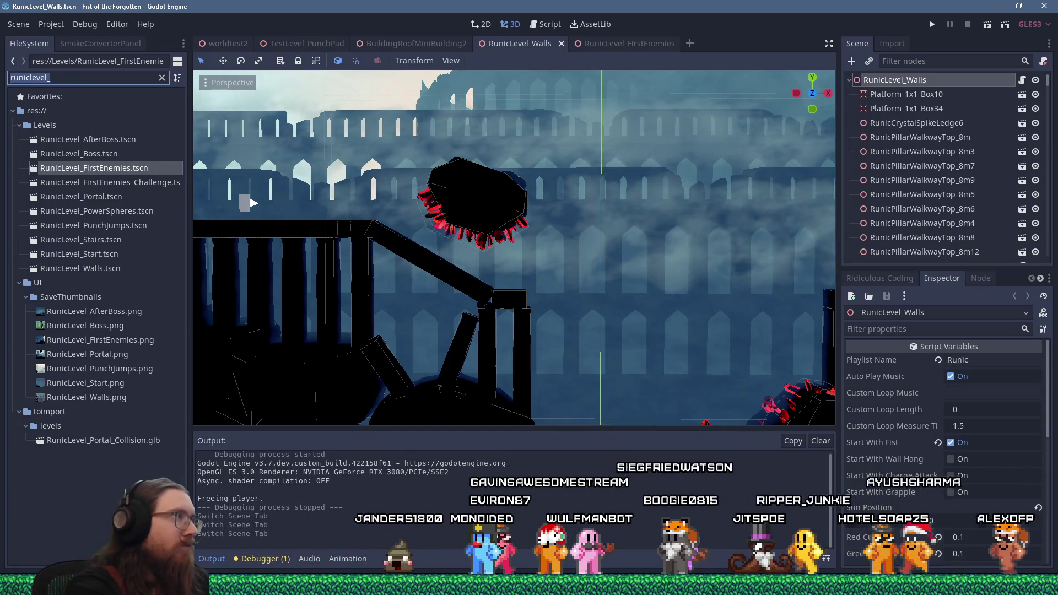
type("notificationtrigg")
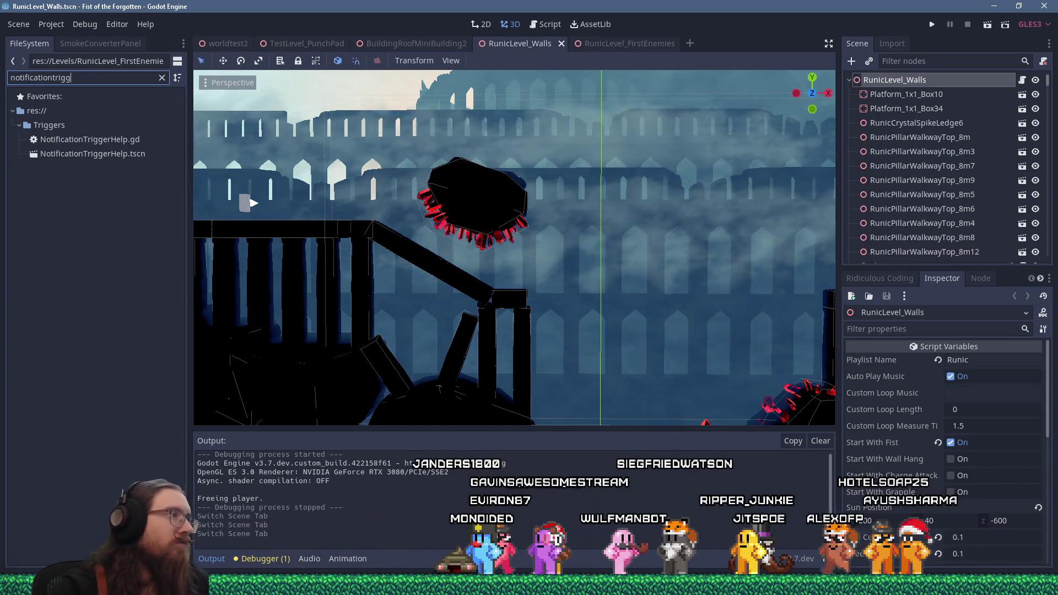
left_click_drag(93, 154, 884, 81)
key("f")
mouse_move(551, 317)
left_mouse_down()
mouse_move(462, 324)
mouse_move(469, 284)
mouse_move(504, 270)
left_mouse_up()
scroll(486, 300, "up", 5)
scroll(486, 301, "down", 5)
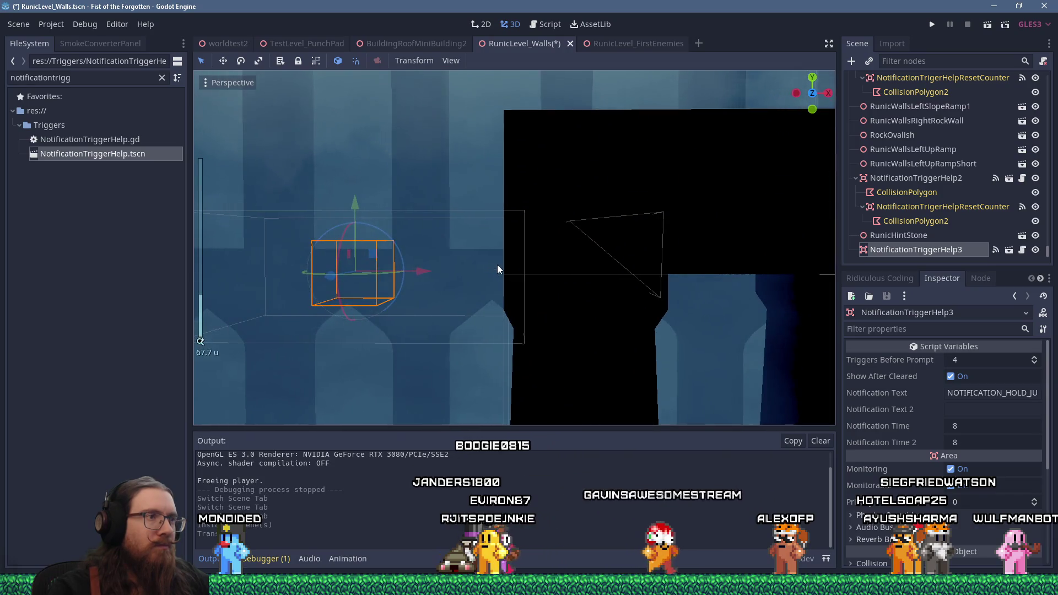
key("f")
left_click(497, 238)
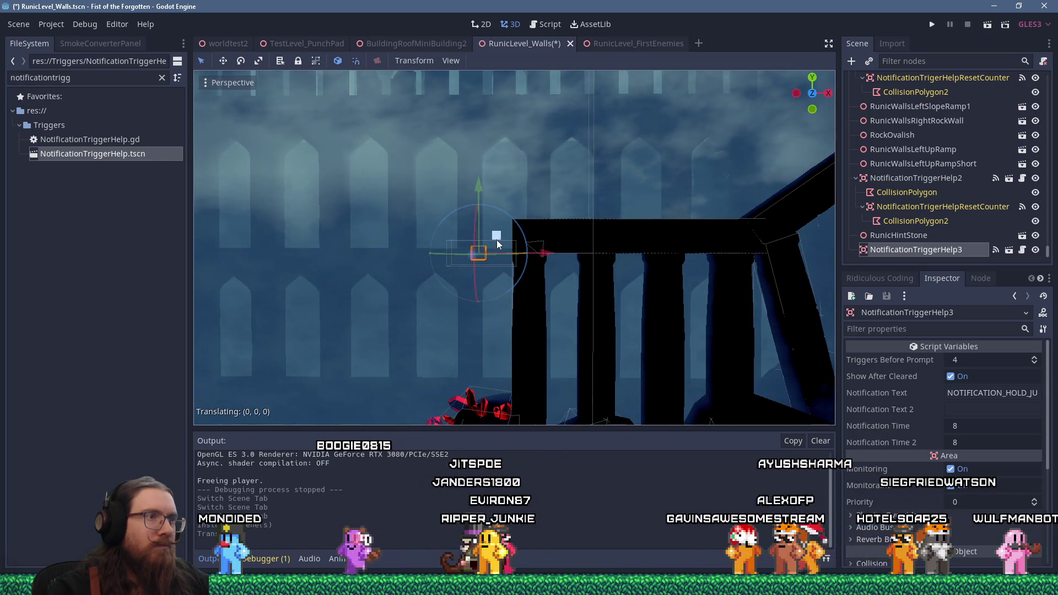
left_click_drag(497, 245, 498, 246)
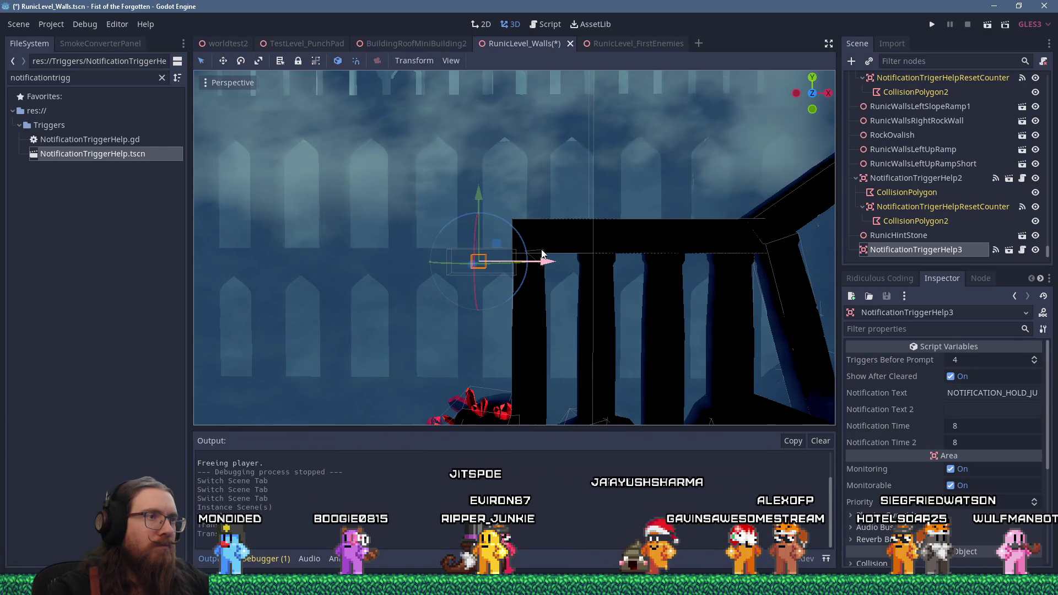
Step: Make the trigger's children editable and reshape its reset-counter triangle collision polygon
right_click(894, 250)
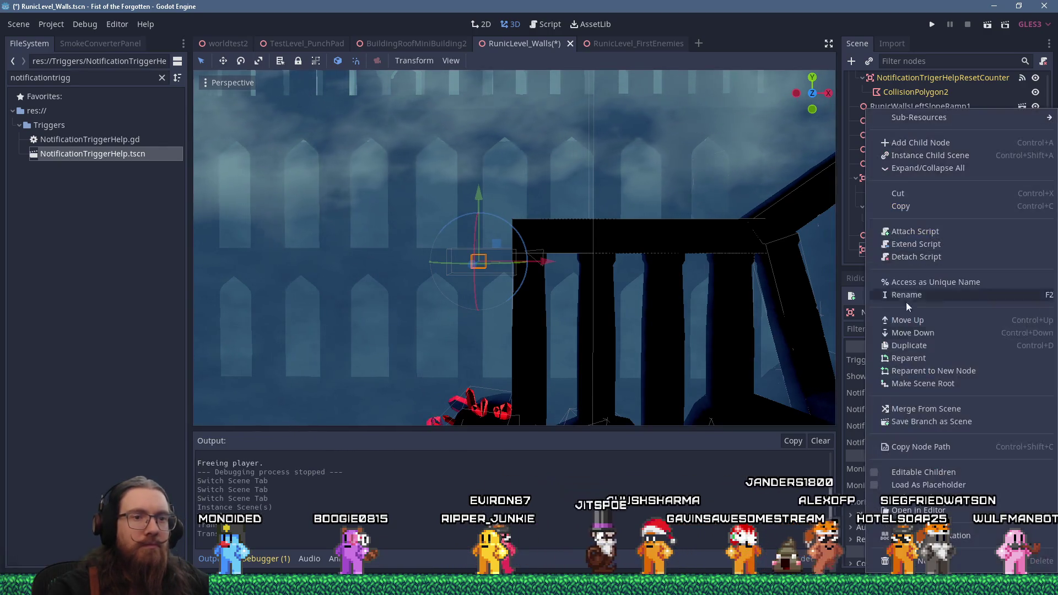
left_click(937, 471)
scroll(554, 254, "up", 5)
scroll(546, 251, "down", 5)
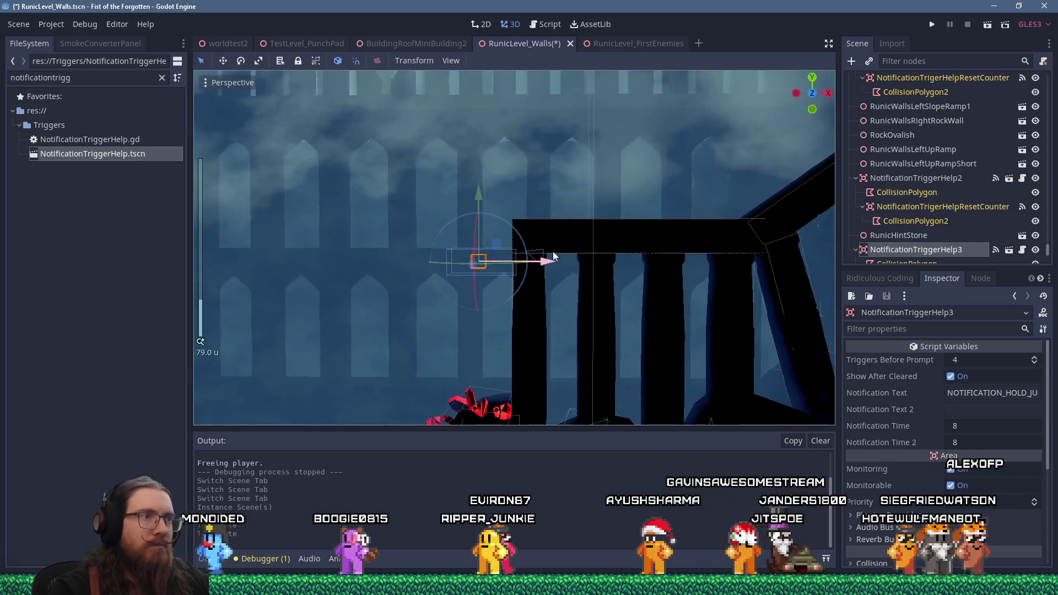
left_click(540, 249)
left_click(540, 249)
left_click_drag(541, 229, 555, 184)
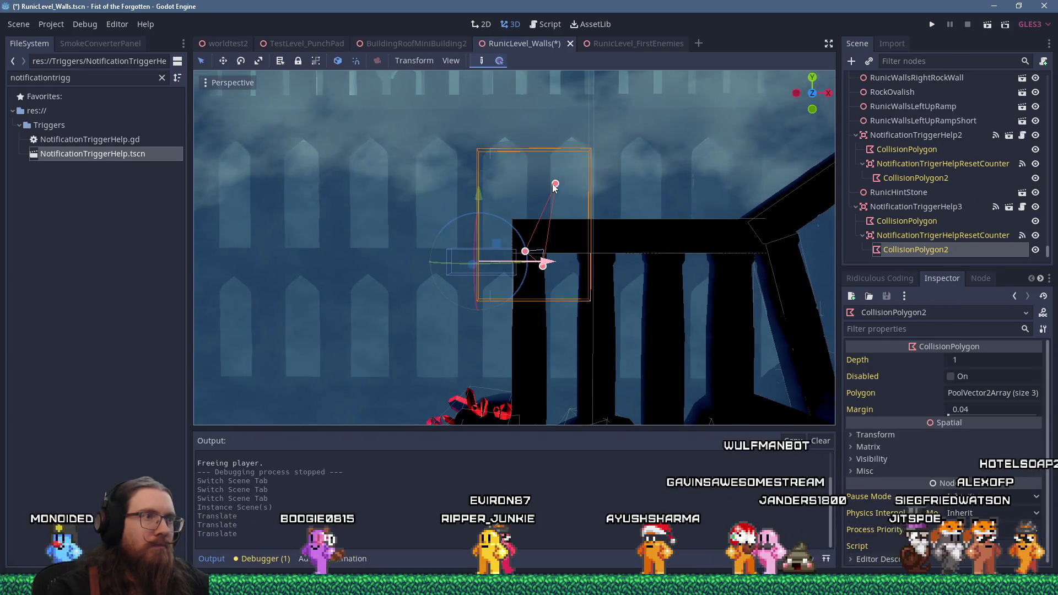
mouse_move(543, 267)
left_mouse_down()
mouse_move(564, 229)
mouse_move(529, 299)
left_mouse_up()
right_click(529, 299)
left_click_drag(525, 250, 530, 227)
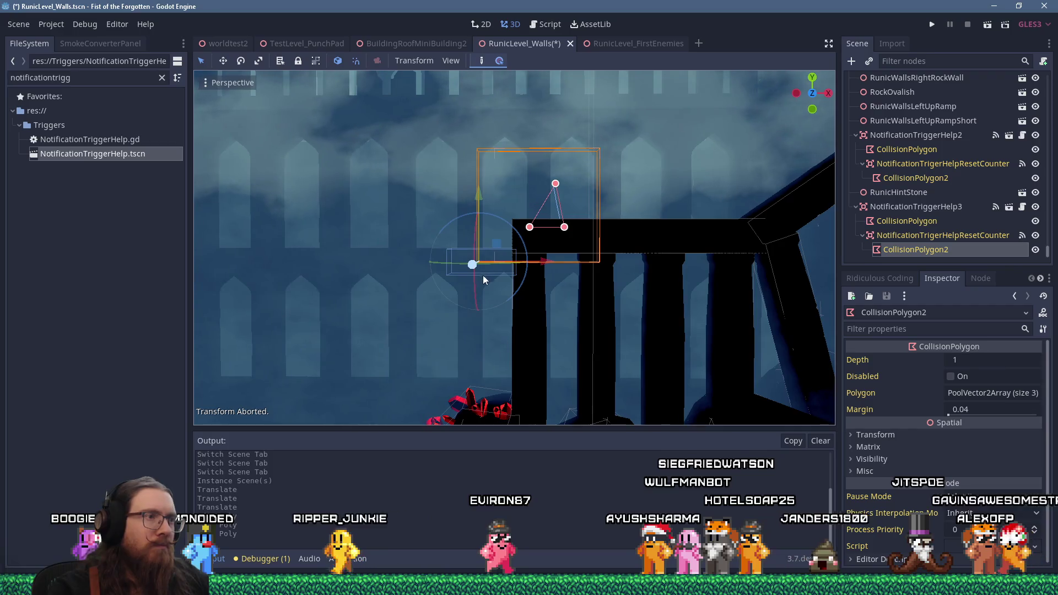
Step: Lower the trigger's main collision shape
left_click(502, 273)
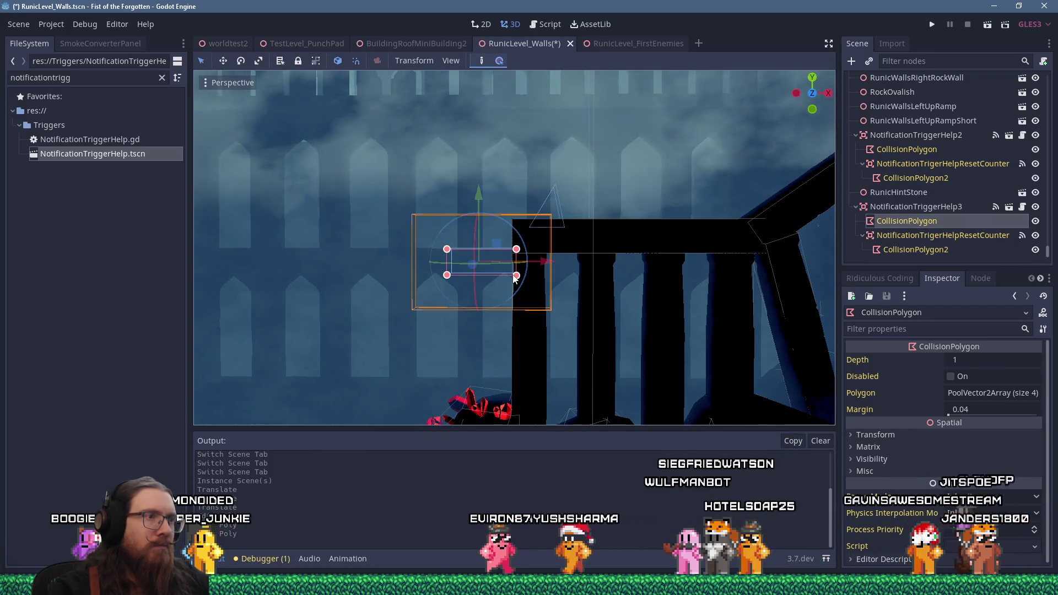
left_click_drag(480, 210, 479, 236)
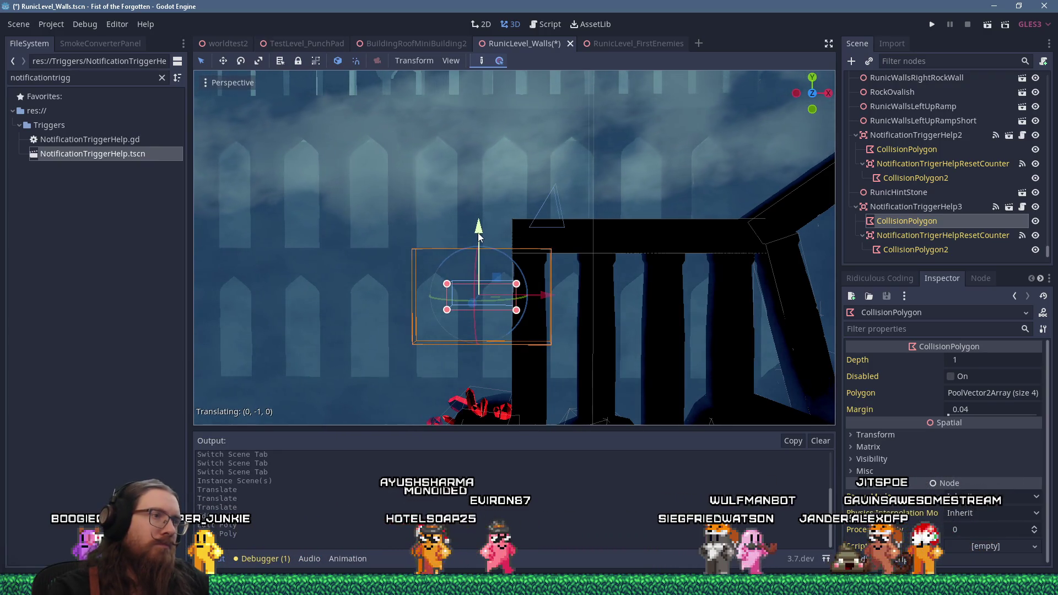
left_click_drag(479, 236, 480, 245)
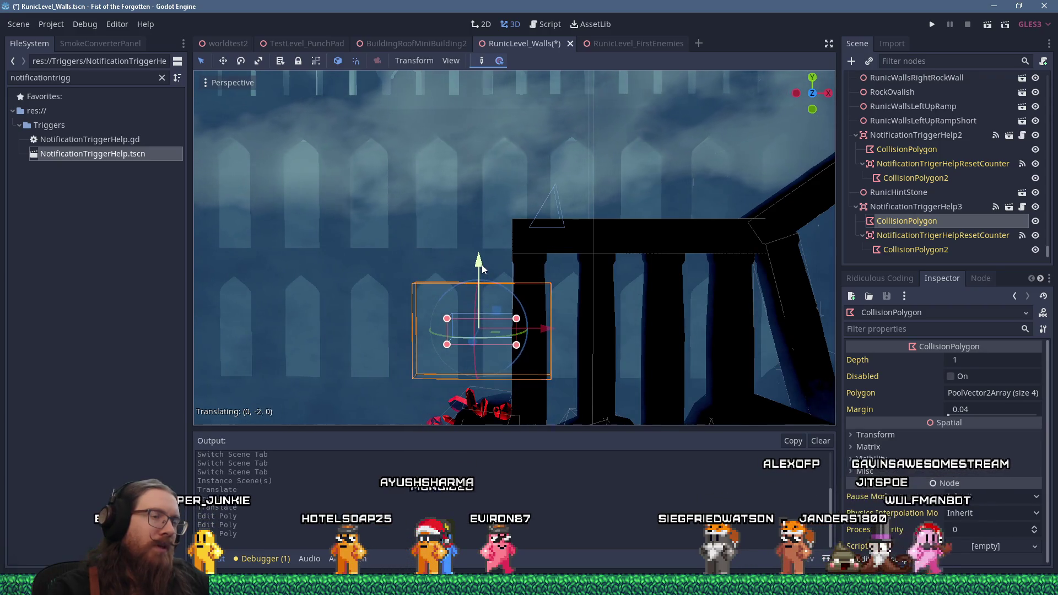
left_click_drag(483, 278, 491, 264)
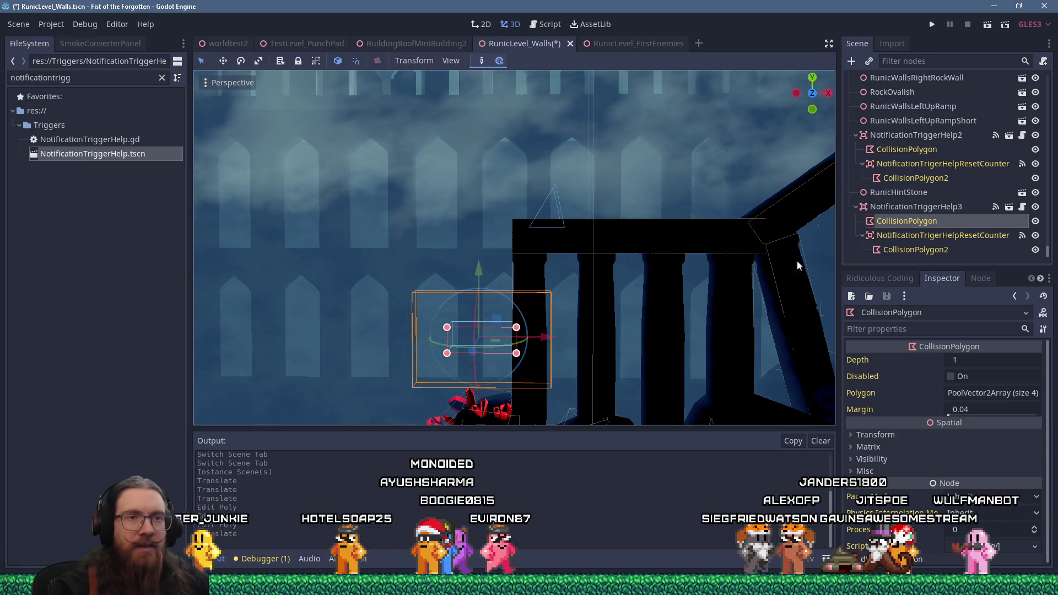
Step: Show NotificationTriggerHelp3's settings in the Inspector and widen the side docks
left_click(932, 208)
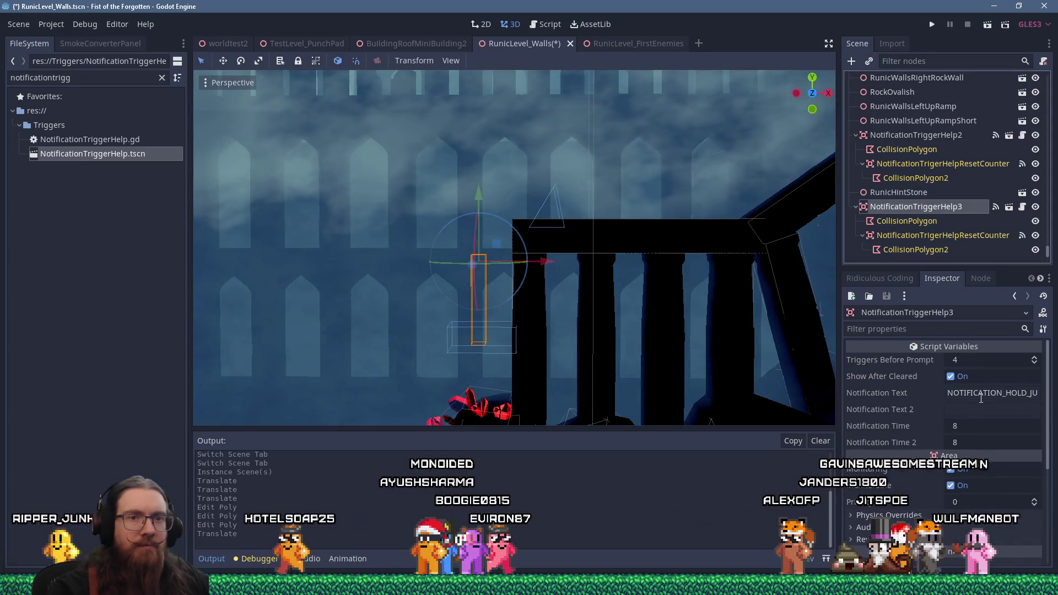
left_click_drag(840, 391, 756, 391)
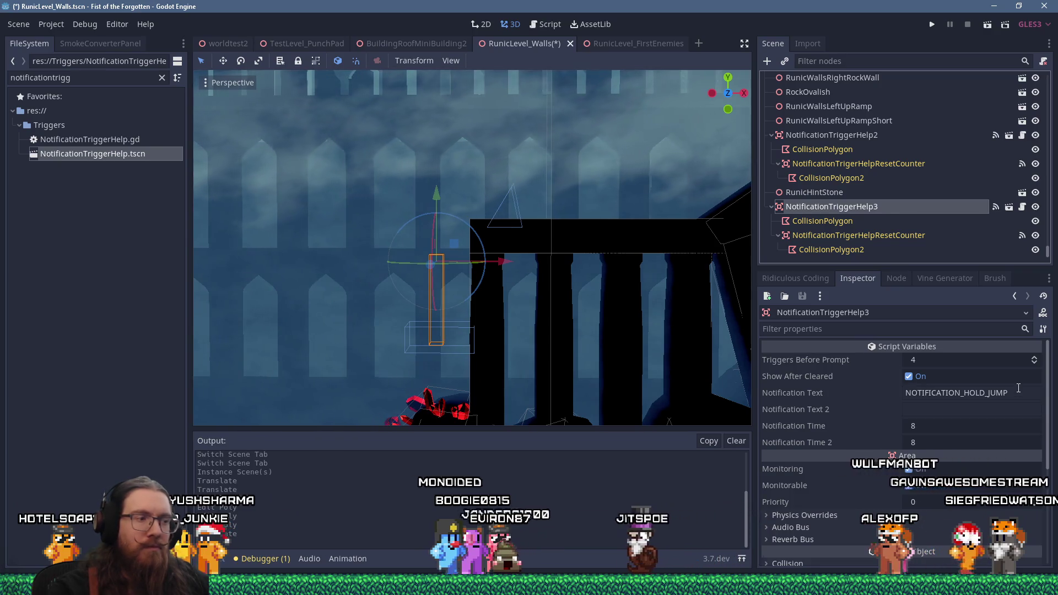
key("super+r")
Step: Open fotf_translations.xls from the fotf_godot project's ui folder
type("projects\fotf")
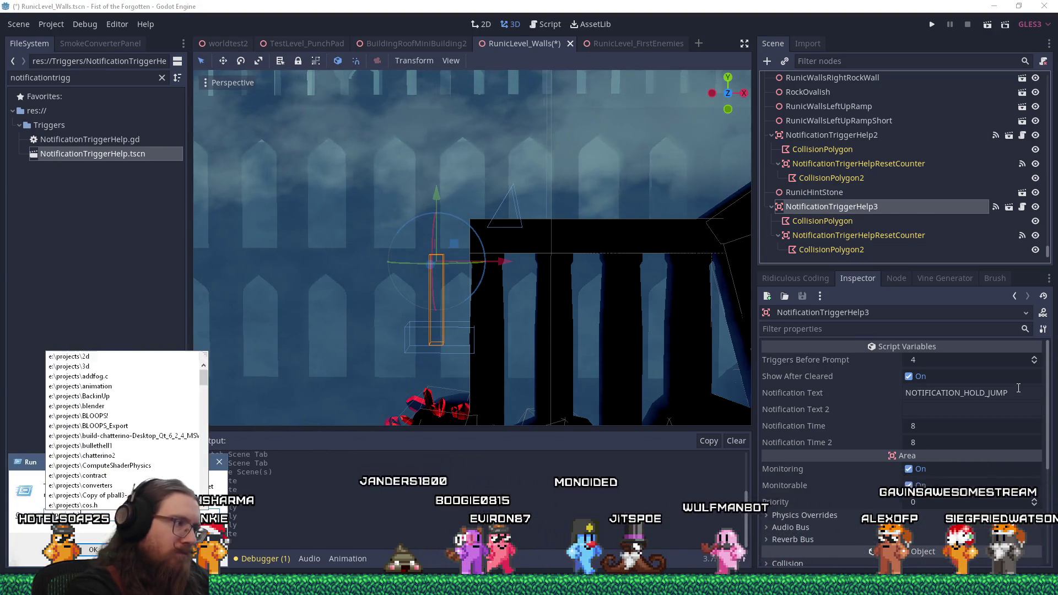
type("\\")
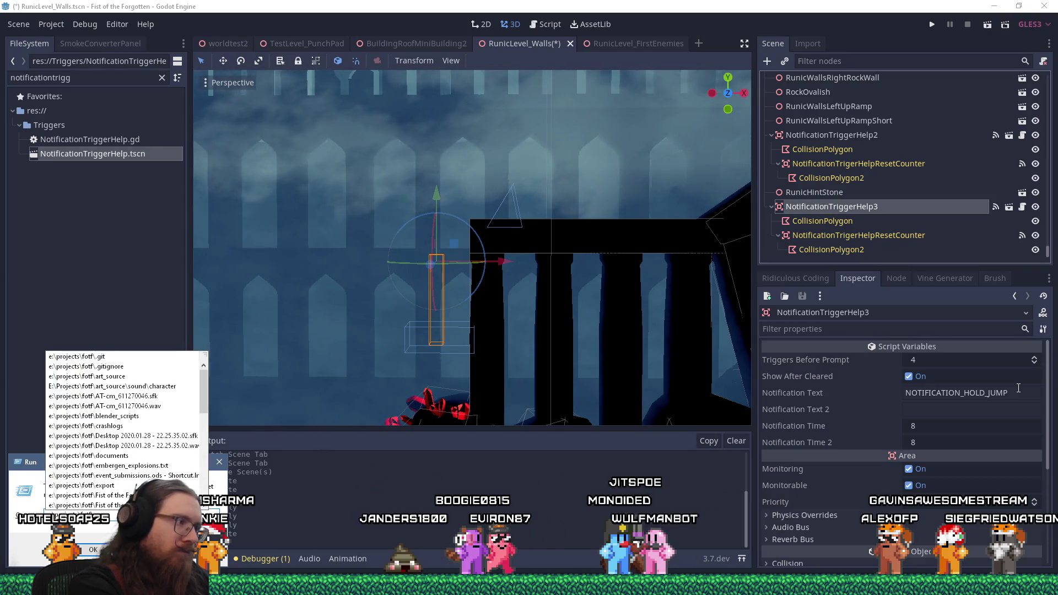
type("tf_g")
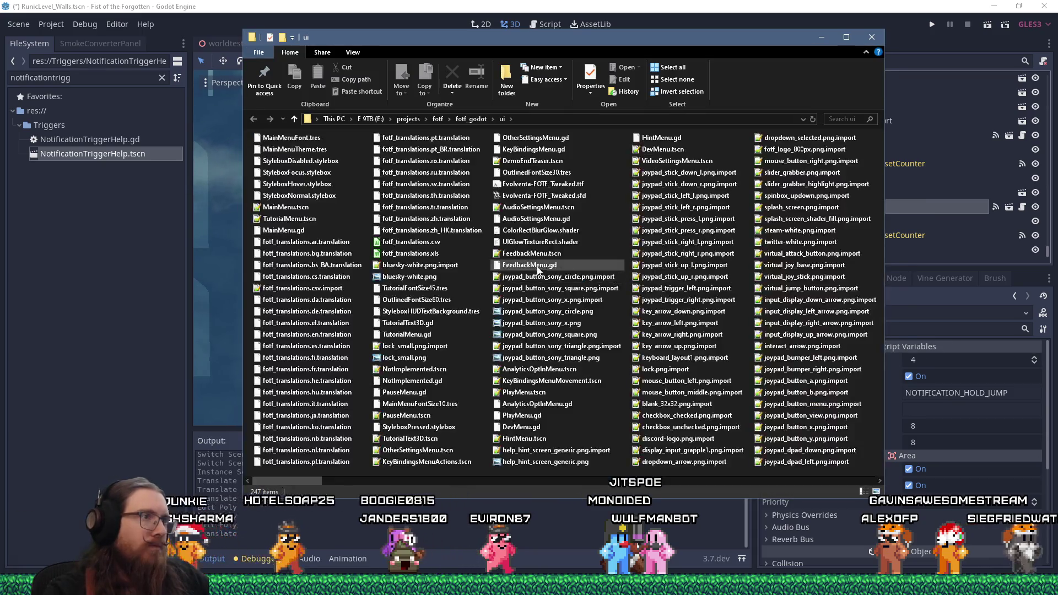
double_click(419, 254)
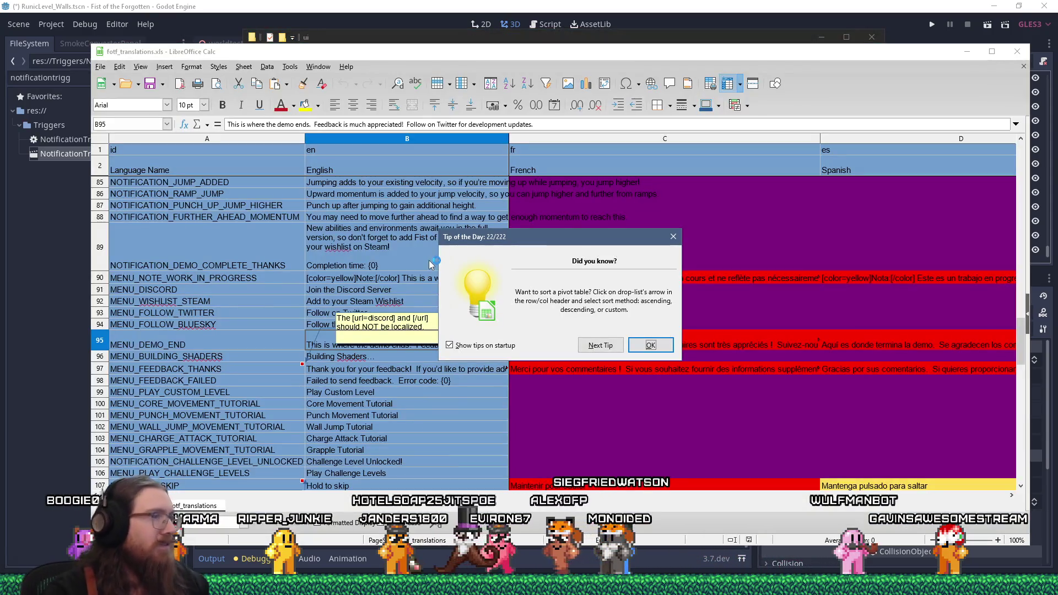
Step: Close the Tip of the Day and scroll up to the NOTIFICATION_ rows
left_click(672, 236)
scroll(460, 251, "down", 15)
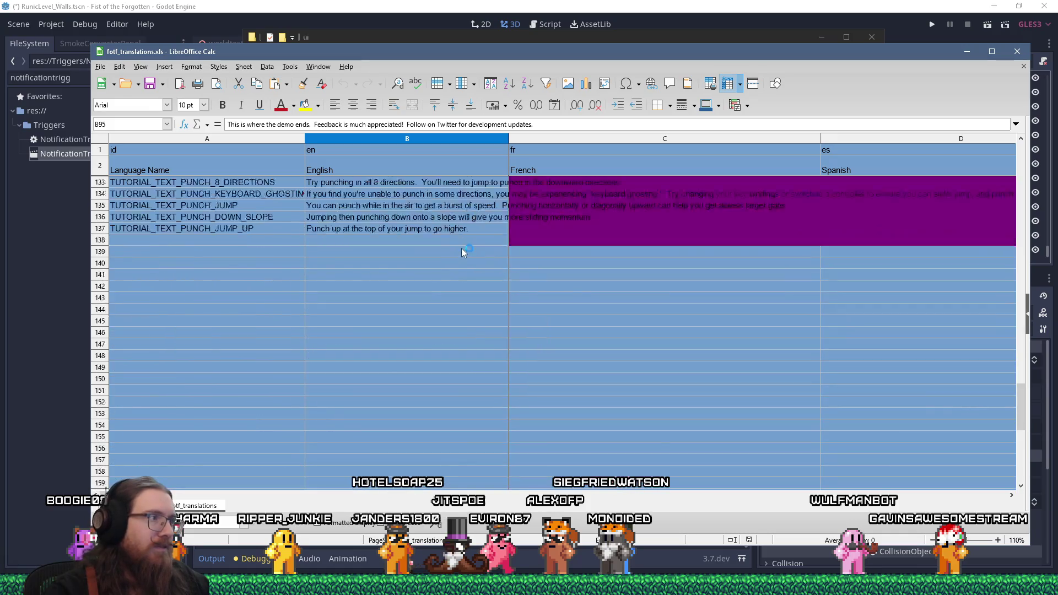
scroll(462, 248, "up", 5)
scroll(462, 251, "up", 3)
scroll(462, 251, "up", 4)
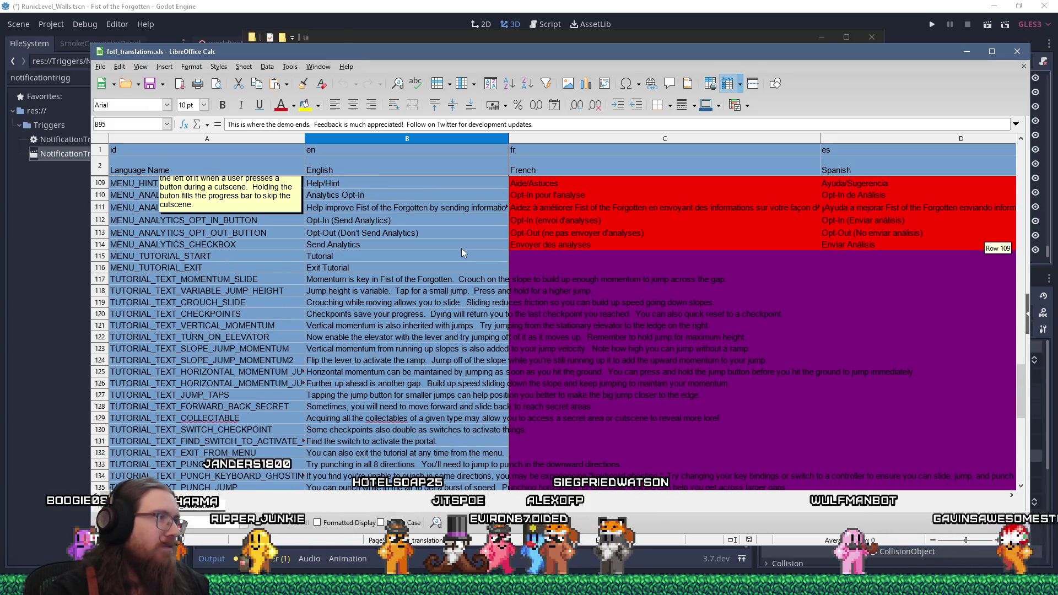
scroll(461, 248, "up", 3)
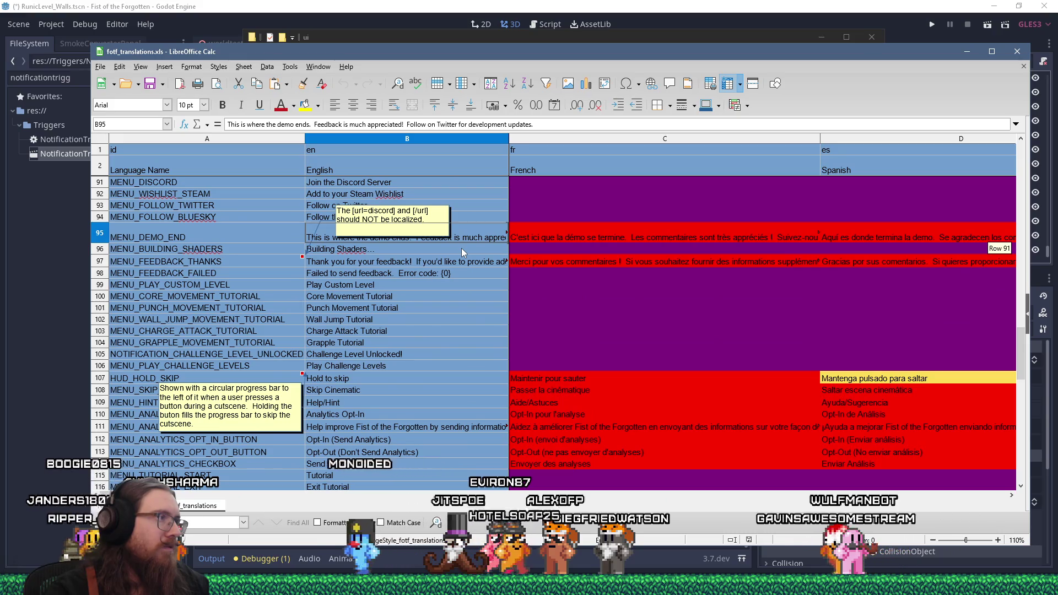
key("alt+Tab")
key("alt+Tab")
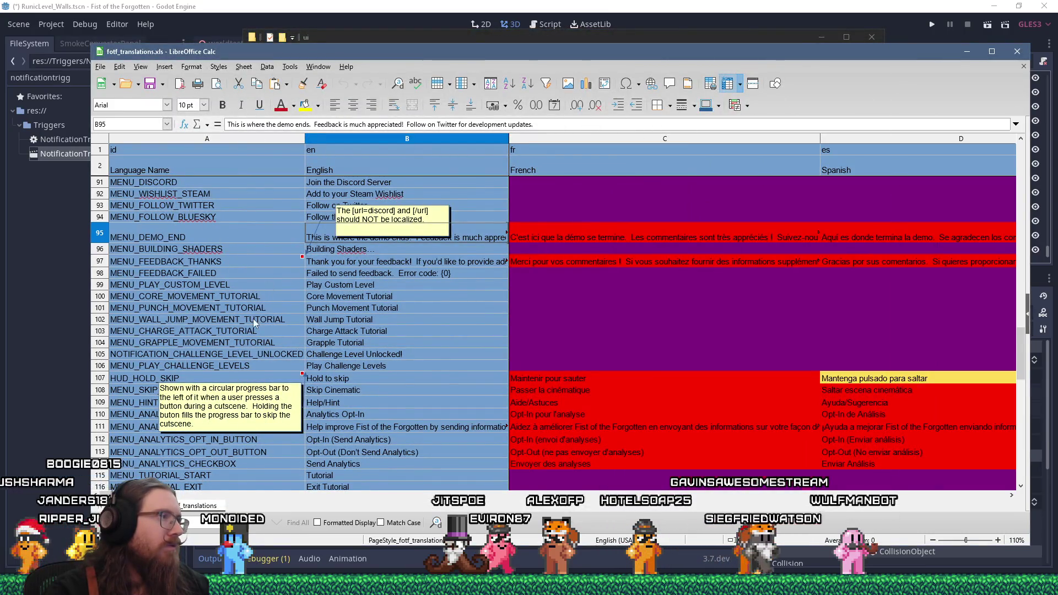
scroll(254, 322, "up", 2)
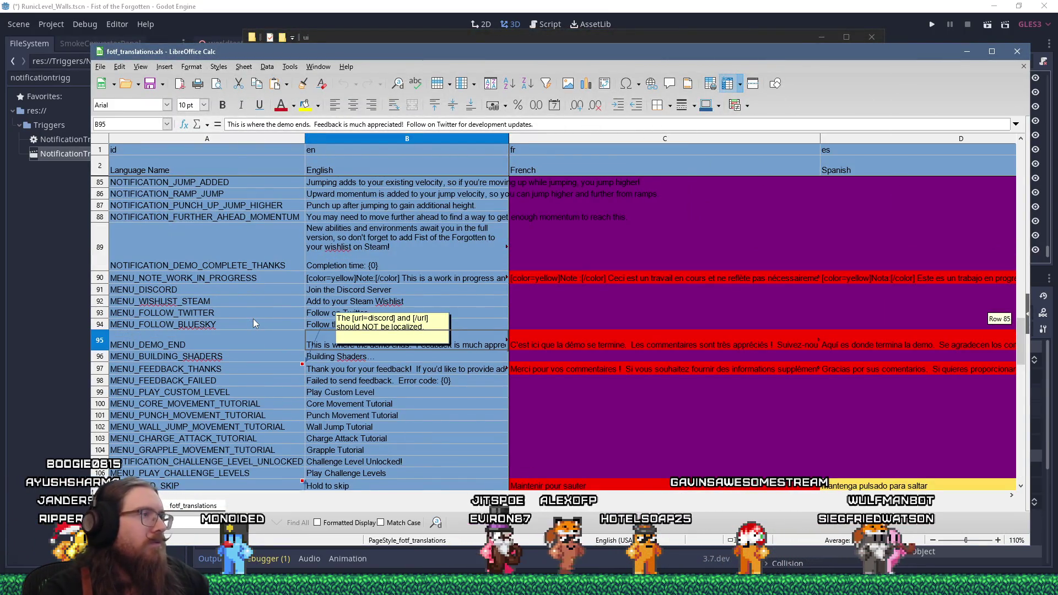
scroll(253, 319, "up", 1)
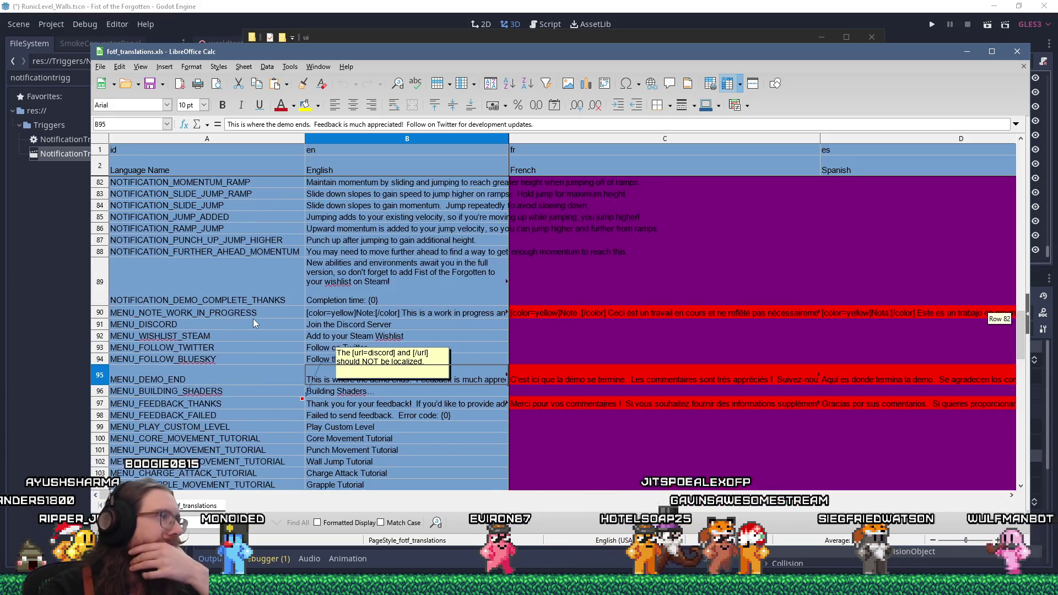
scroll(254, 322, "up", 3)
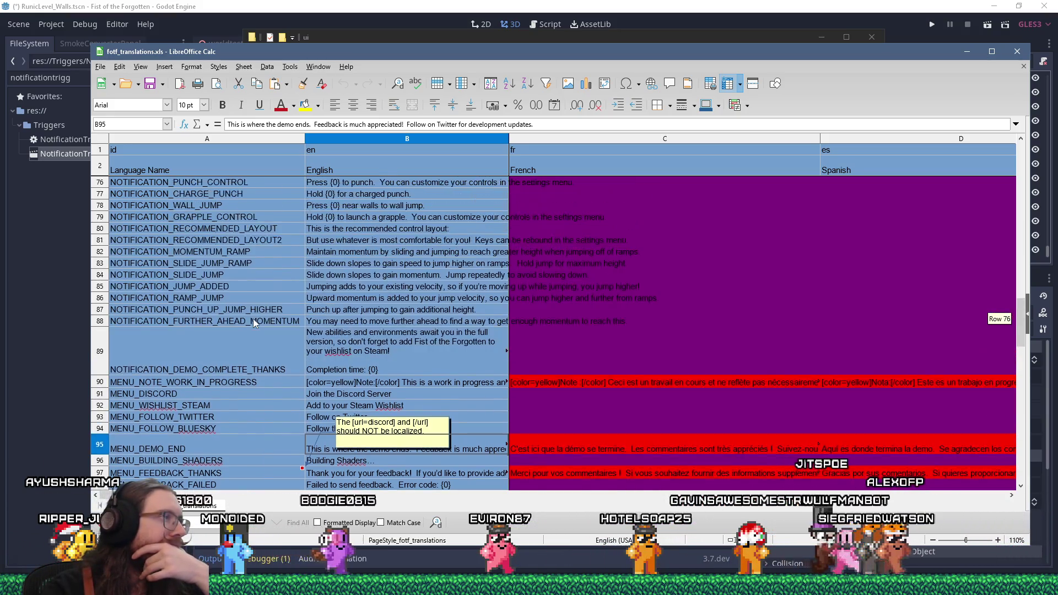
scroll(253, 323, "up", 2)
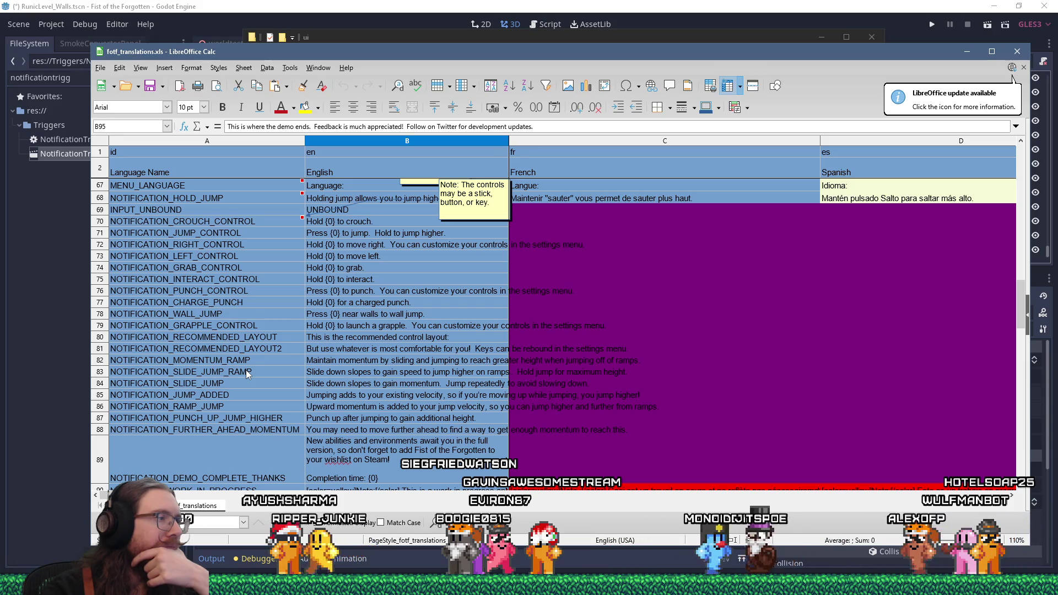
Step: Select NOTIFICATION_SLIDE_JUMP in A84, then pick cell A85 as the insertion point
left_click(244, 383)
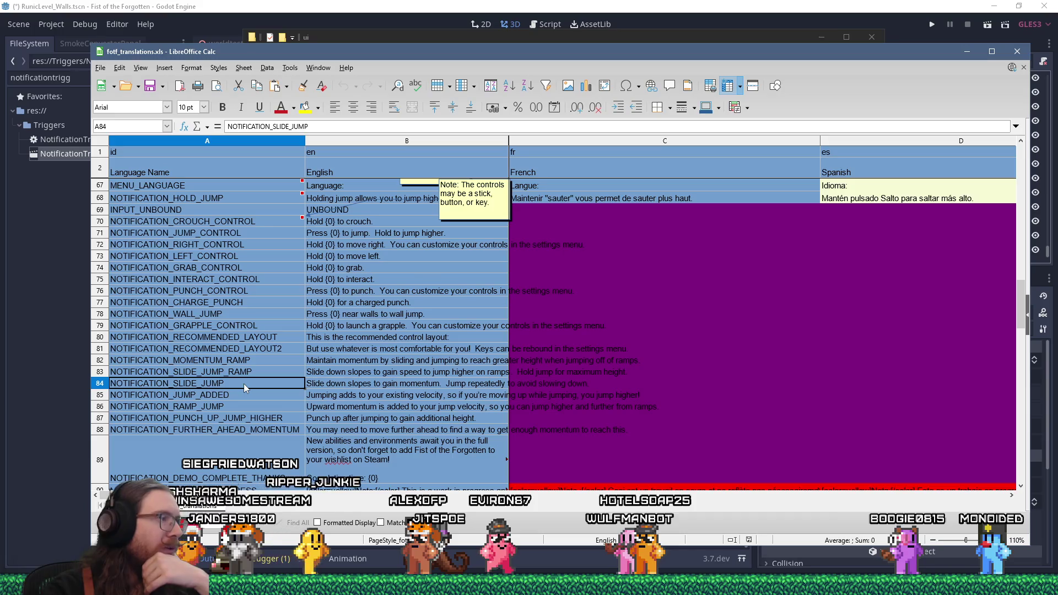
scroll(244, 386, "down", 1)
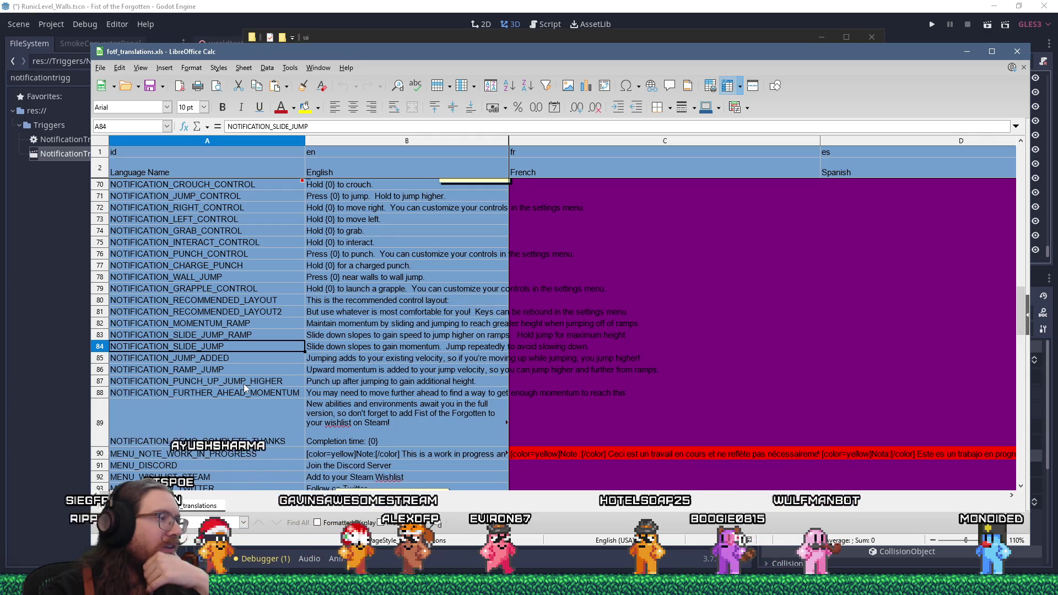
scroll(246, 389, "up", 1)
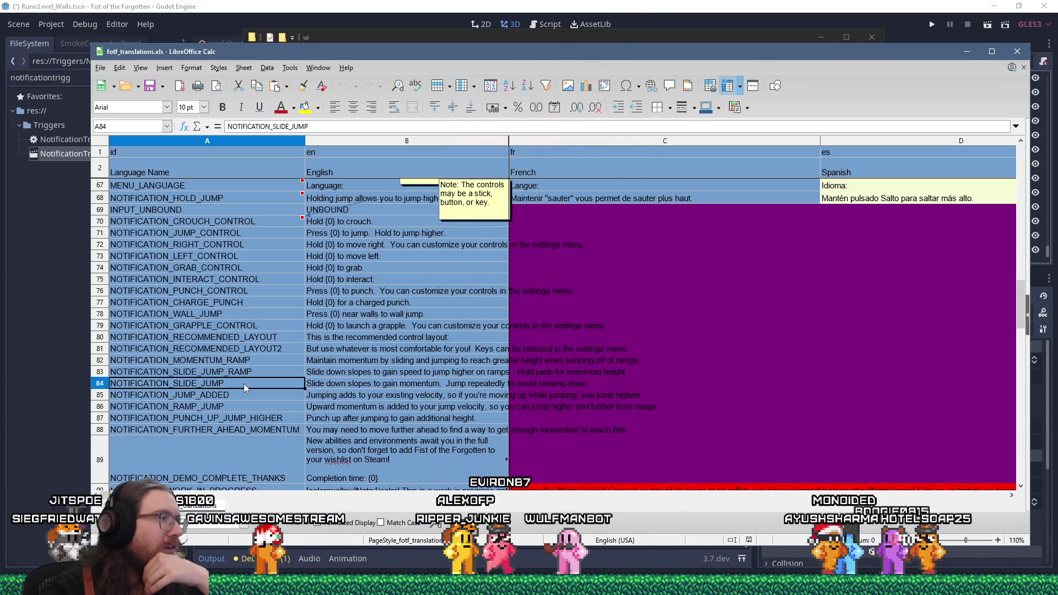
left_click(228, 391)
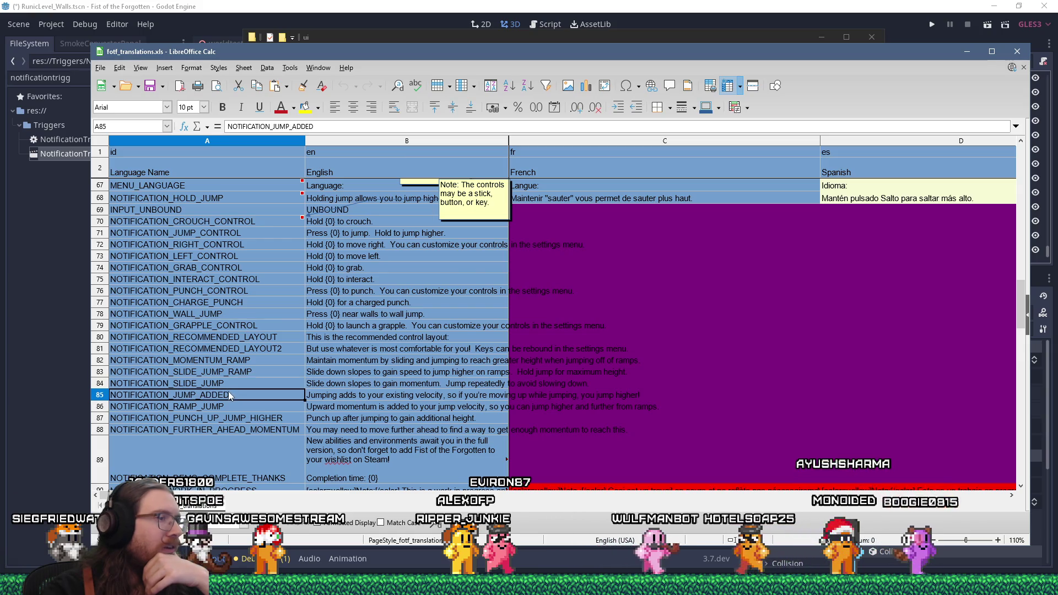
right_click(227, 392)
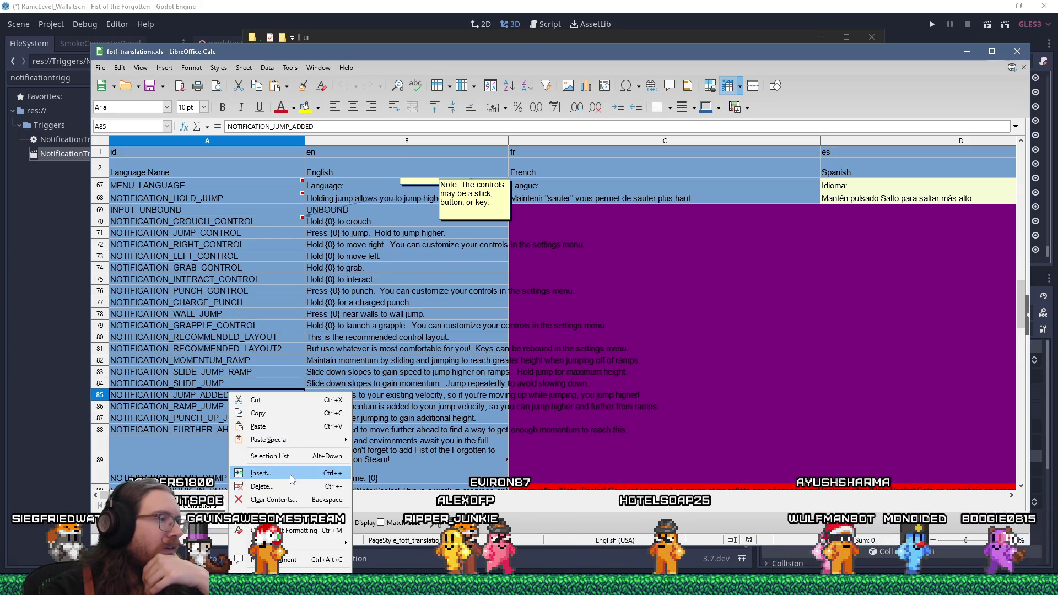
Step: Insert a blank entire row at row 85
left_click(289, 474)
left_click(494, 300)
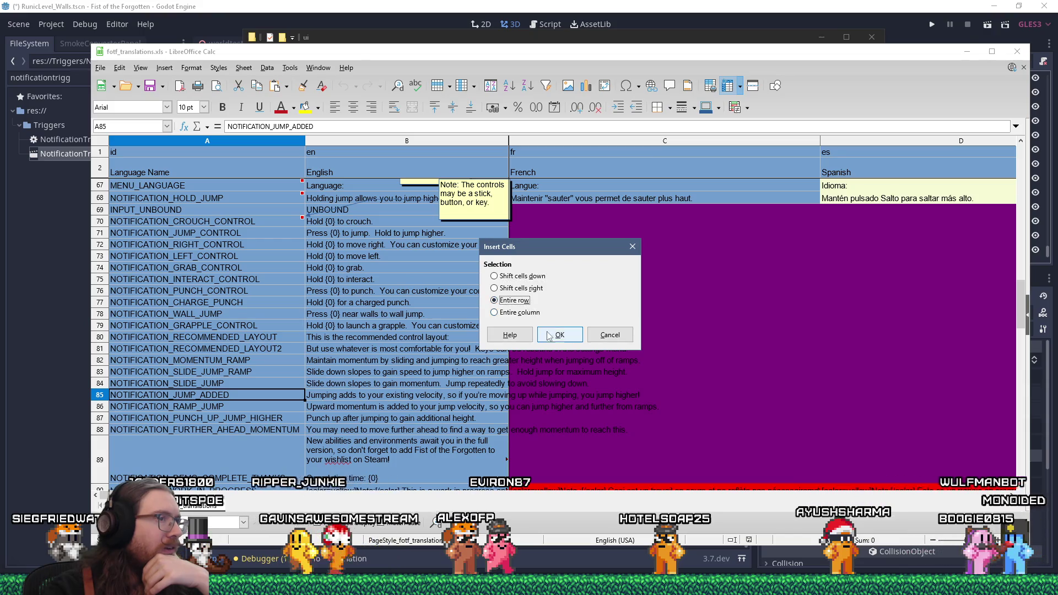
left_click(558, 335)
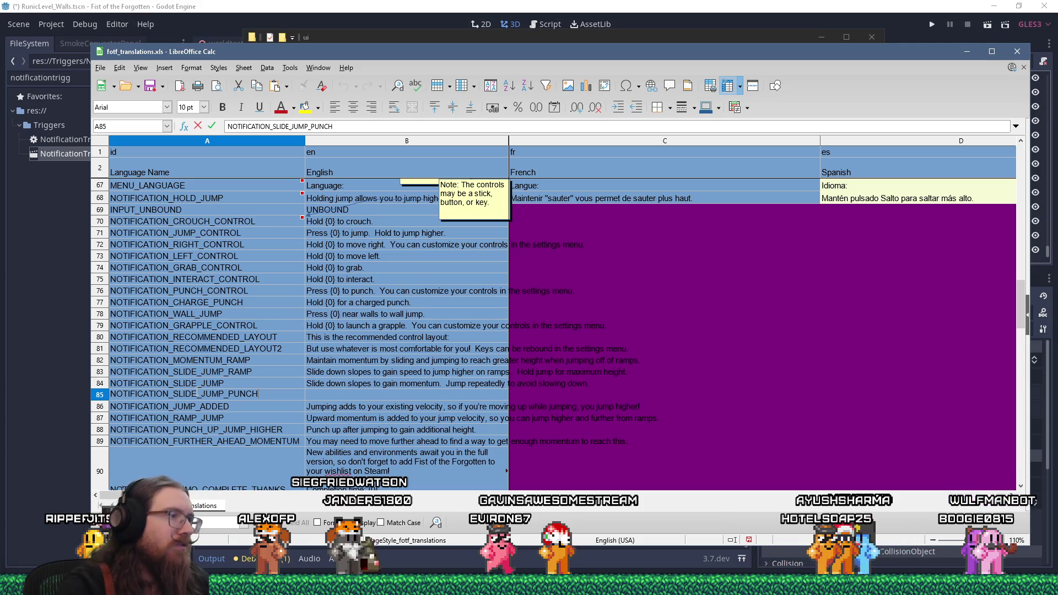
Step: Fill B85 with the slide-and-punch English hint ('…Punch while in the air to go even further.') and save
left_click(323, 393)
type("Slide d")
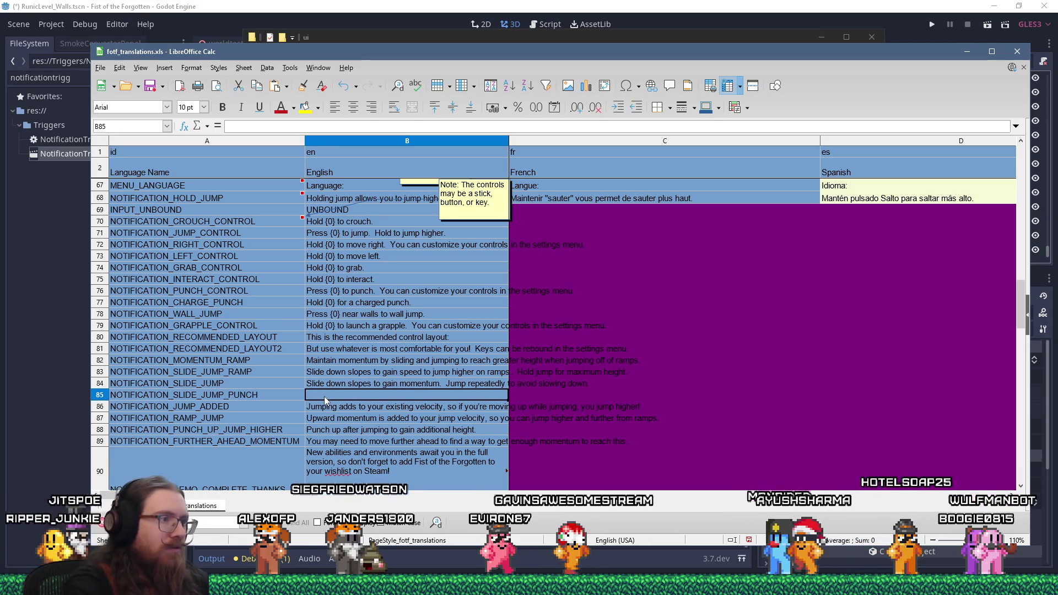
type("own slopes")
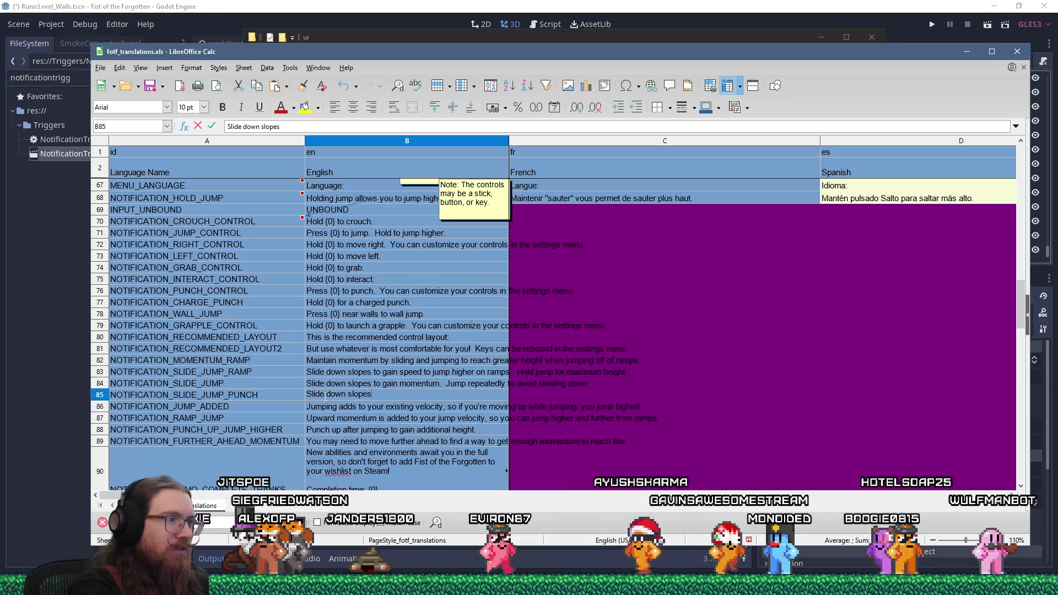
type(" to gain momentum for longer jump")
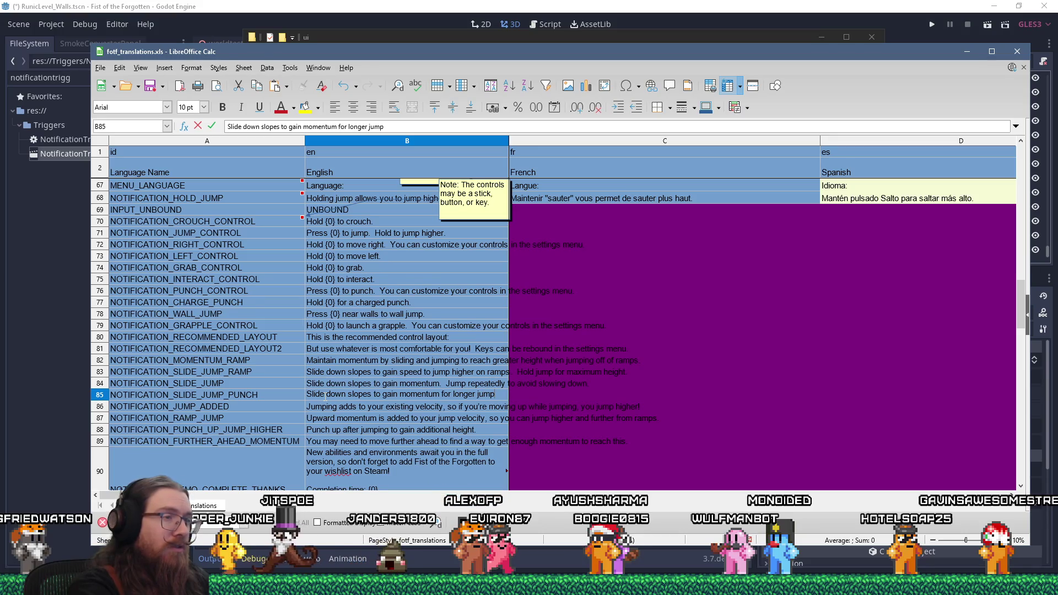
type("s")
type(".  ")
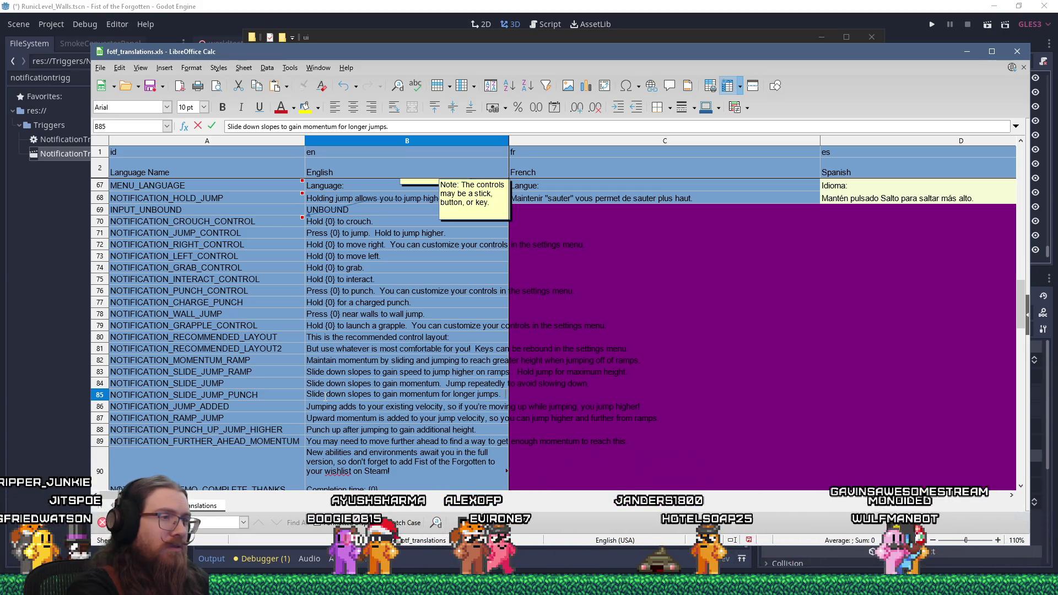
type("Punch while in the air")
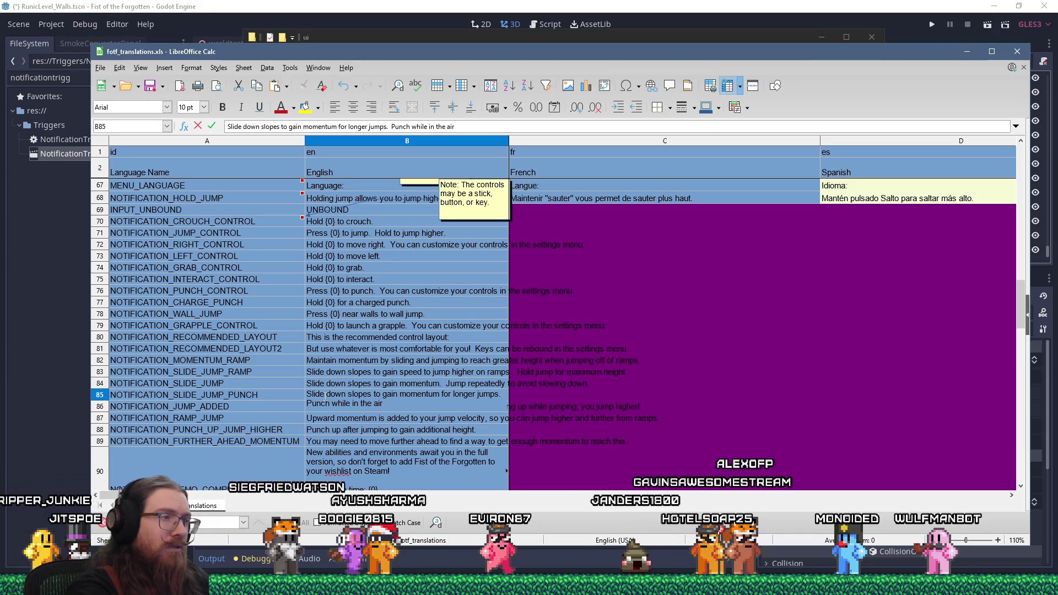
type(" to go even furthe")
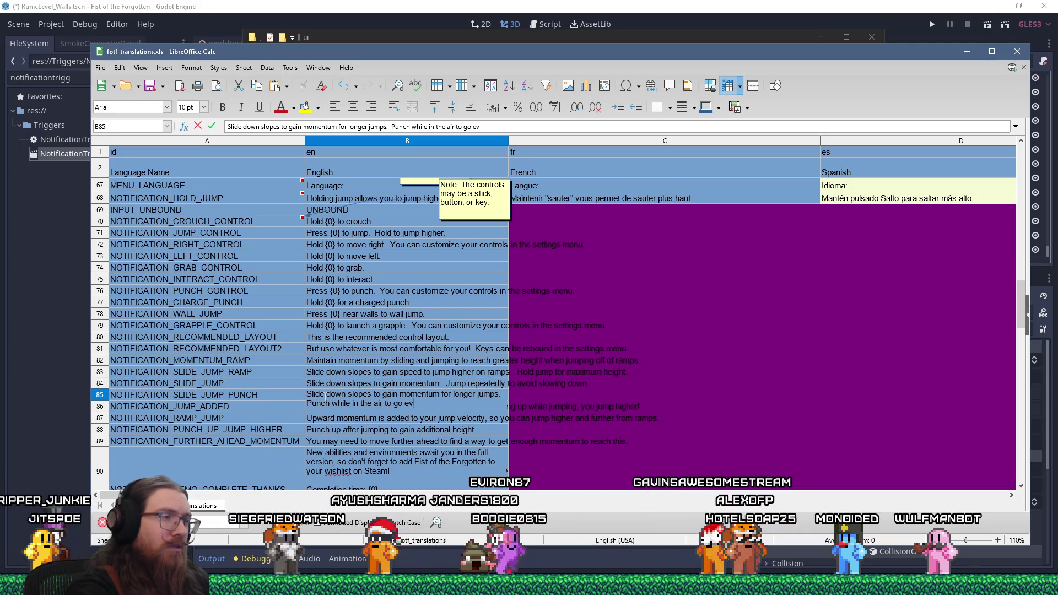
type("r.")
key("Return")
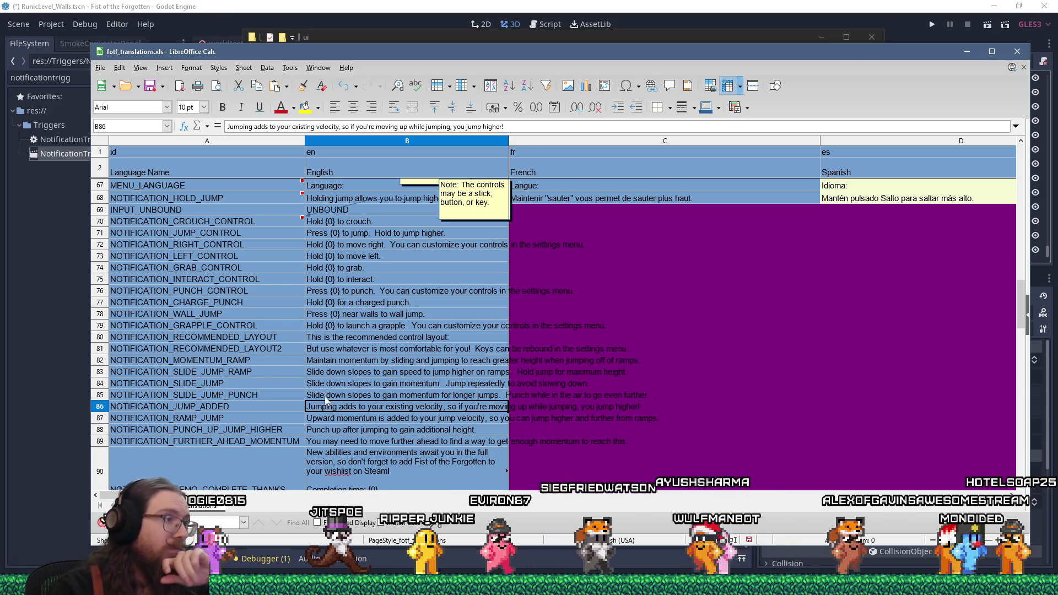
left_click(280, 392)
key("ctrl+s")
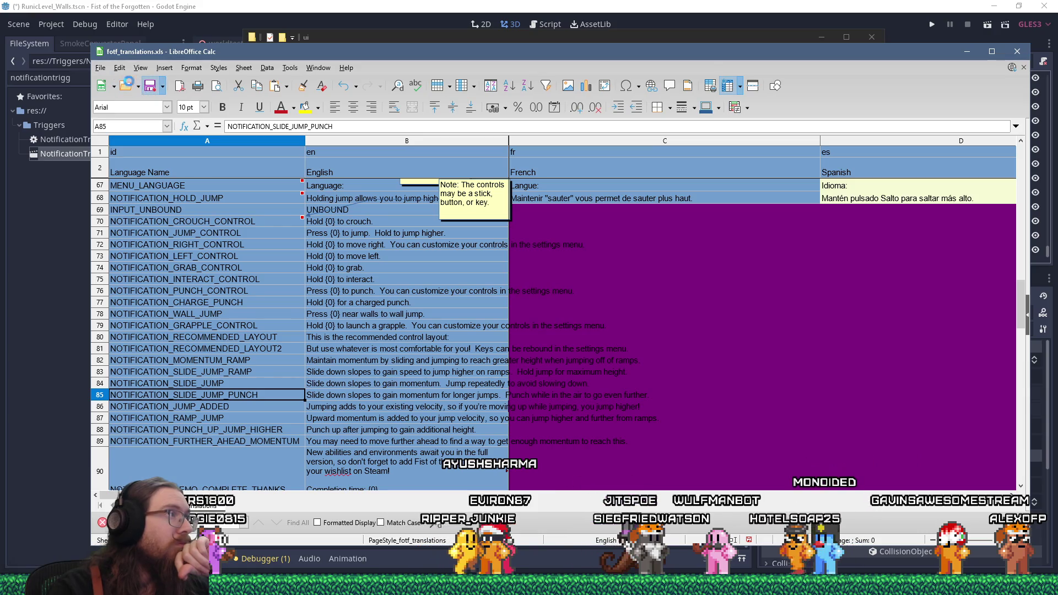
Step: Export a copy as fotf_translations.csv in Text CSV format, replacing the existing file
left_click(101, 68)
key("Escape")
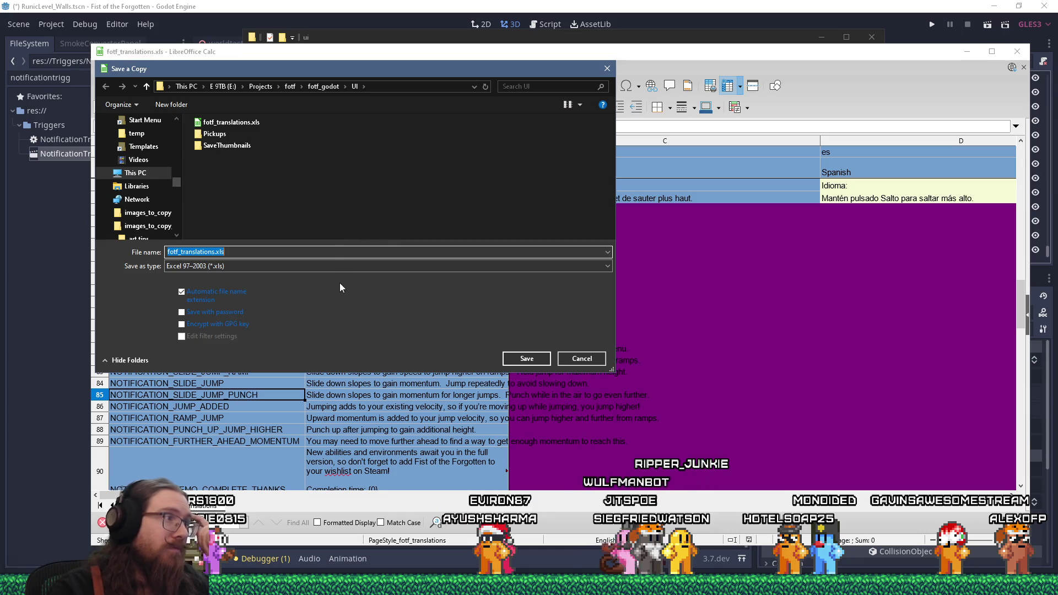
left_click(338, 266)
left_click(269, 369)
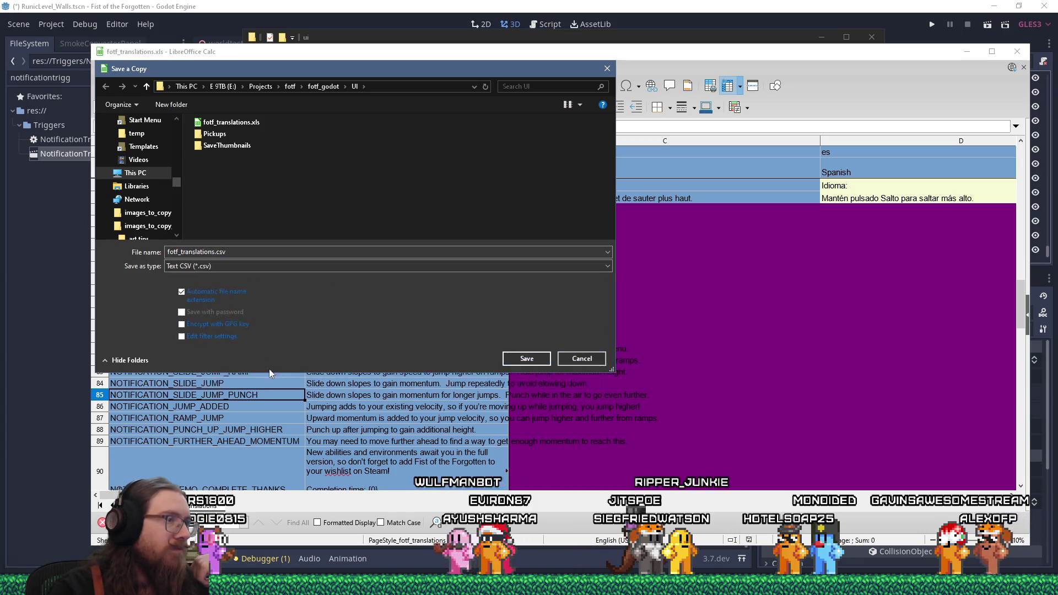
left_click(520, 361)
left_click(554, 295)
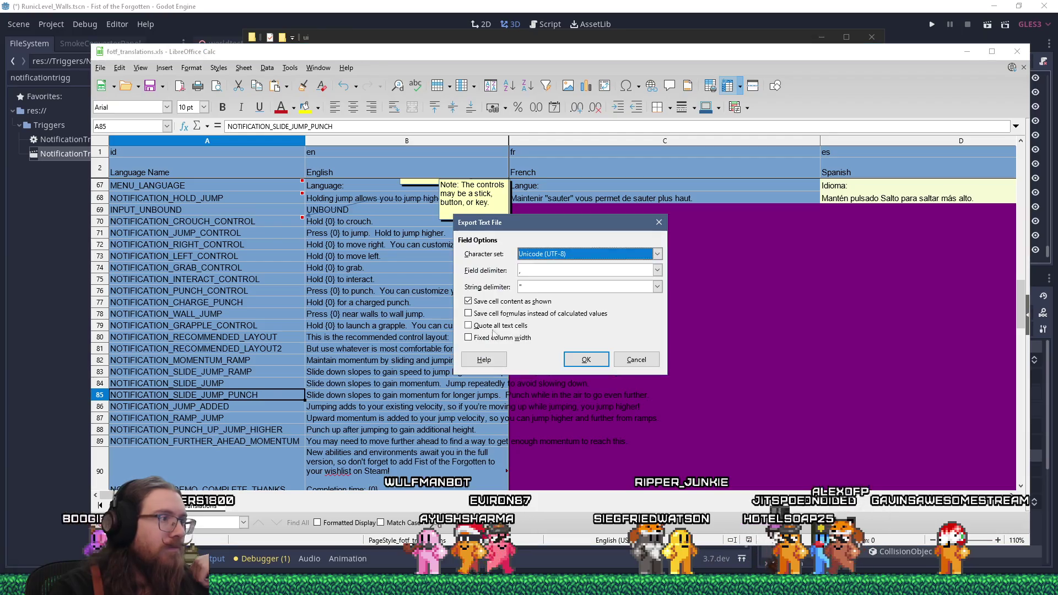
key("Return")
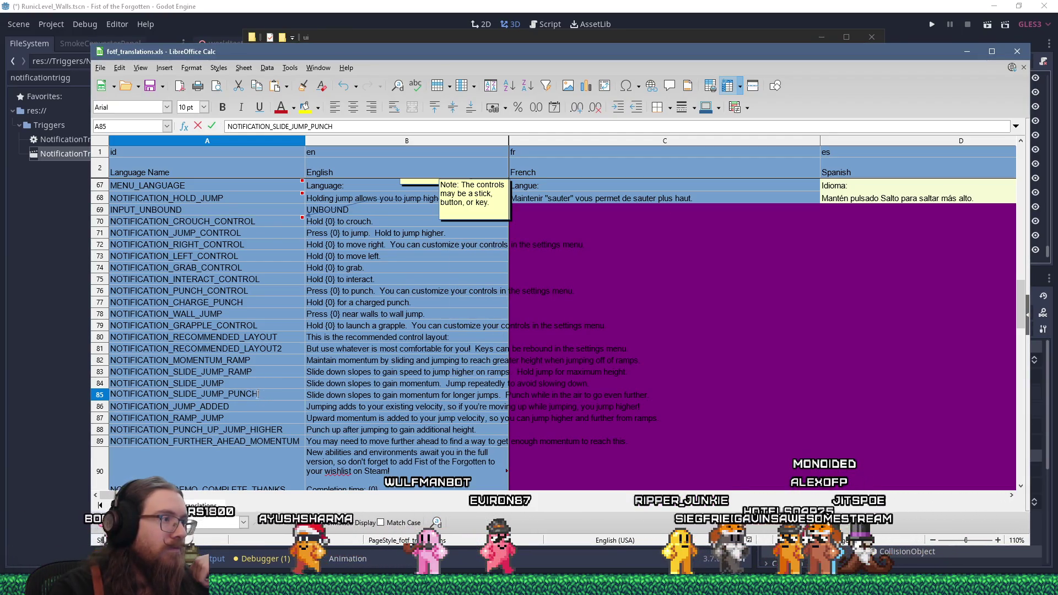
Step: Copy the NOTIFICATION_SLIDE_JUMP_PUNCH key from cell A85
double_click(257, 395)
right_click(182, 407)
left_click(188, 415)
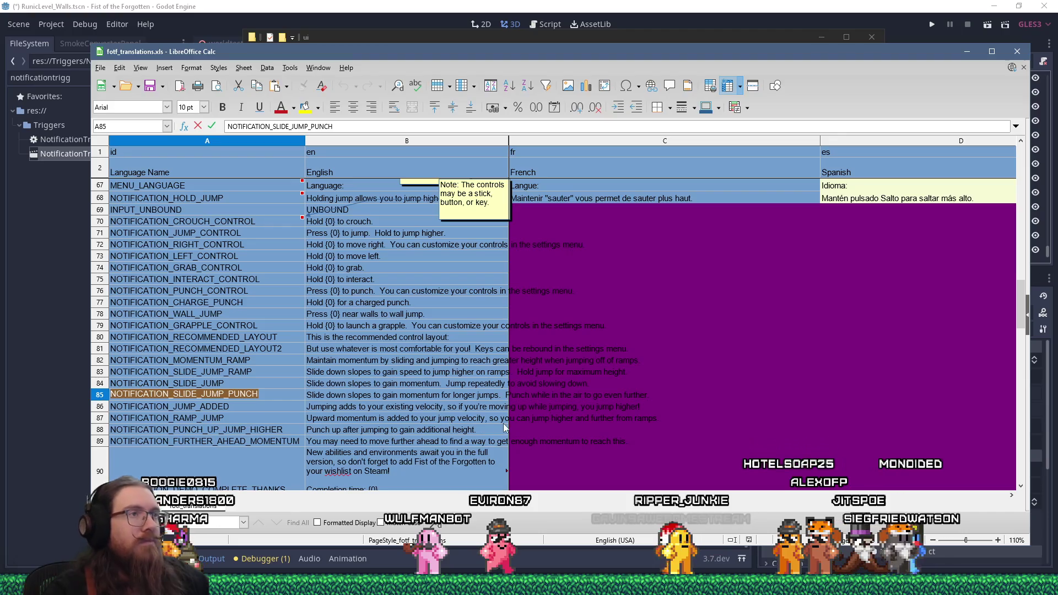
key("alt+Tab")
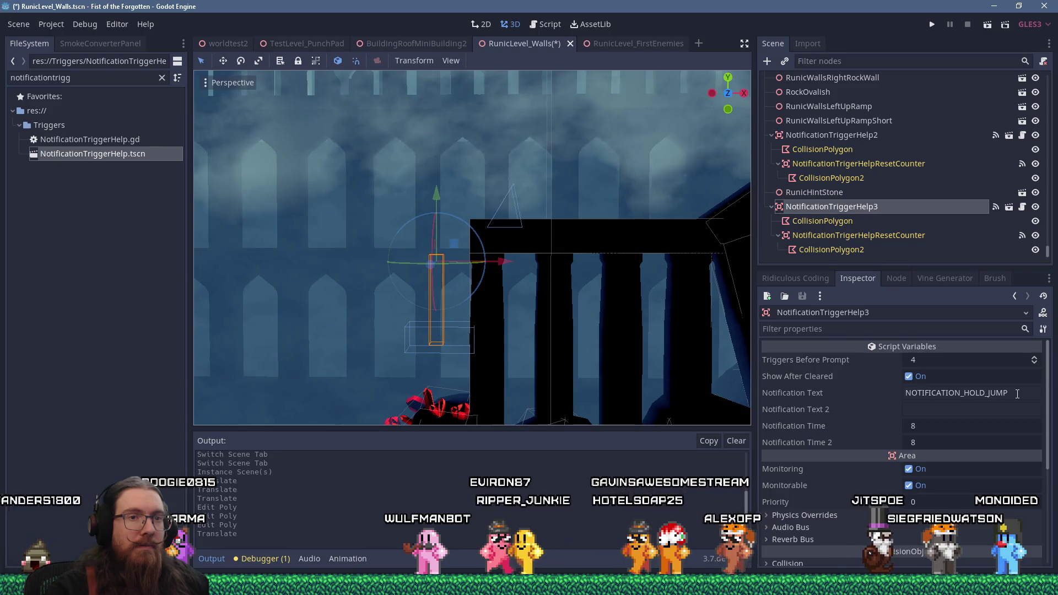
Step: Paste NOTIFICATION_SLIDE_JUMP_PUNCH into NotificationTriggerHelp3's Notification Text and save RunicLevel_Walls
double_click(937, 393)
right_click(932, 395)
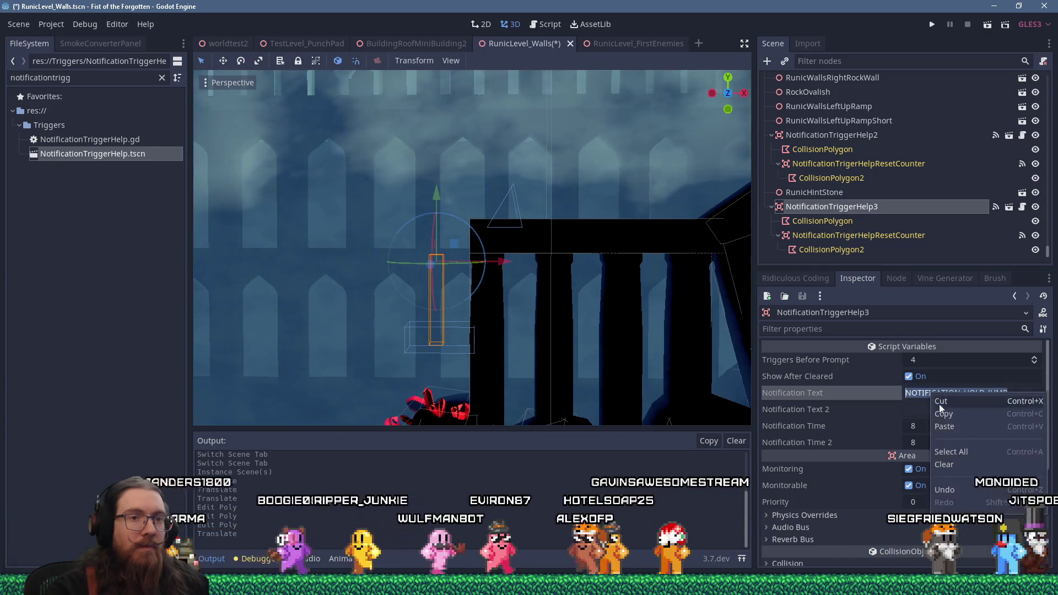
left_click(957, 429)
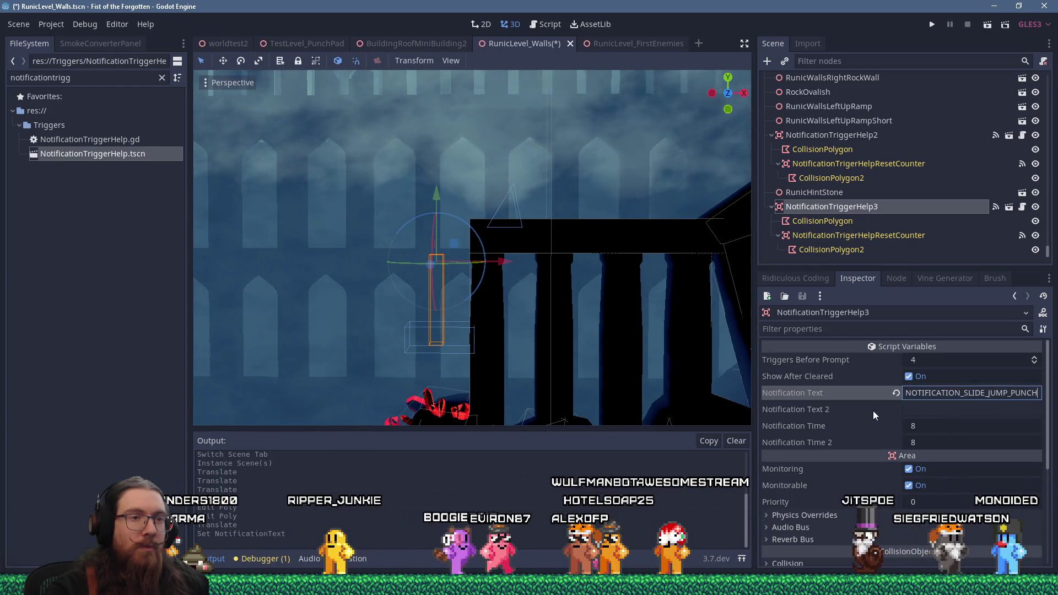
scroll(640, 334, "down", 5)
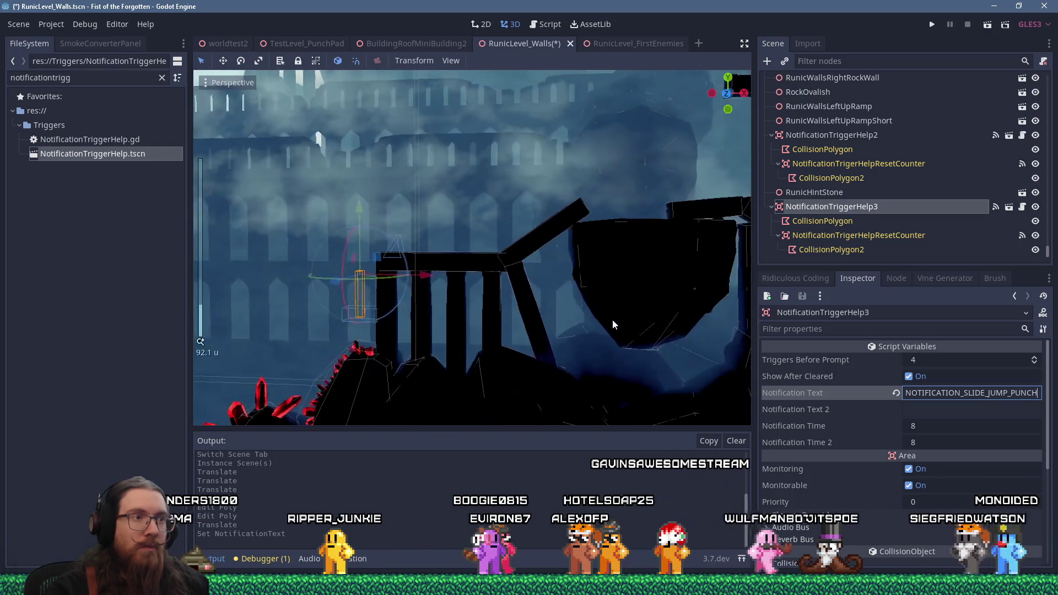
scroll(628, 323, "up", 3)
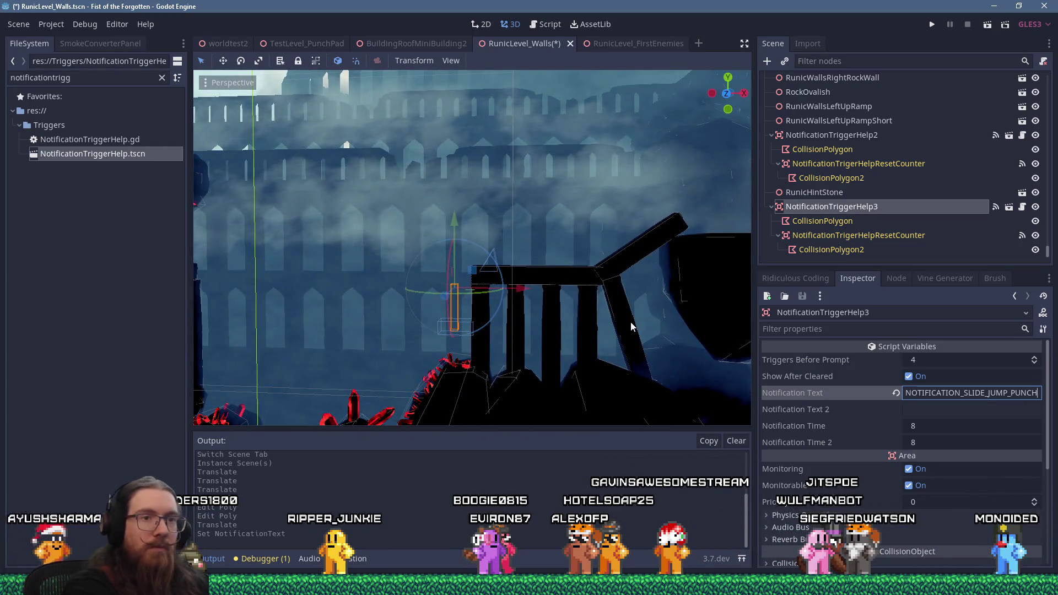
key("ctrl+s")
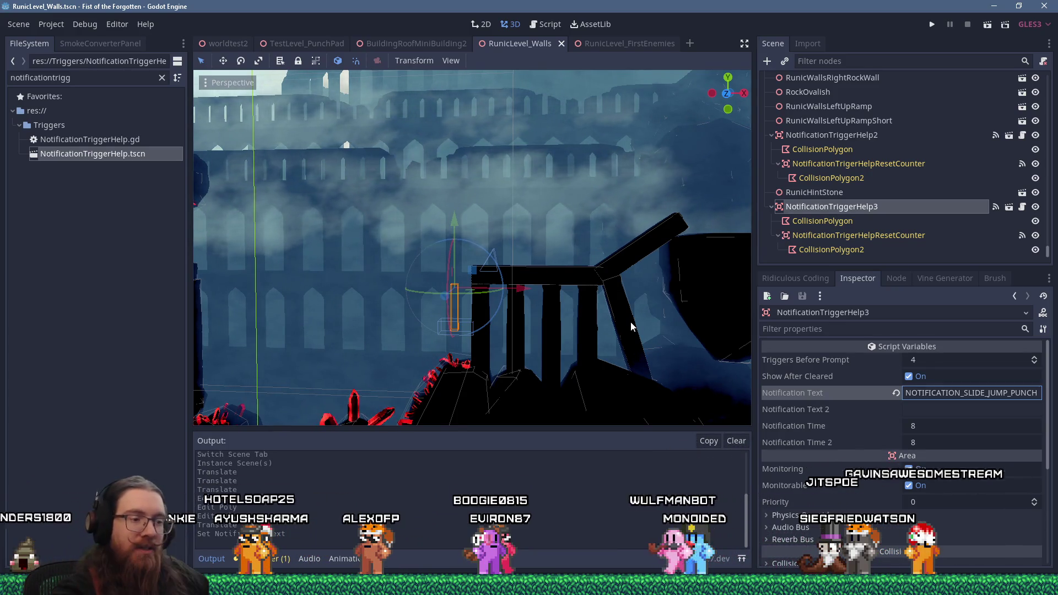
key("Return")
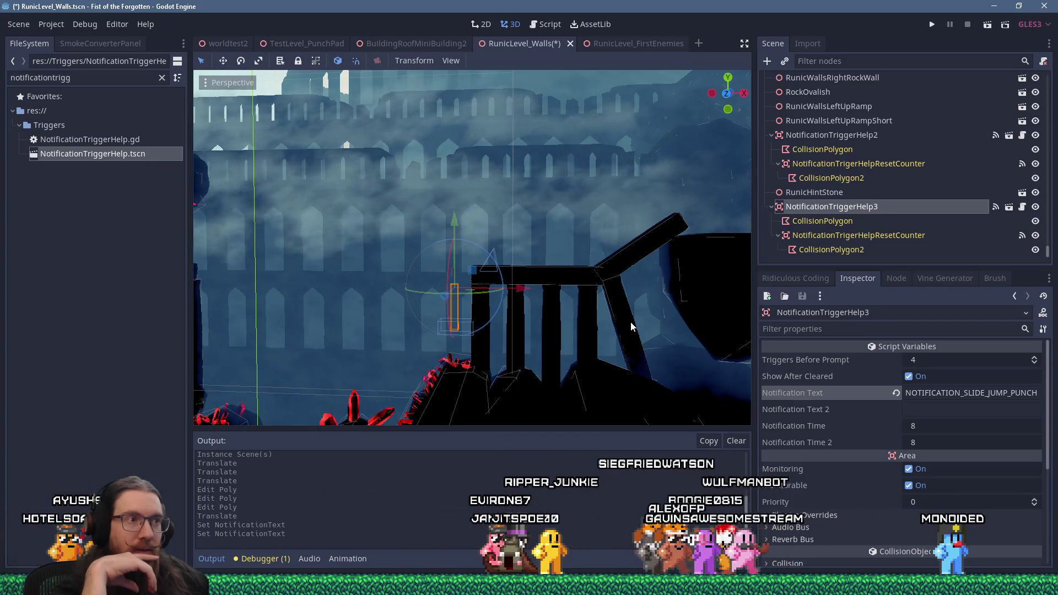
Step: Duplicate the notification trigger as NotificationTriggerHelp4 and move the copy farther right along the level
scroll(631, 322, "down", 5)
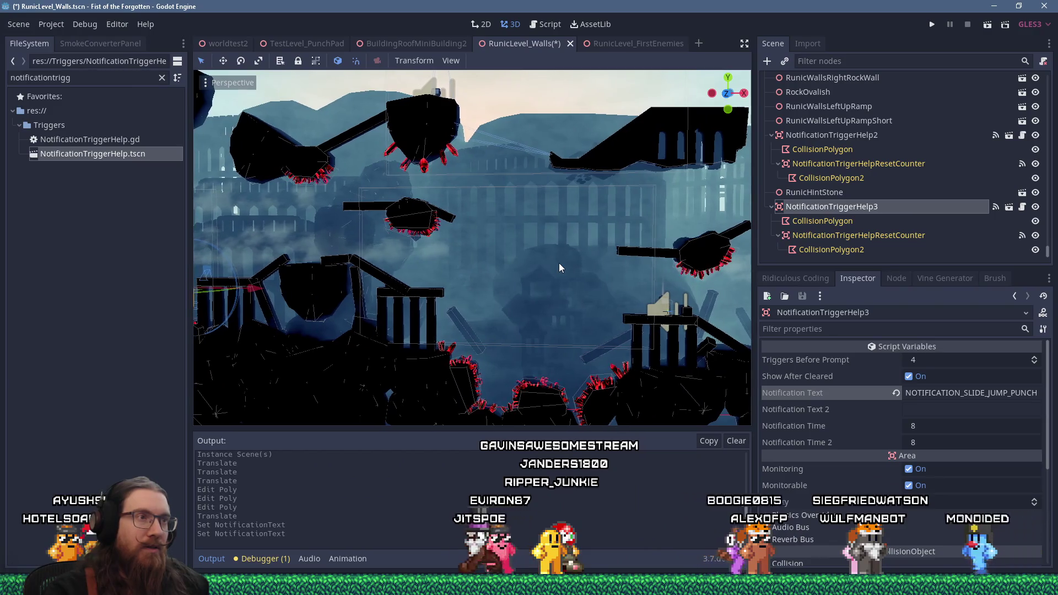
scroll(598, 259, "up", 2)
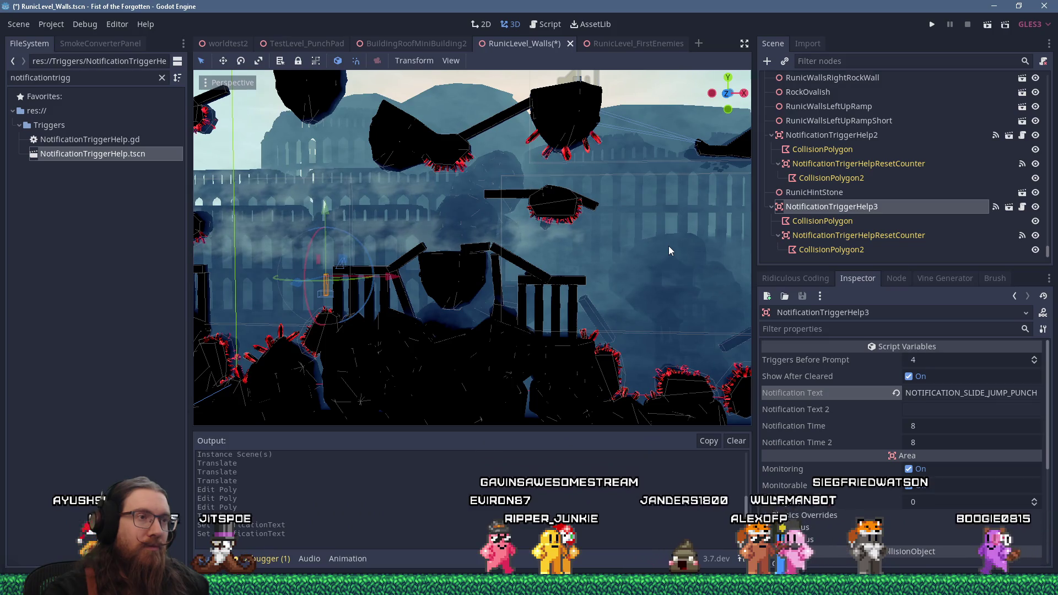
left_click_drag(669, 246, 618, 254)
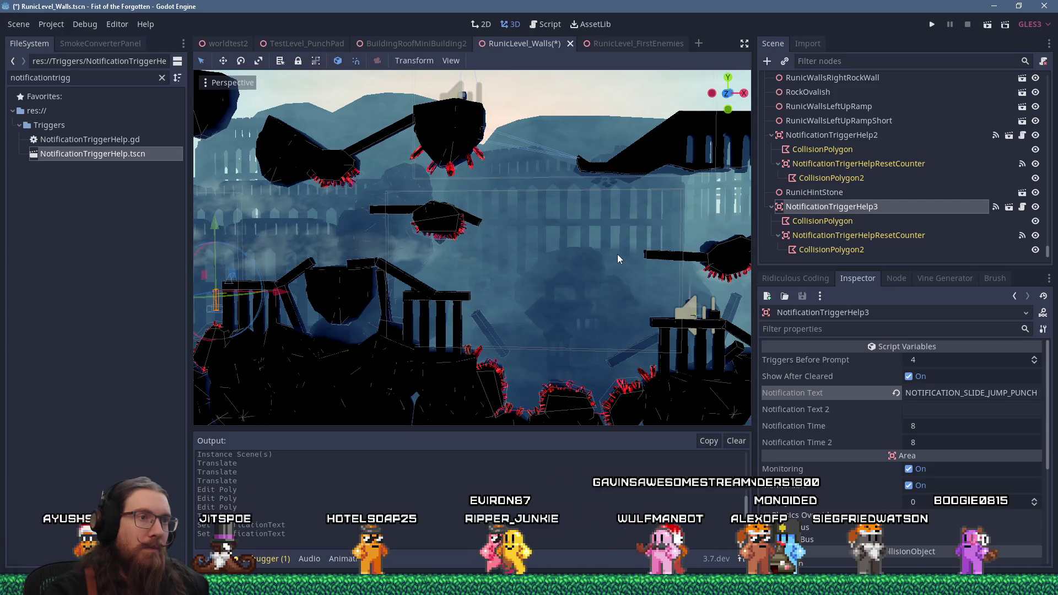
scroll(617, 253, "up", 3)
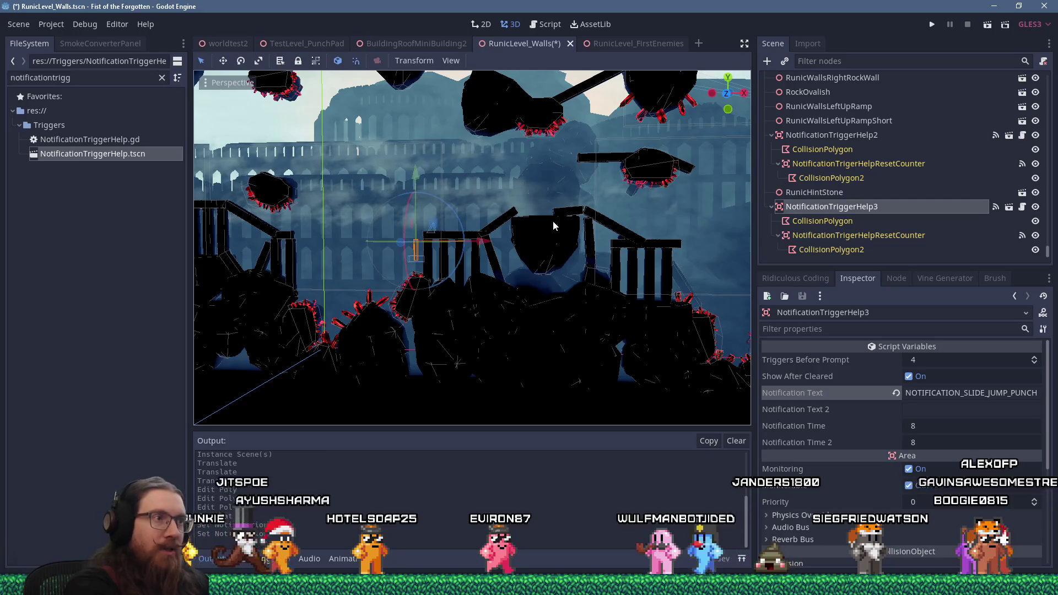
key("ctrl+d")
scroll(482, 194, "down", 3)
left_click_drag(473, 231, 503, 233)
scroll(649, 239, "up", 2)
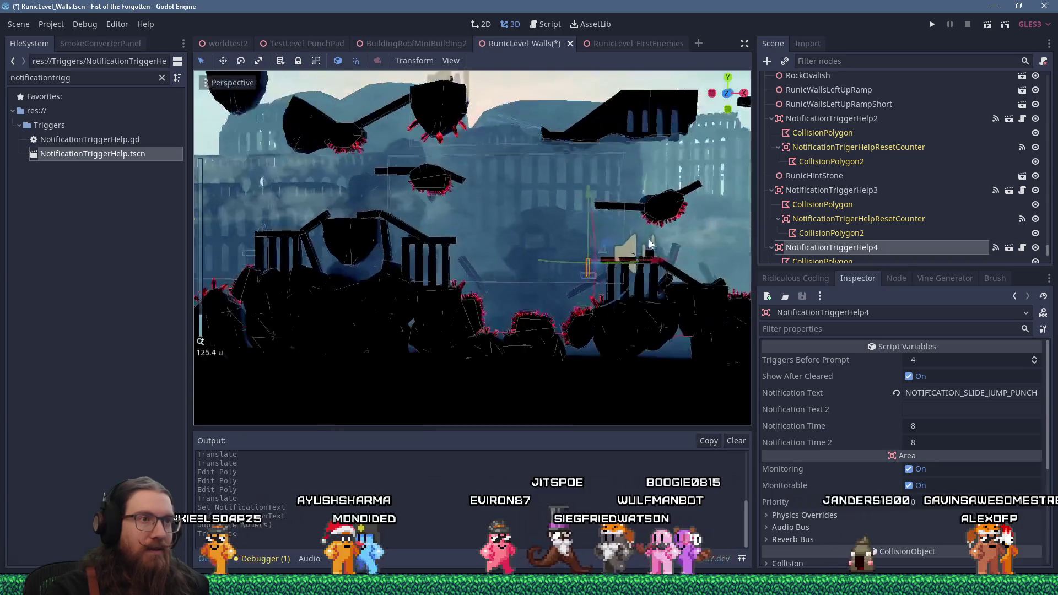
scroll(579, 250, "up", 3)
mouse_move(484, 255)
left_mouse_down()
mouse_move(522, 259)
mouse_move(515, 255)
left_mouse_up()
Step: Reshape the copy's collision polygon by moving two corners, save the scene, and return to the spreadsheet
left_click(492, 323)
mouse_move(485, 328)
left_mouse_down()
mouse_move(435, 346)
mouse_move(428, 371)
left_mouse_up()
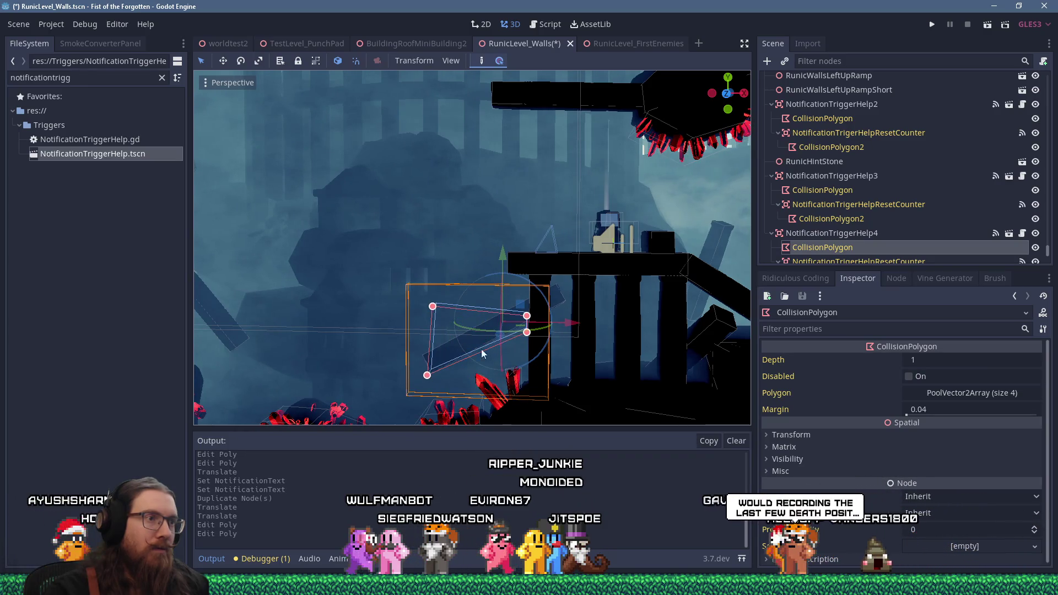
left_click_drag(527, 316, 530, 281)
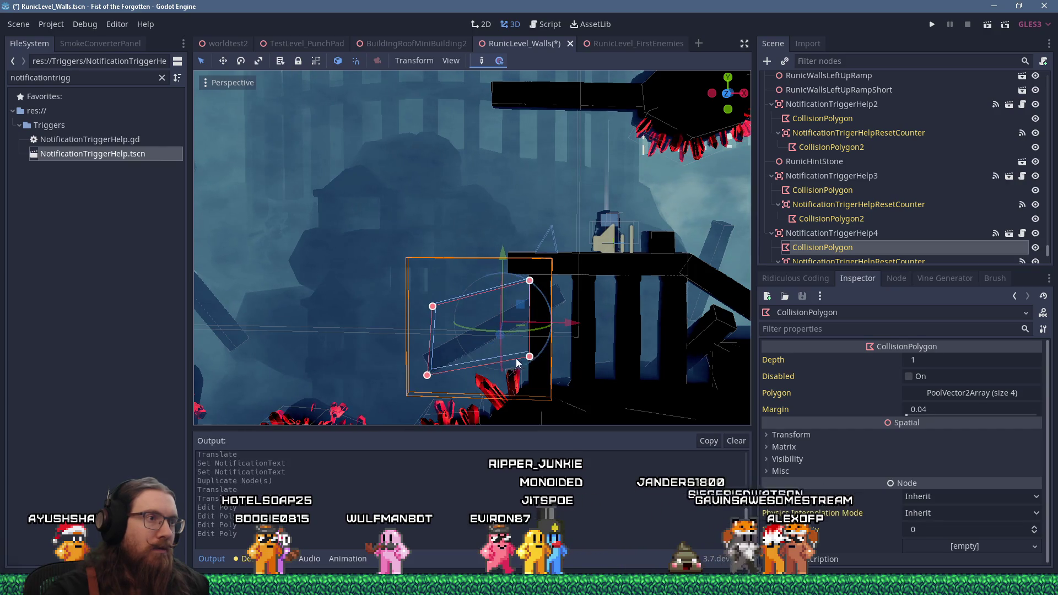
scroll(525, 362, "down", 5)
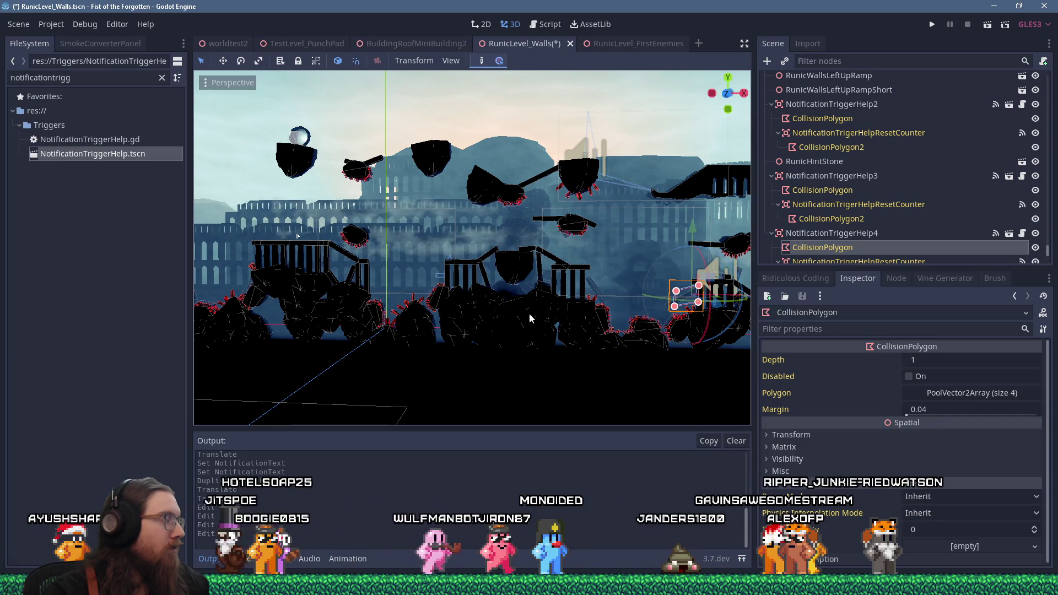
scroll(584, 300, "up", 5)
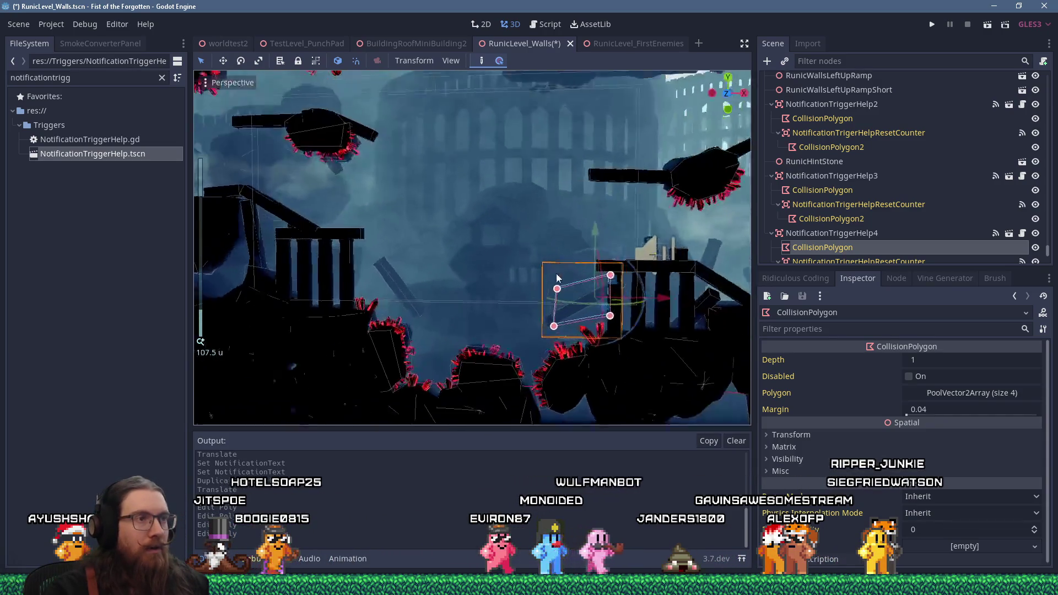
key("ctrl+s")
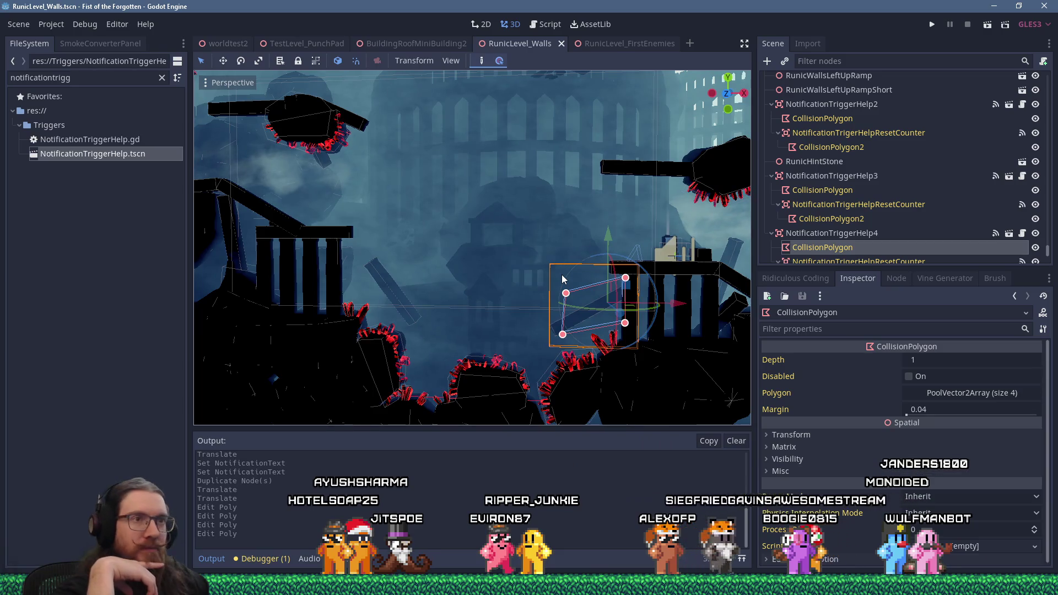
key("alt+Tab")
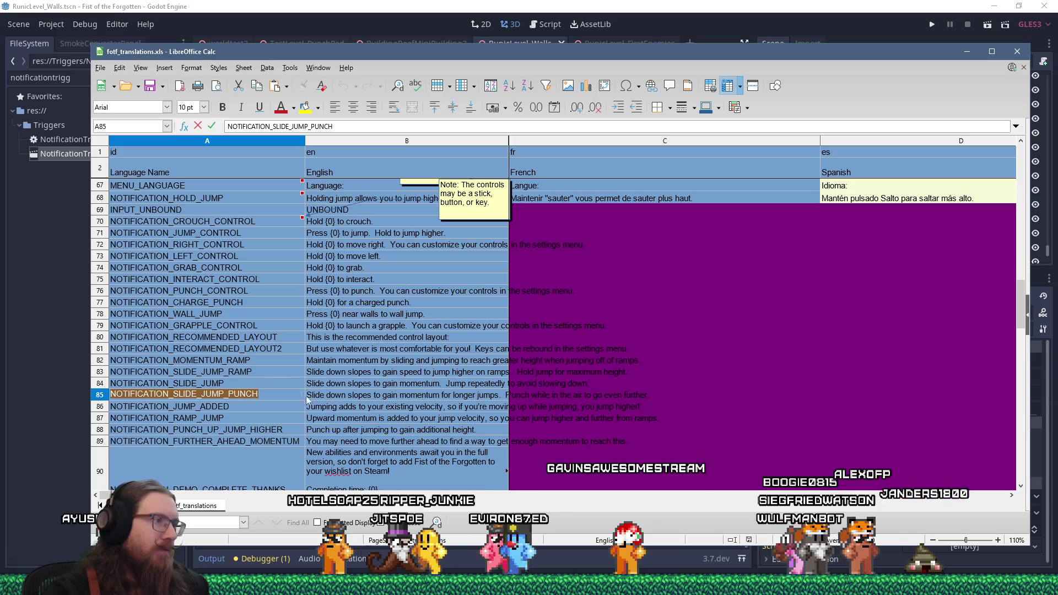
Step: Finish the key cell and go to the NOTIFICATION_SLIDE_JUMP_RAMP row in the translations spreadsheet
left_click(274, 382)
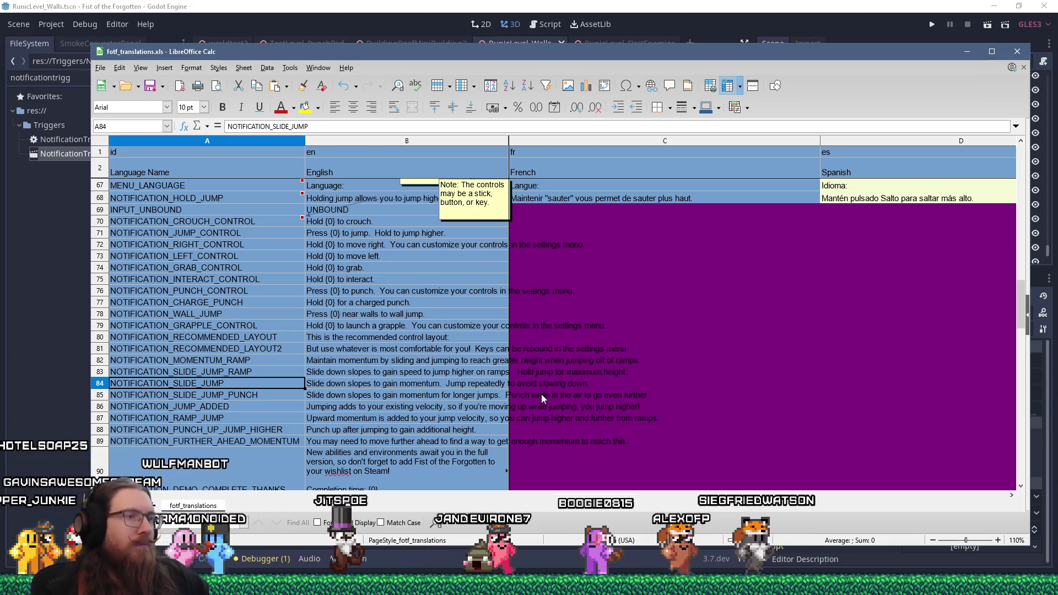
key("alt+Tab")
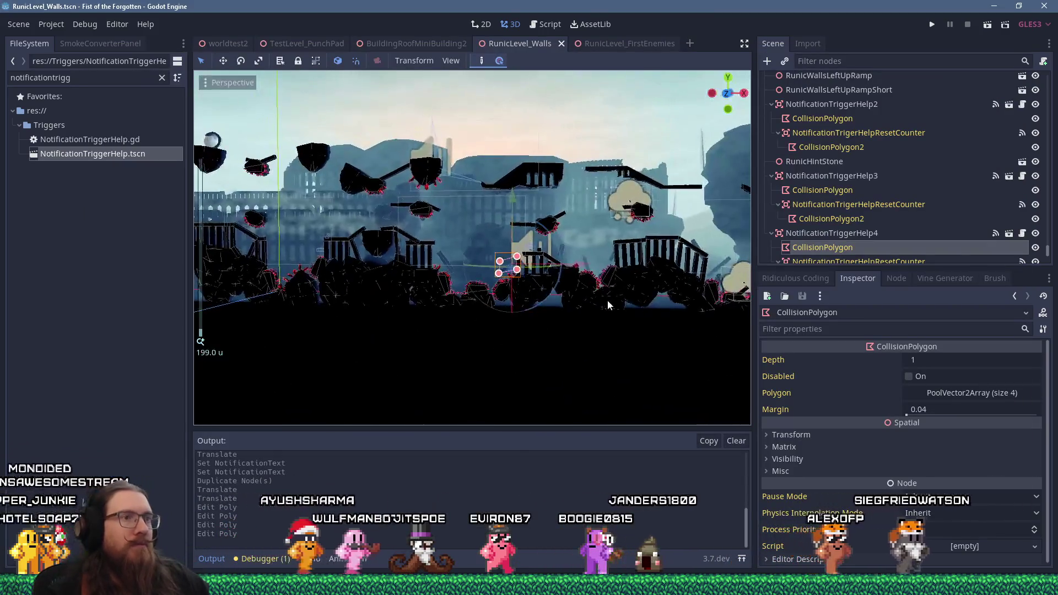
scroll(471, 268, "up", 4)
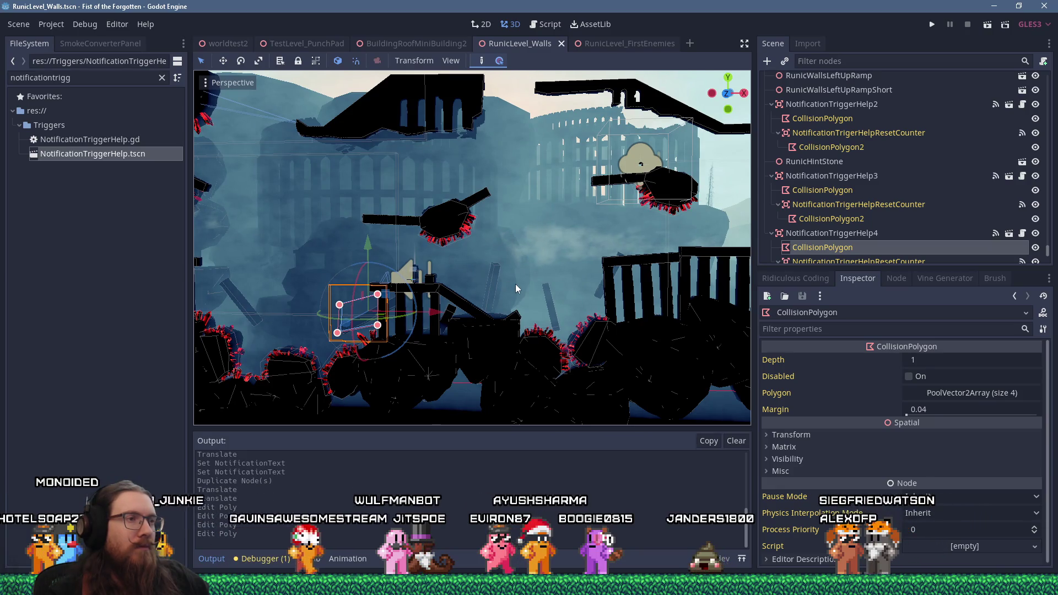
key("alt+Tab")
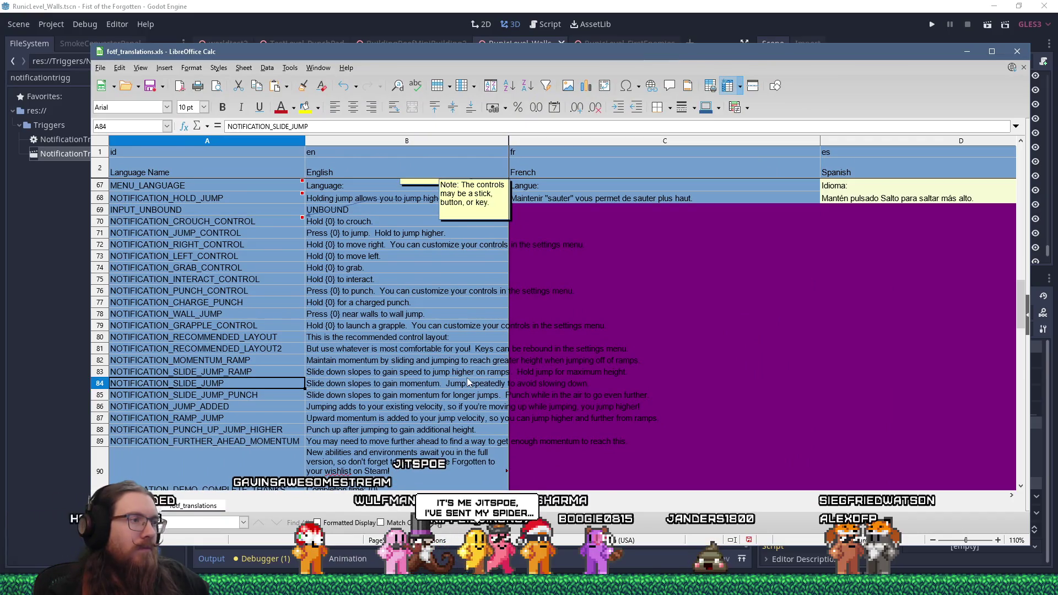
left_click(281, 374)
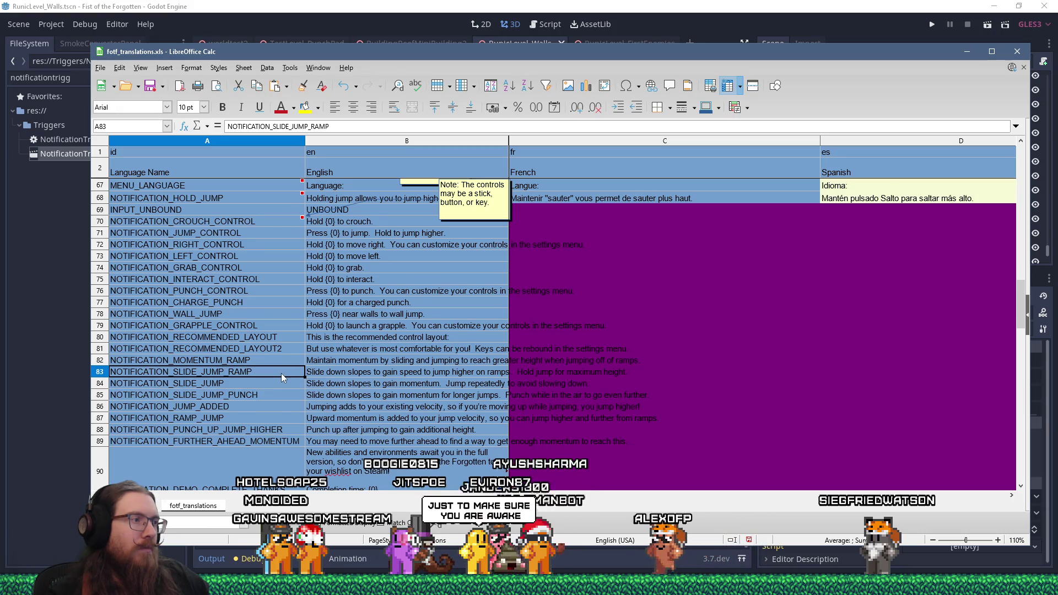
Step: Back in the RunicLevel_Walls scene, select NotificationTriggerHelp4 and duplicate it
key("alt+Tab")
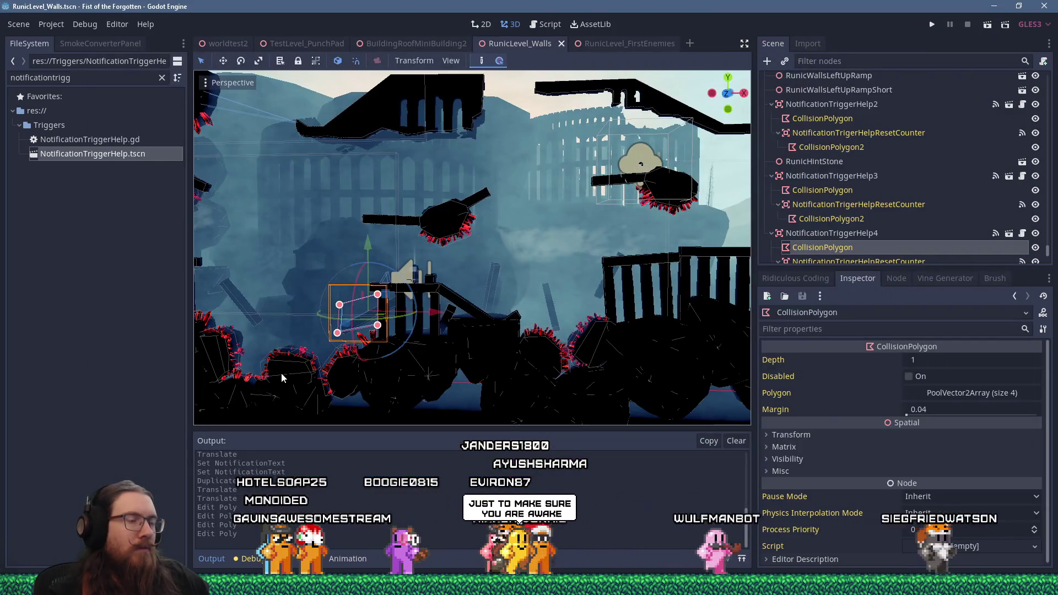
scroll(282, 372, "down", 5)
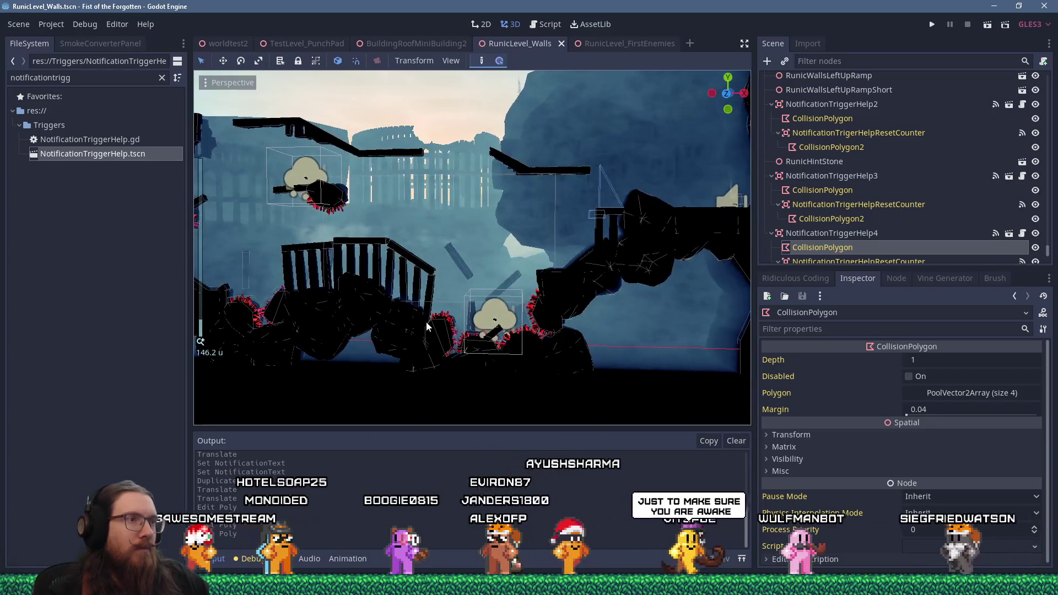
scroll(426, 321, "up", 3)
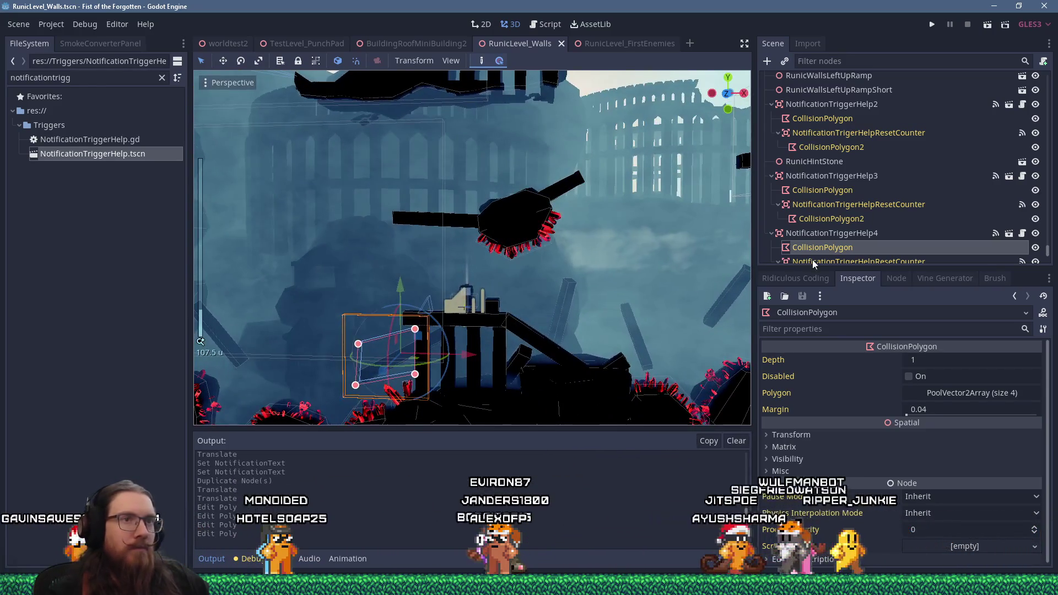
left_click(832, 232)
scroll(553, 303, "down", 2)
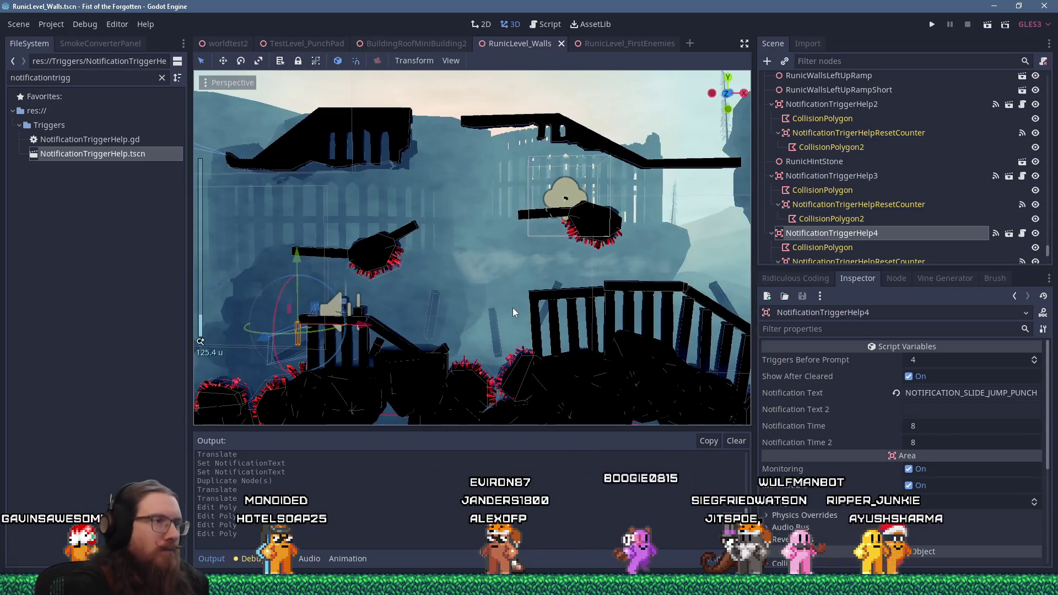
key("ctrl+d")
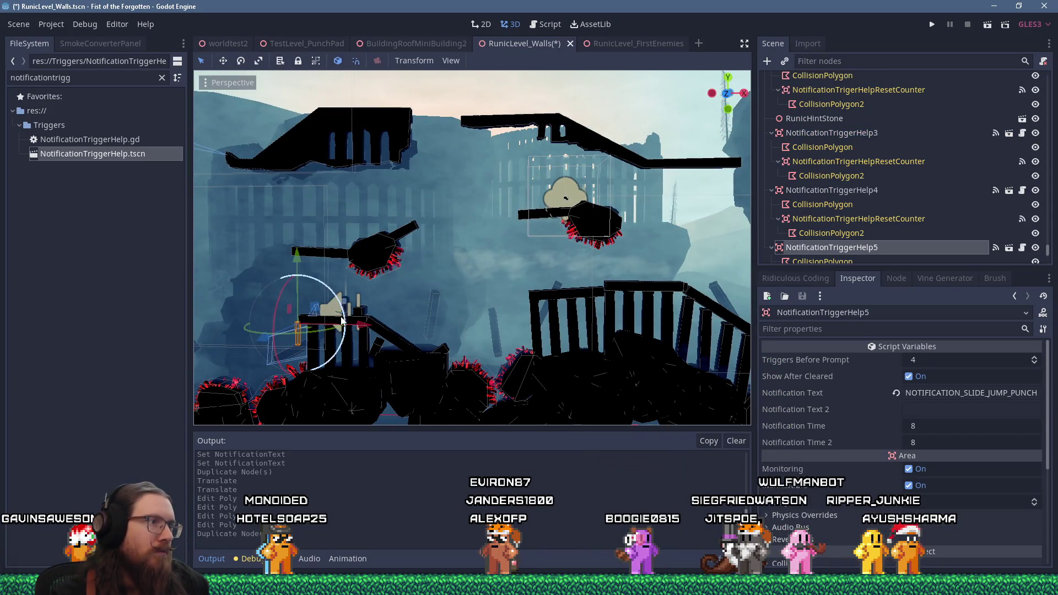
Step: Move the new NotificationTriggerHelp5 trigger higher up in the level
scroll(544, 316, "up", 5)
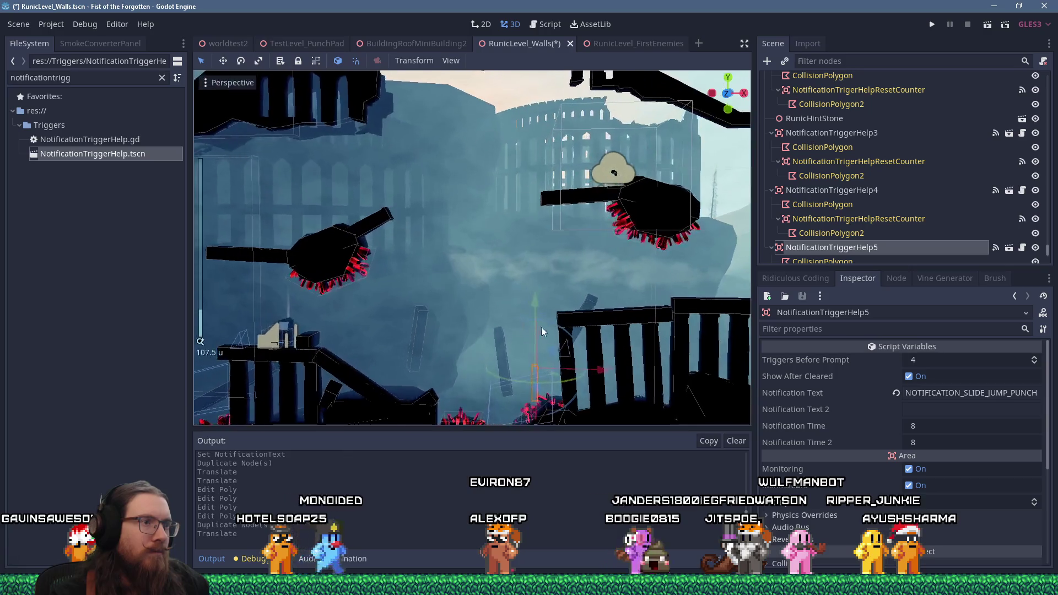
left_click_drag(571, 352, 562, 311)
left_click_drag(562, 312, 562, 312)
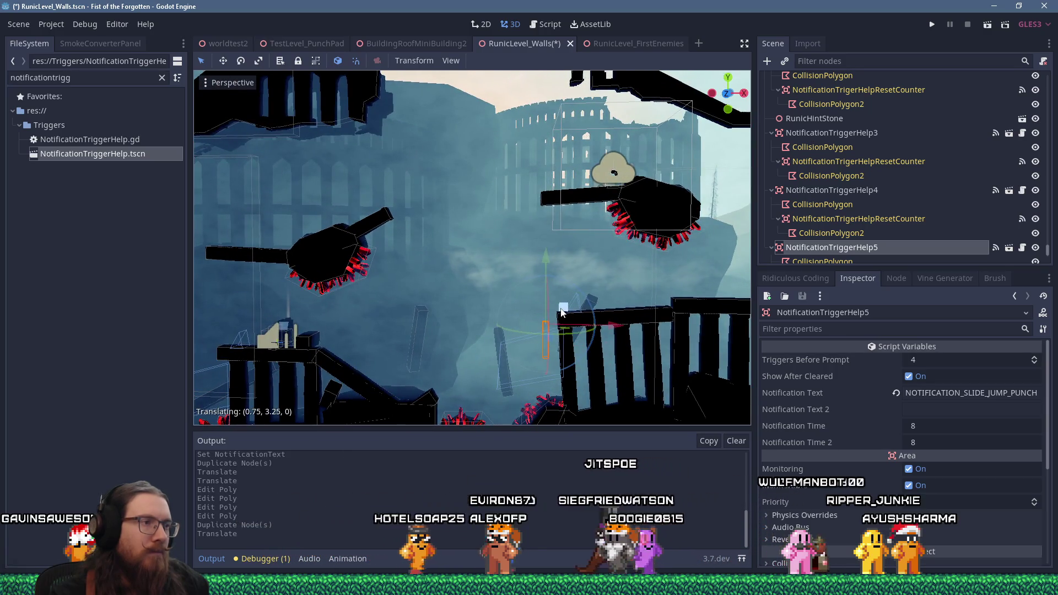
Step: Reshape its collision polygon, deleting one vertex, and set its notification text to NOTIFICATION_SLIDE_JUMP_RAMP
left_click(527, 371)
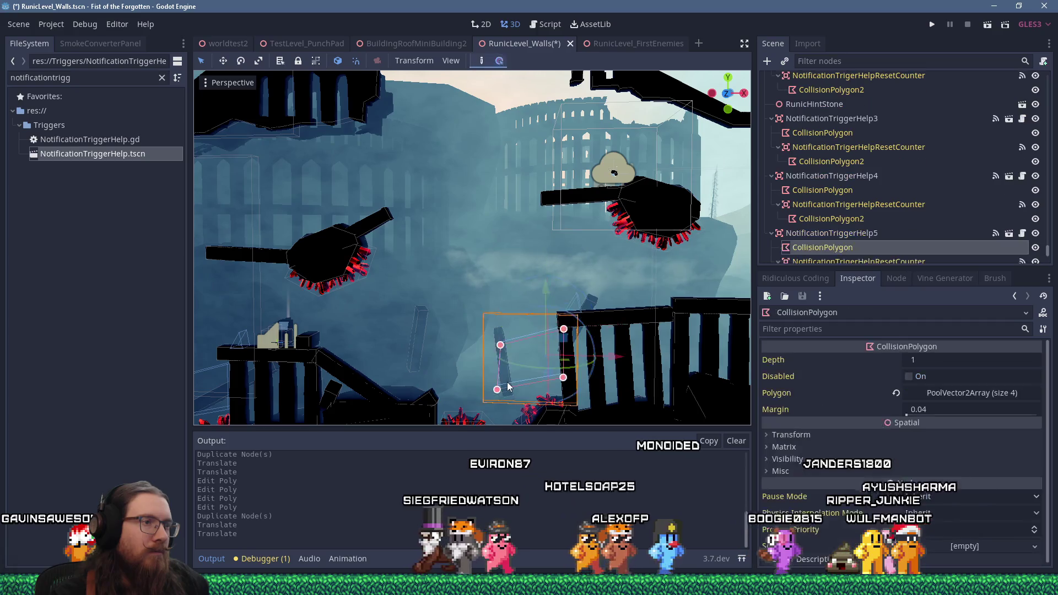
left_click_drag(546, 396, 538, 405)
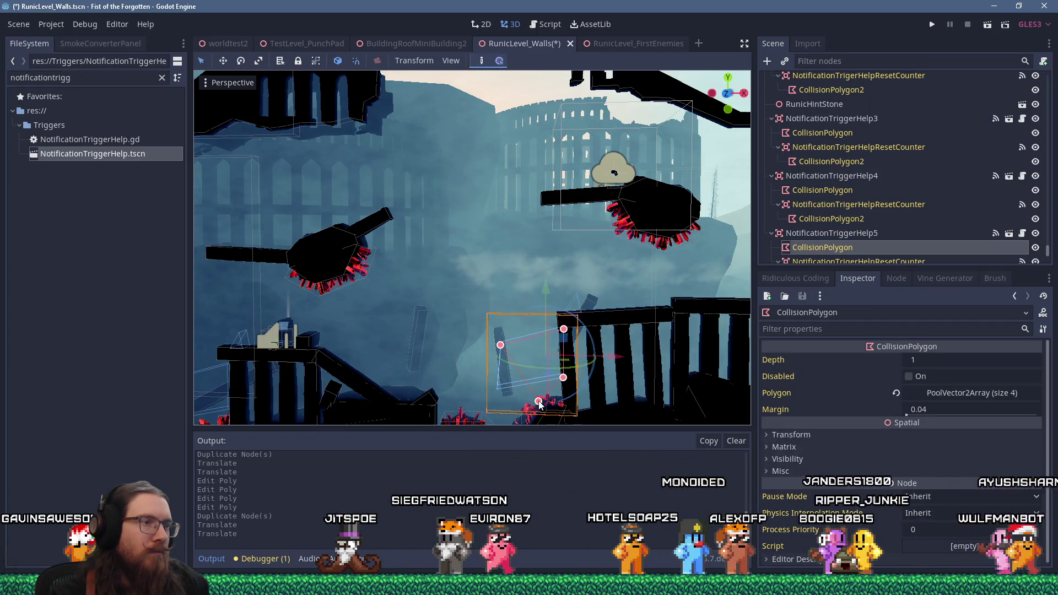
right_click(501, 347)
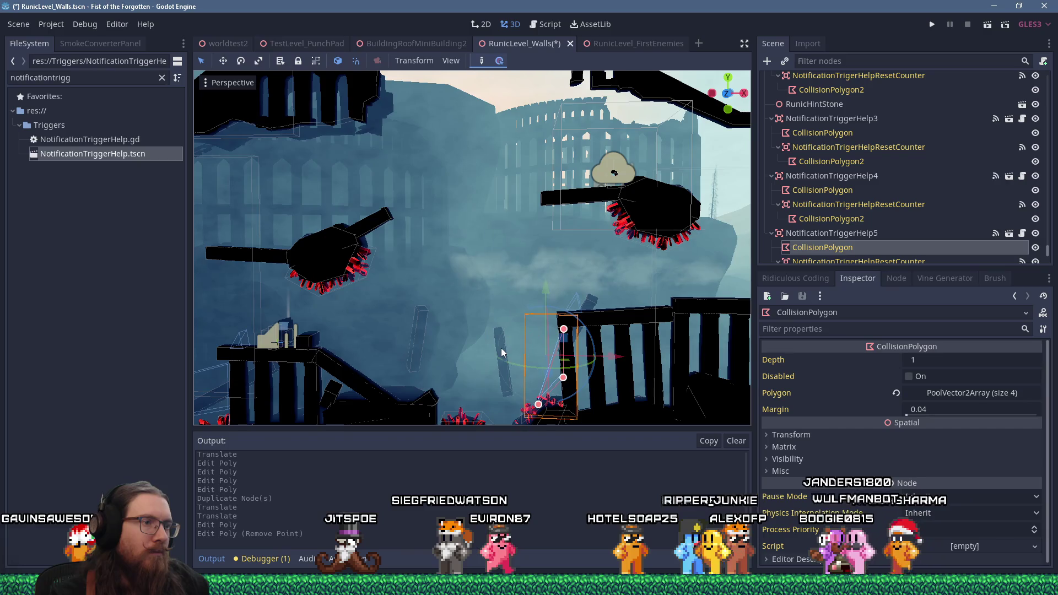
left_click_drag(517, 425, 515, 428)
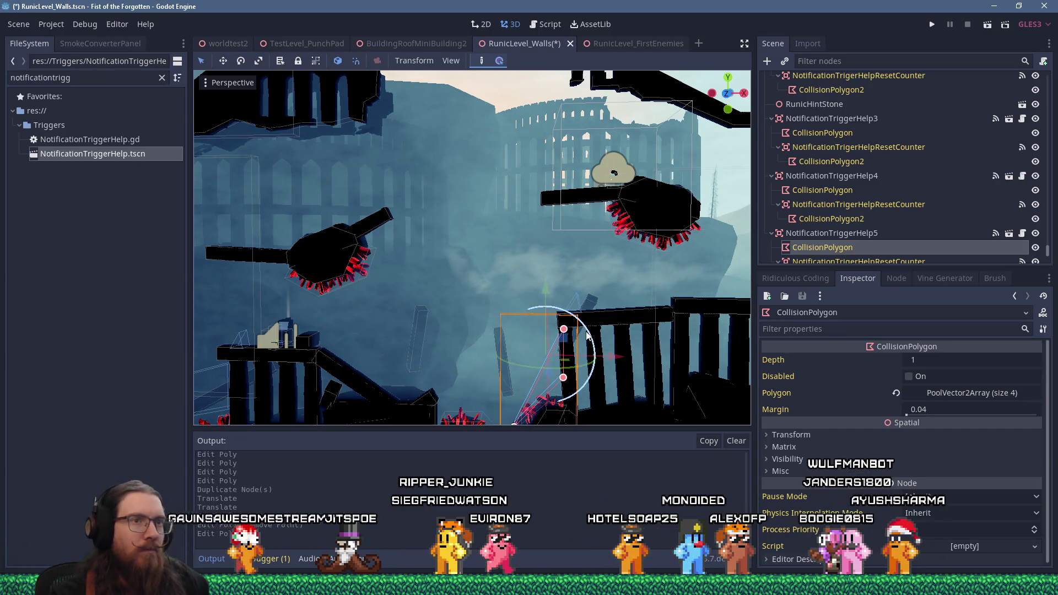
key("Up")
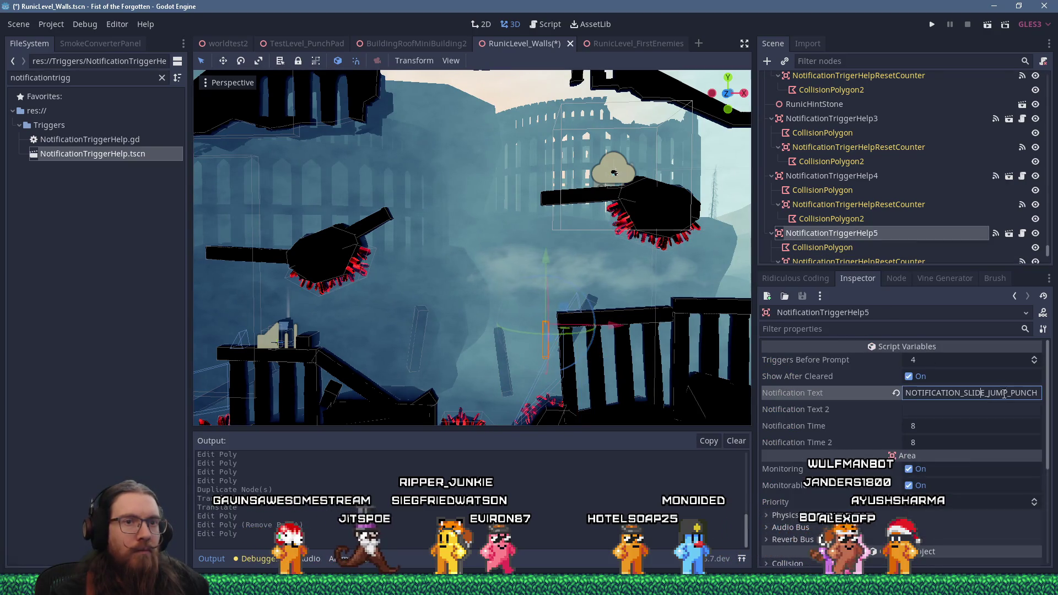
type("RAMP")
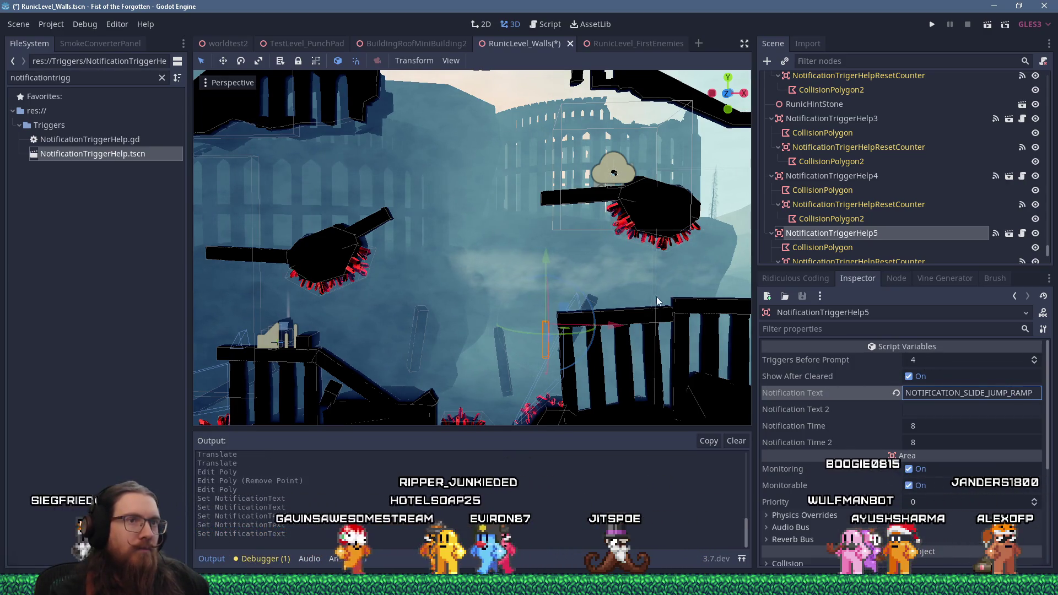
Step: Lower one vertex of the new trigger's collision polygon slightly and save RunicLevel_Walls
scroll(654, 300, "up", 3)
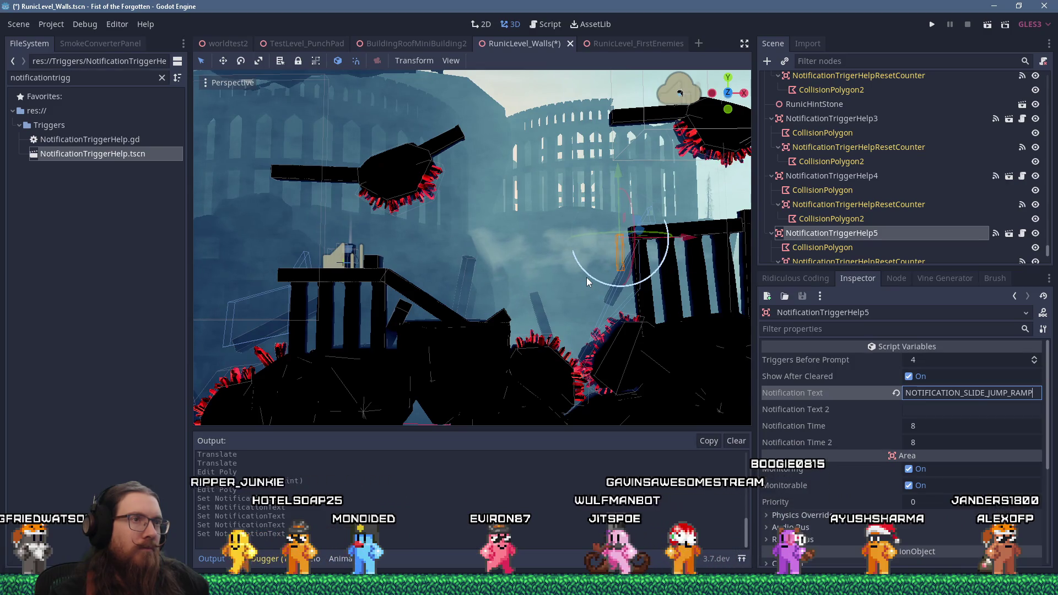
mouse_move(596, 253)
left_mouse_down()
mouse_move(580, 291)
mouse_move(588, 262)
left_mouse_up()
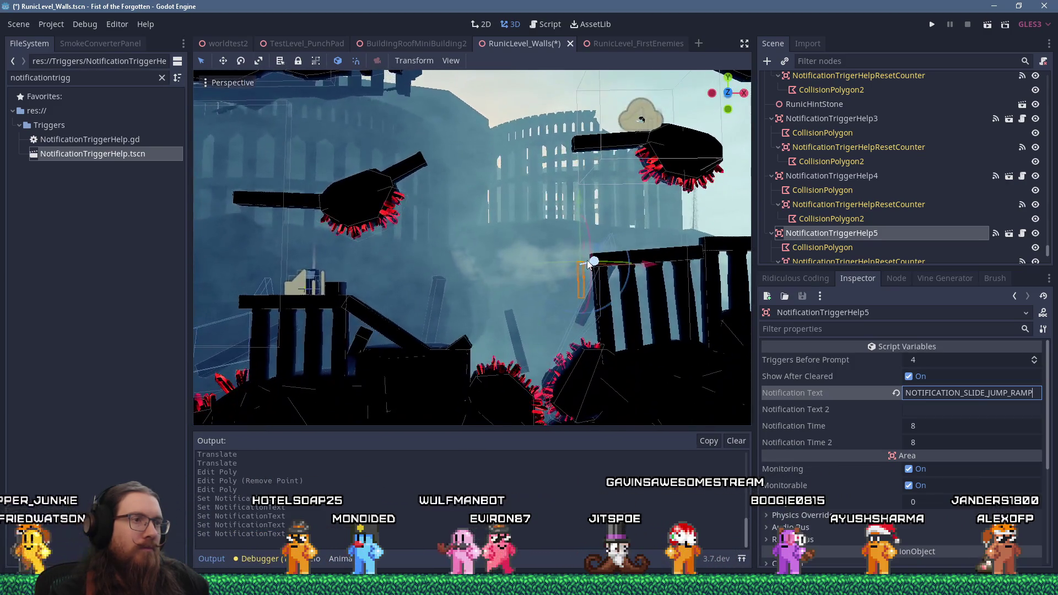
left_click(603, 316)
left_click(600, 317)
left_click_drag(601, 334, 601, 338)
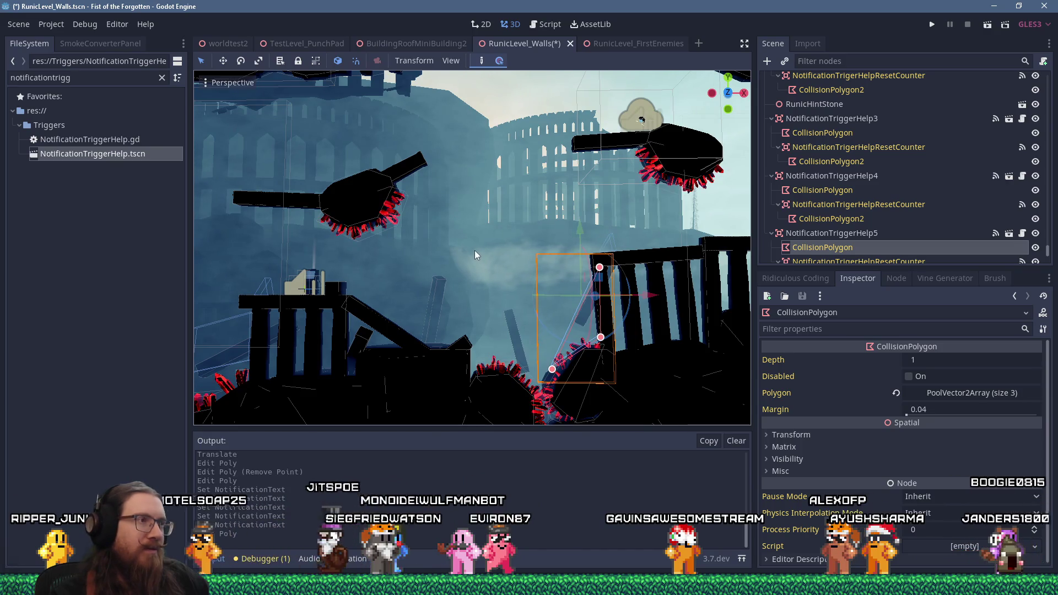
left_click_drag(475, 250, 502, 267)
key("ctrl+s")
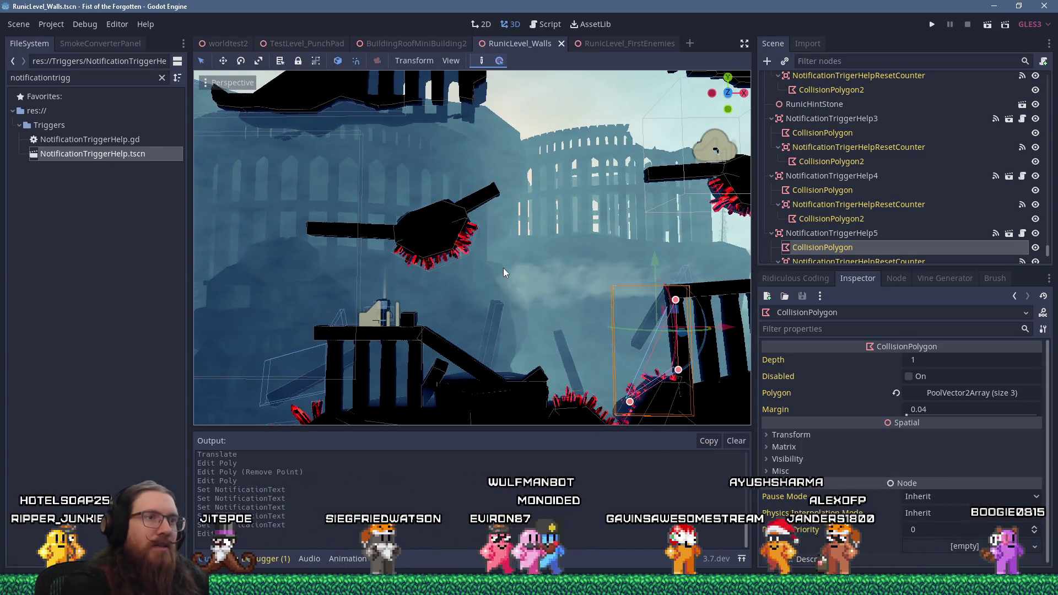
Step: Select NotificationTriggerHelp5 and open its NotificationTriggerHelp.gd script
scroll(647, 328, "up", 5)
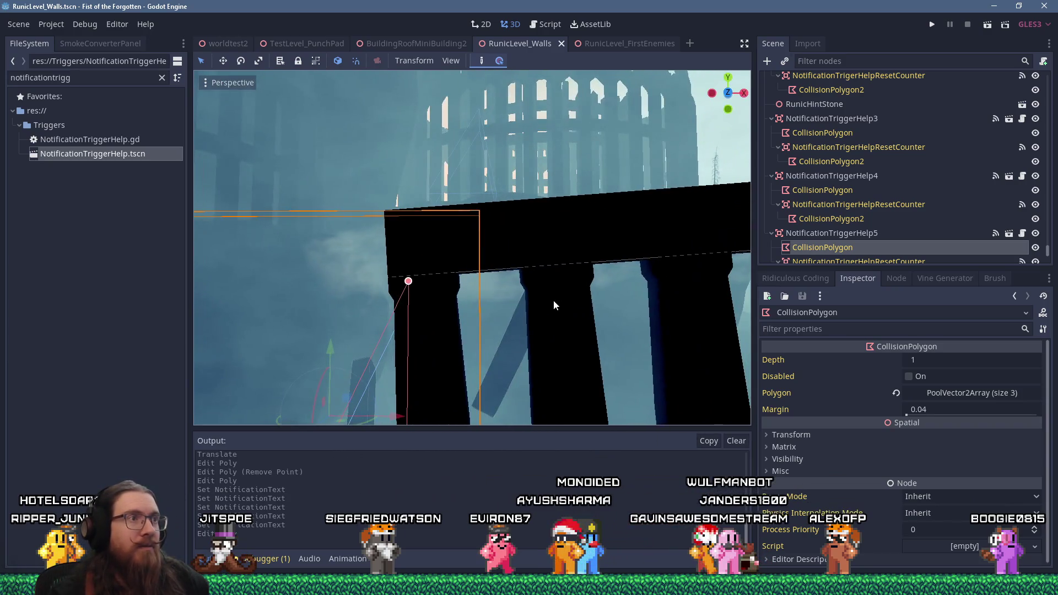
scroll(553, 302, "down", 5)
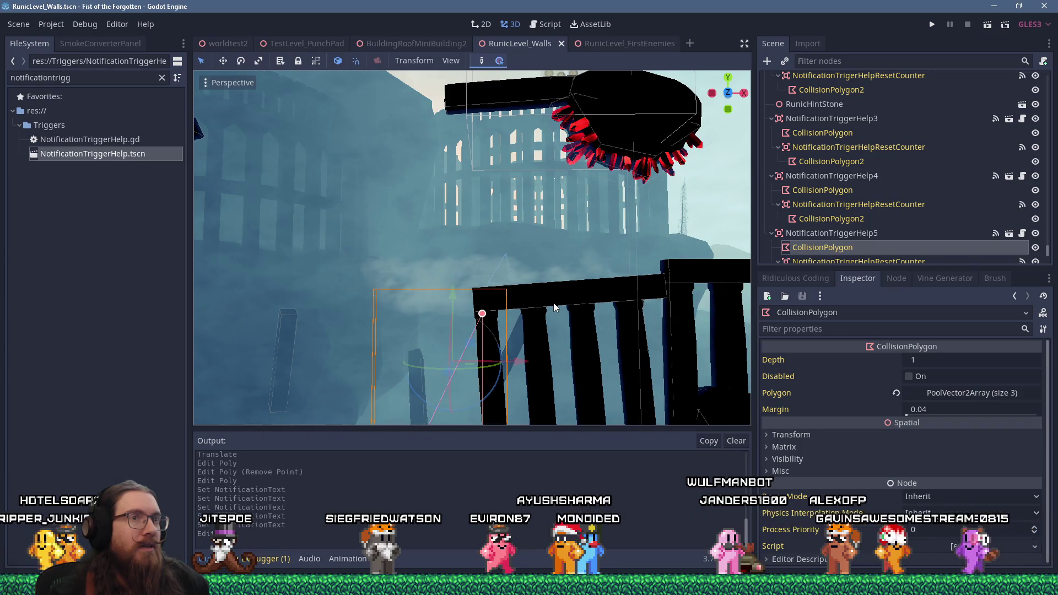
scroll(851, 239, "down", 1)
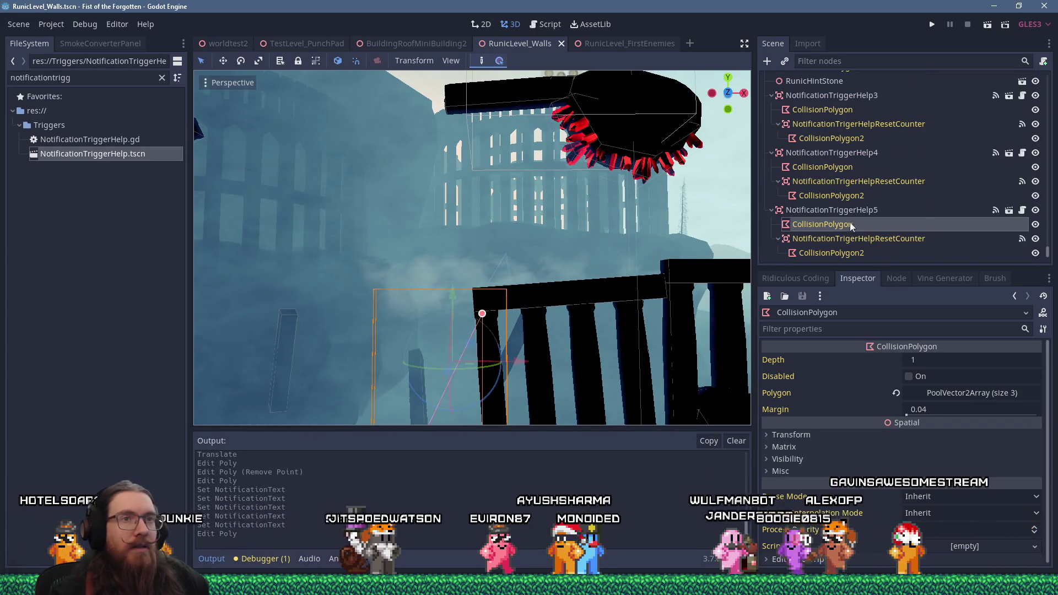
left_click(849, 210)
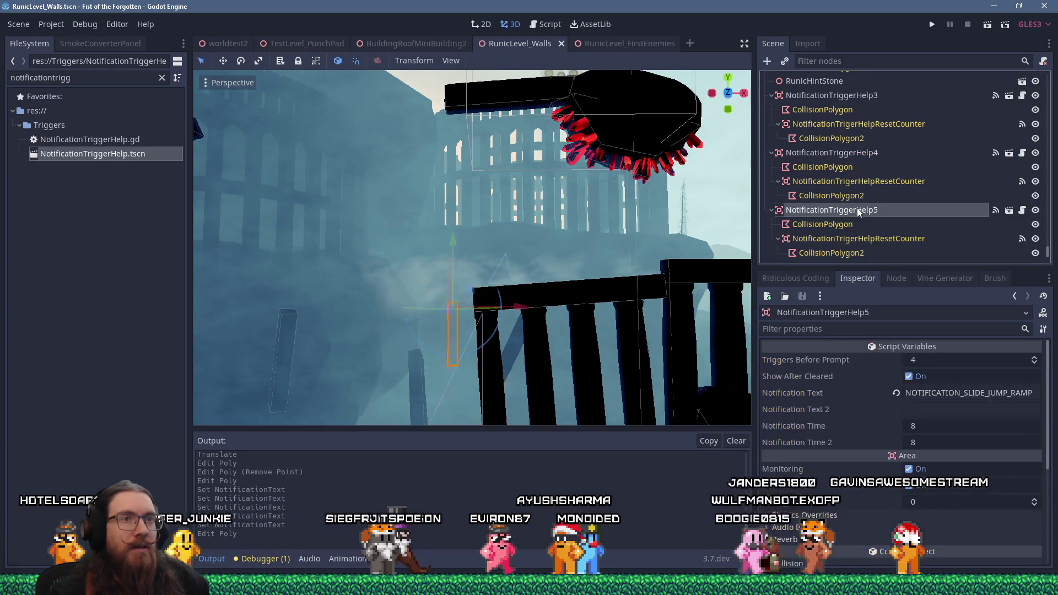
left_click(1022, 210)
Step: Read through NotificationTriggerHelp.gd's notification logic, ending with the caret at the end of line 14
scroll(610, 293, "down", 4)
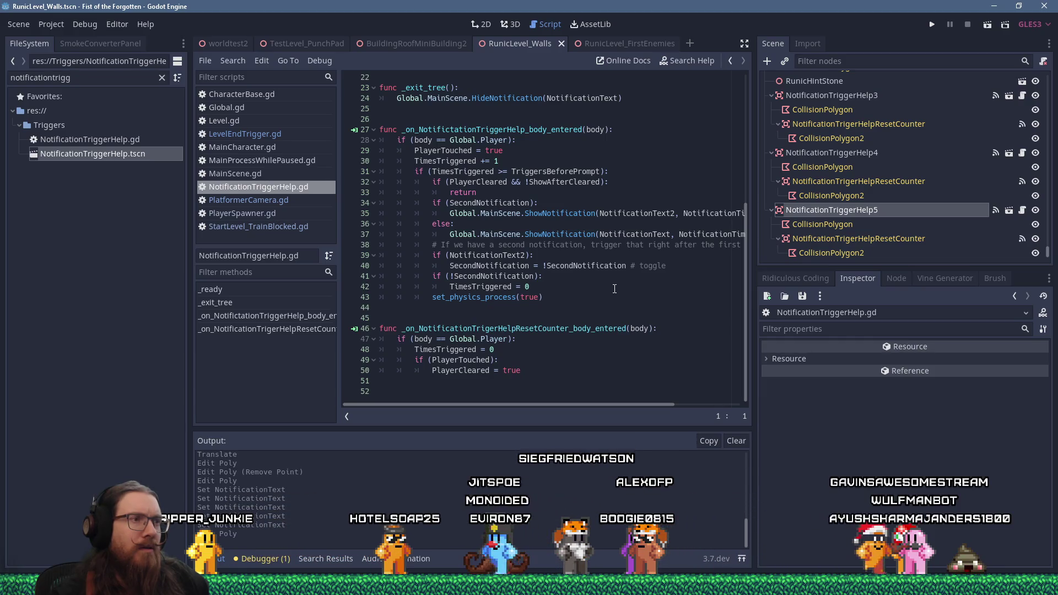
left_click(527, 277)
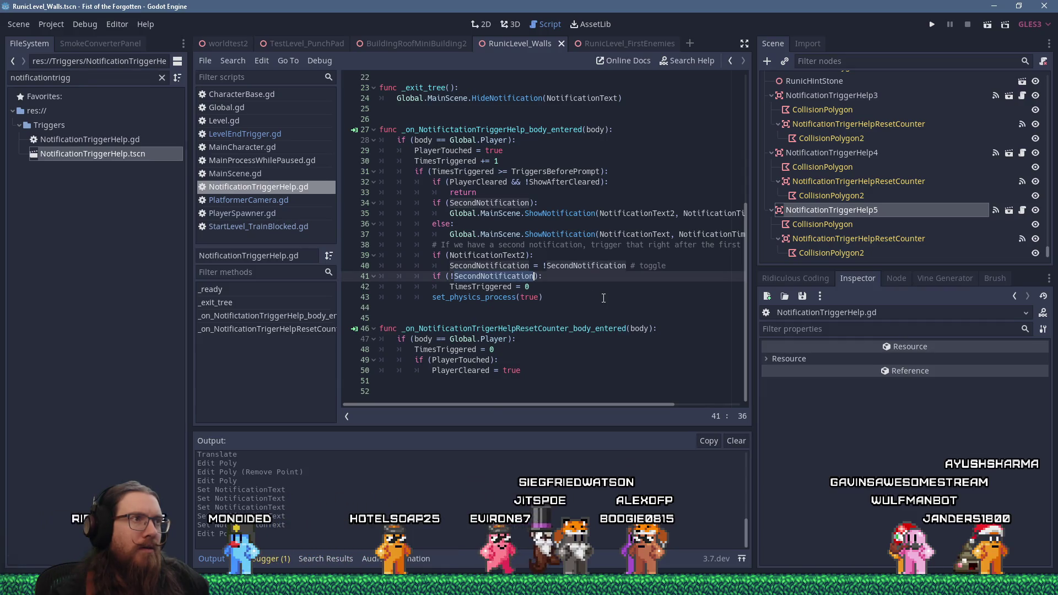
scroll(603, 298, "up", 3)
scroll(604, 298, "up", 2)
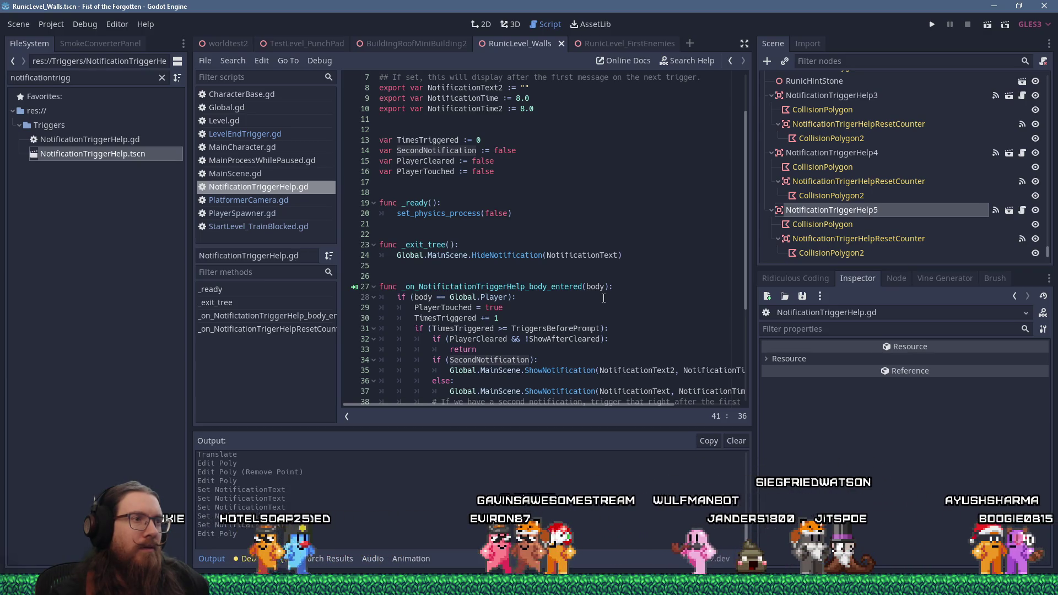
scroll(604, 298, "down", 1)
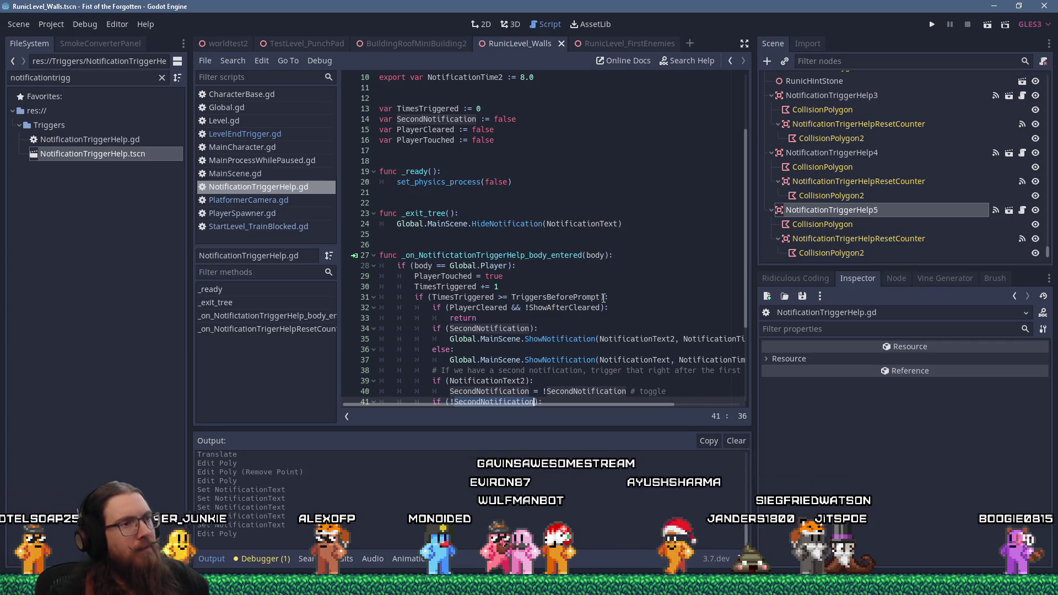
scroll(603, 298, "down", 1)
scroll(603, 299, "down", 2)
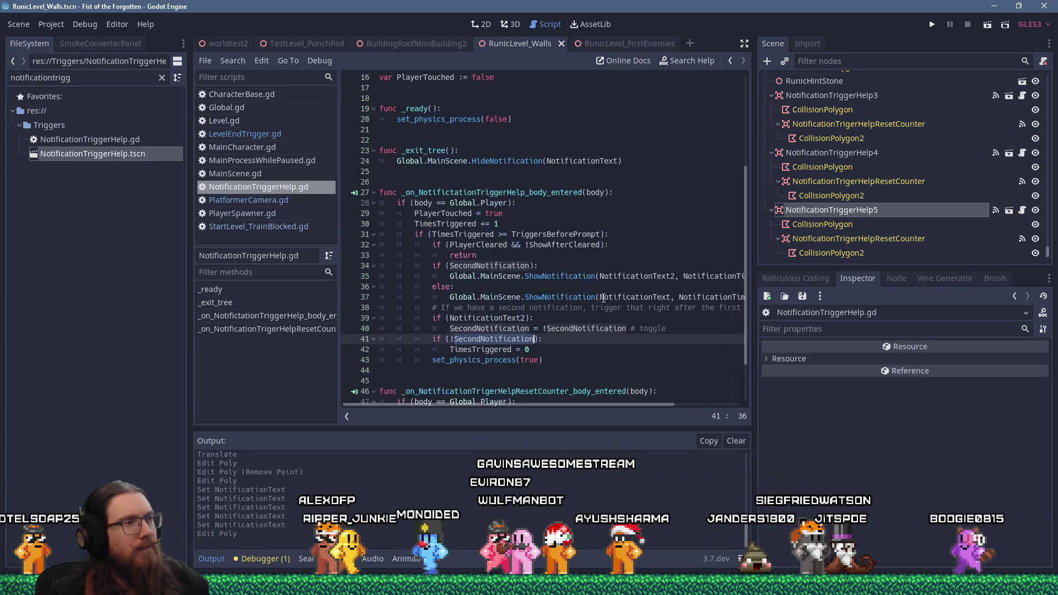
scroll(603, 298, "up", 5)
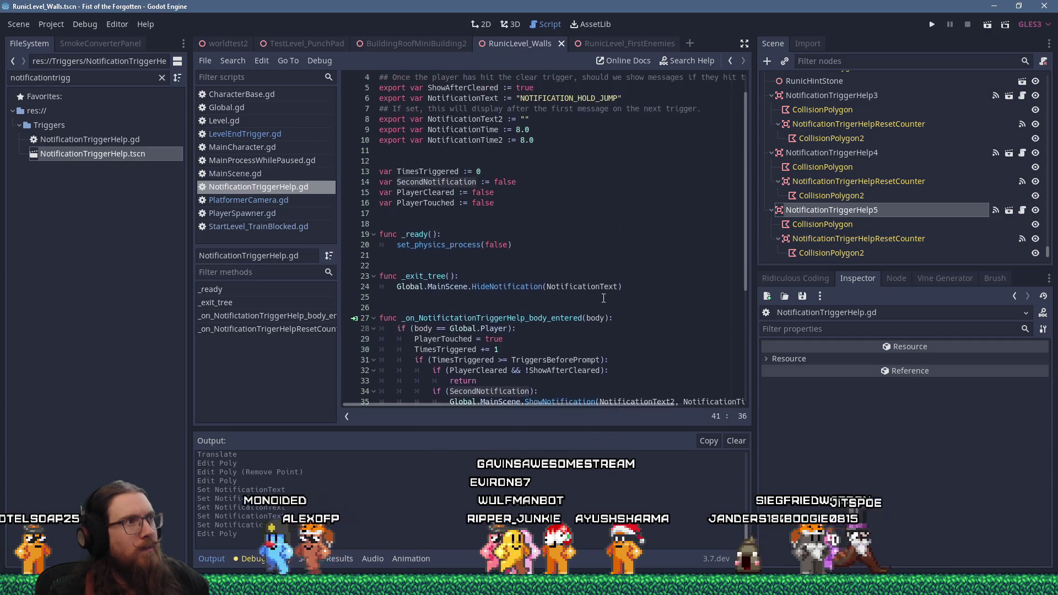
left_click(538, 180)
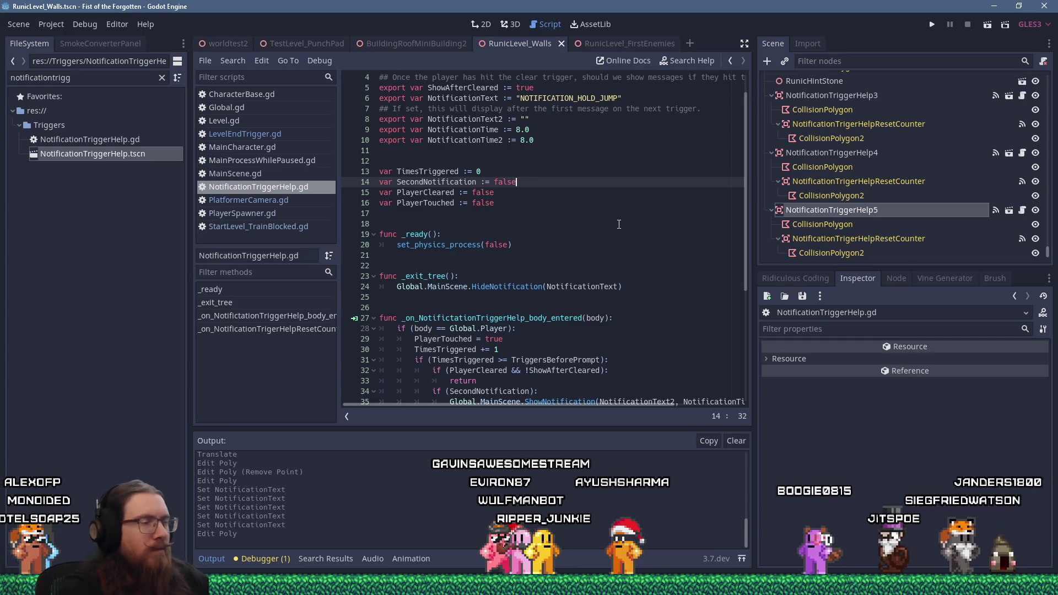
Step: Declare 'var TutorialNotification := false' after line 14 and locate the early return
key("Return")
type("var Tutorial")
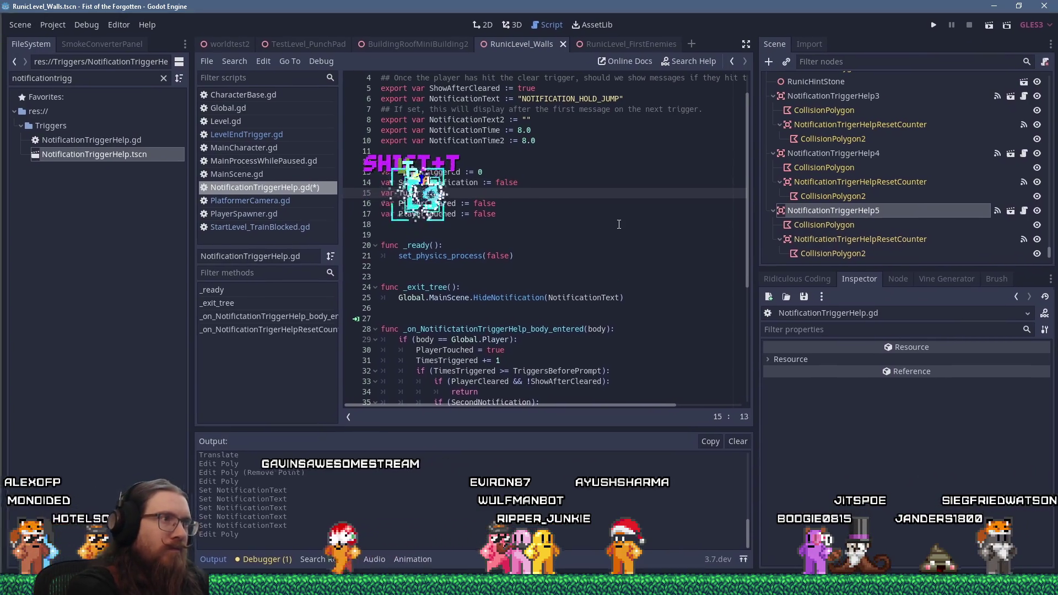
type("Notification := false")
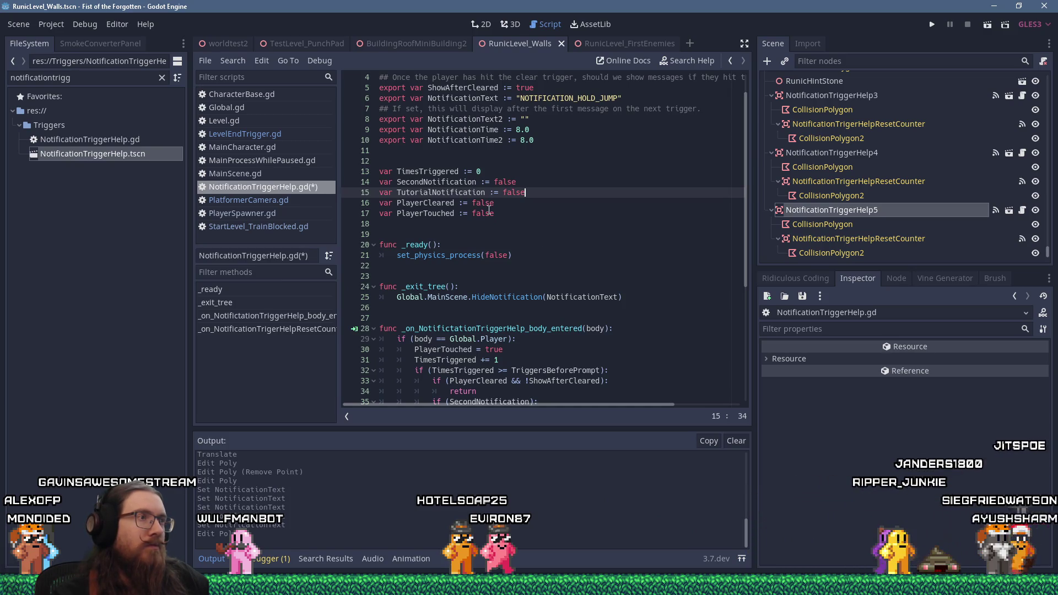
scroll(489, 210, "down", 3)
scroll(489, 210, "down", 1)
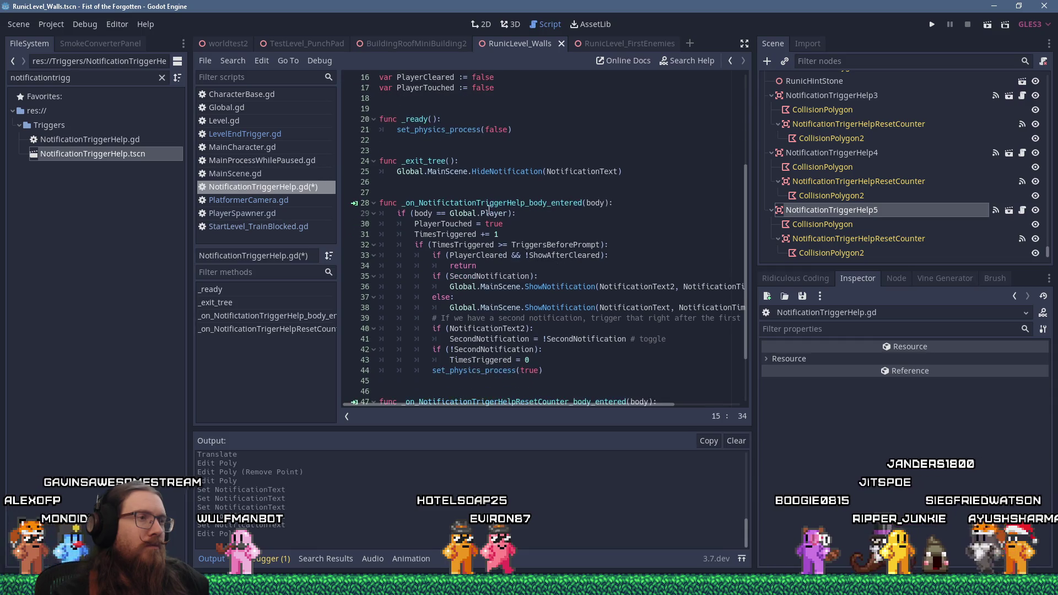
left_click(487, 257)
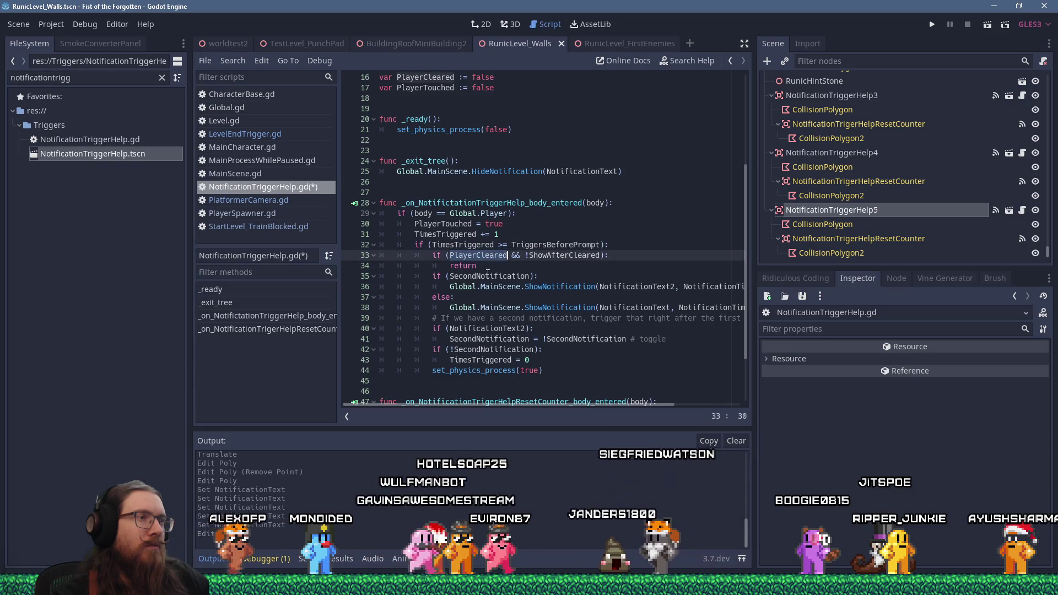
left_click(486, 278)
left_click(486, 308)
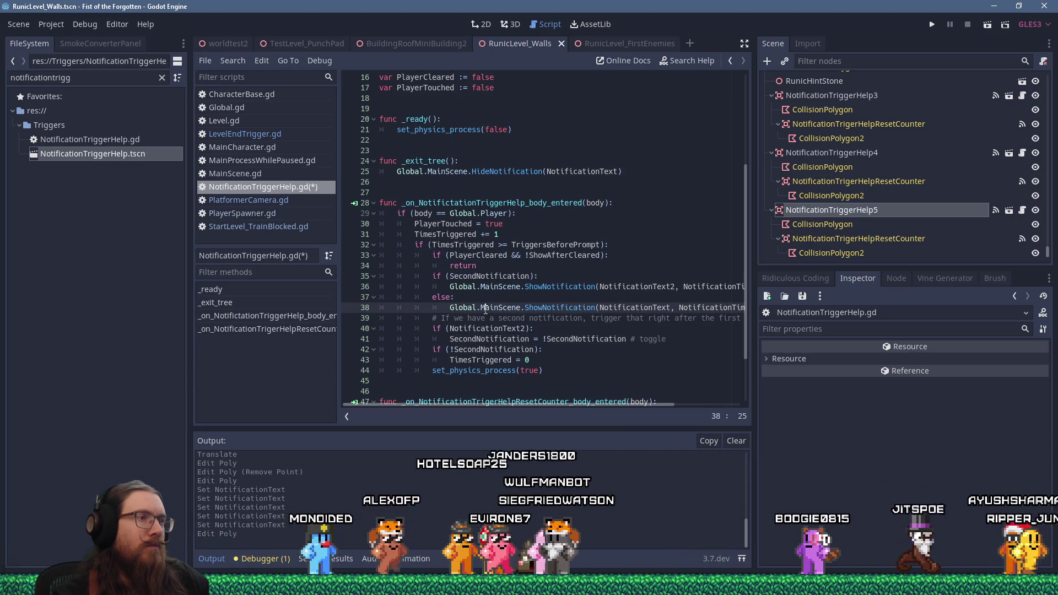
left_click(523, 266)
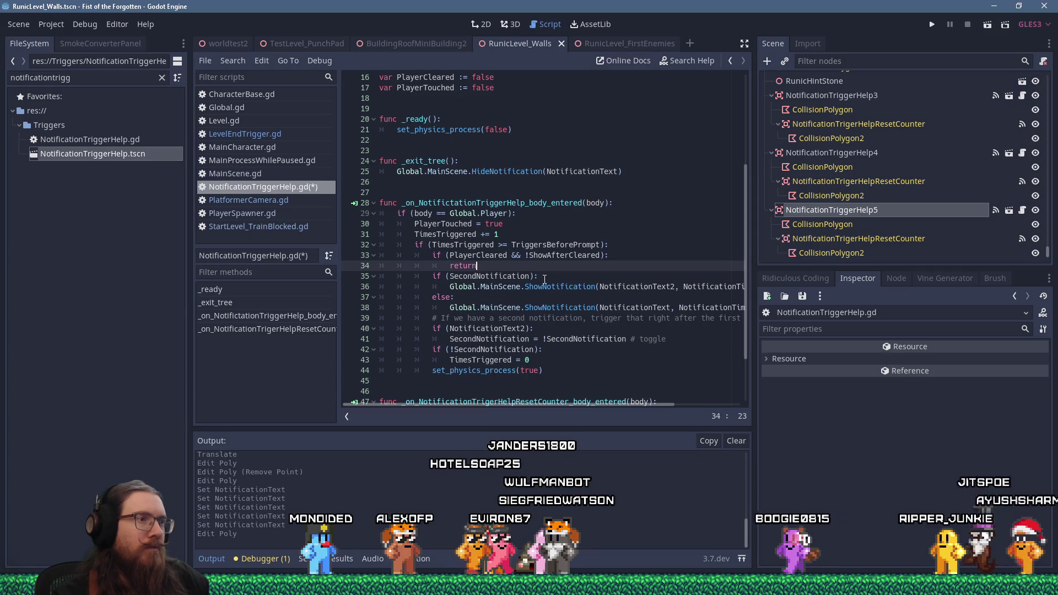
scroll(544, 280, "down", 1)
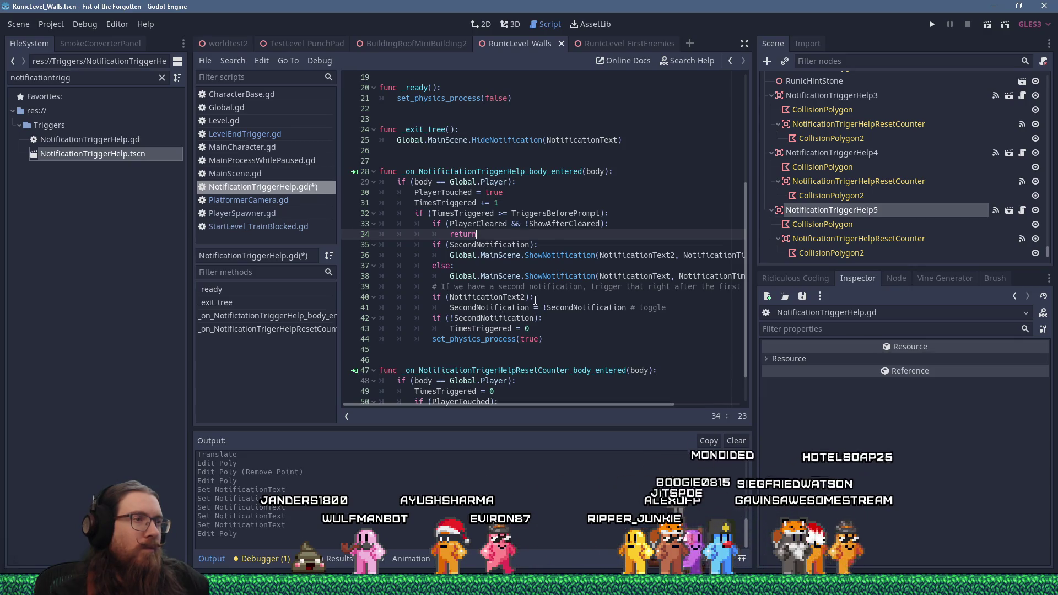
Step: Inside the NotificationText2 check, add 'if (SecondNotification):' setting TutorialNotification = true
left_click(536, 298)
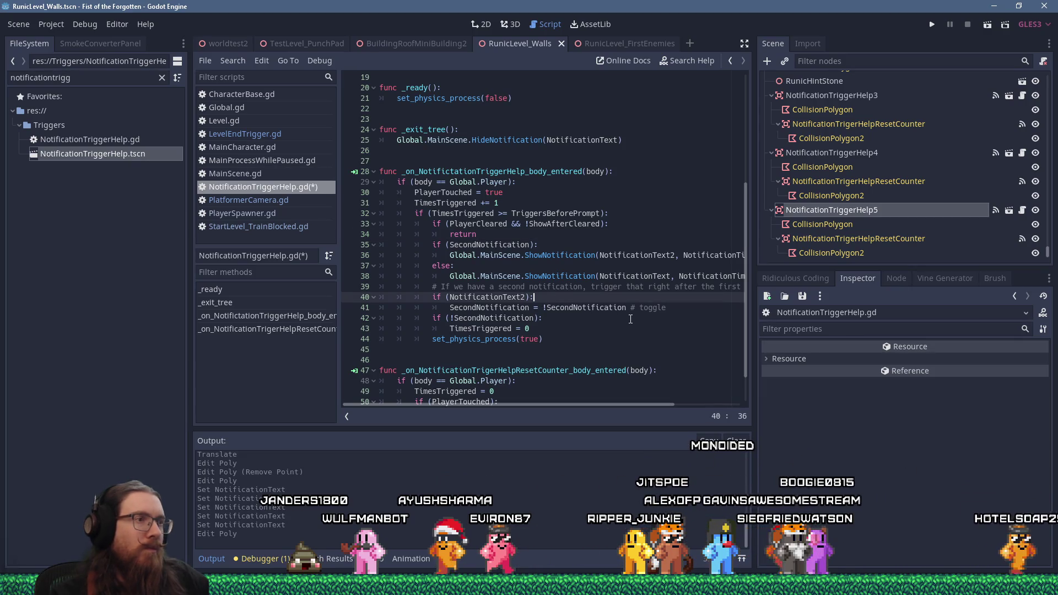
key("Return")
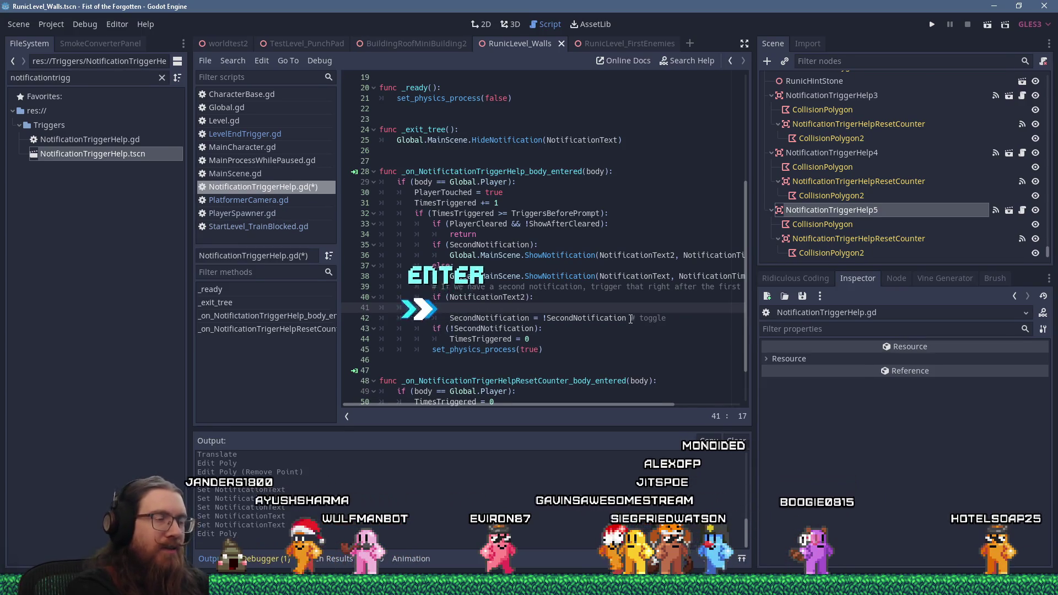
type("if (S")
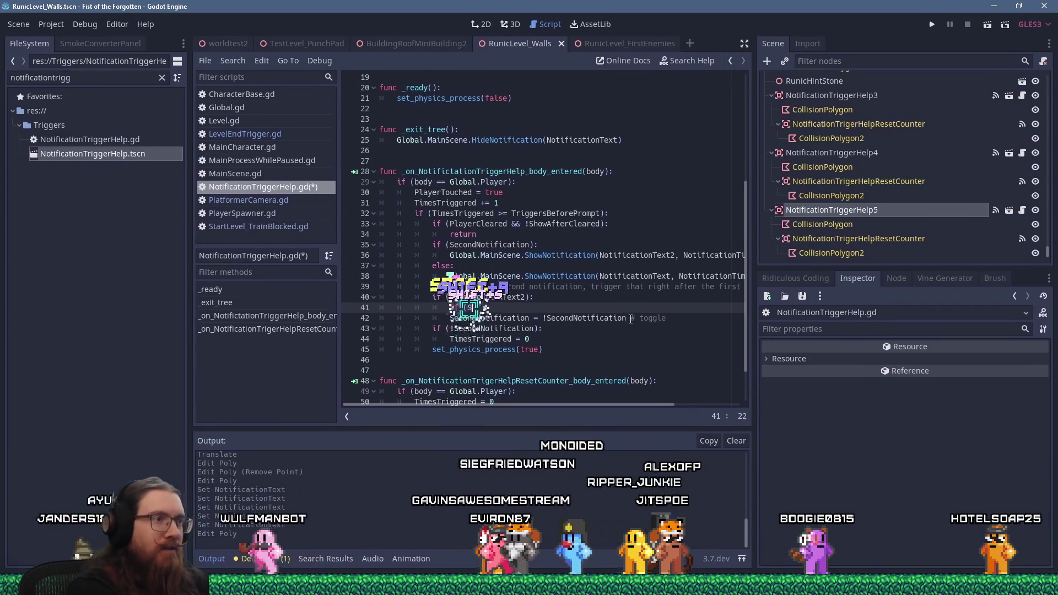
type("econdNotification")
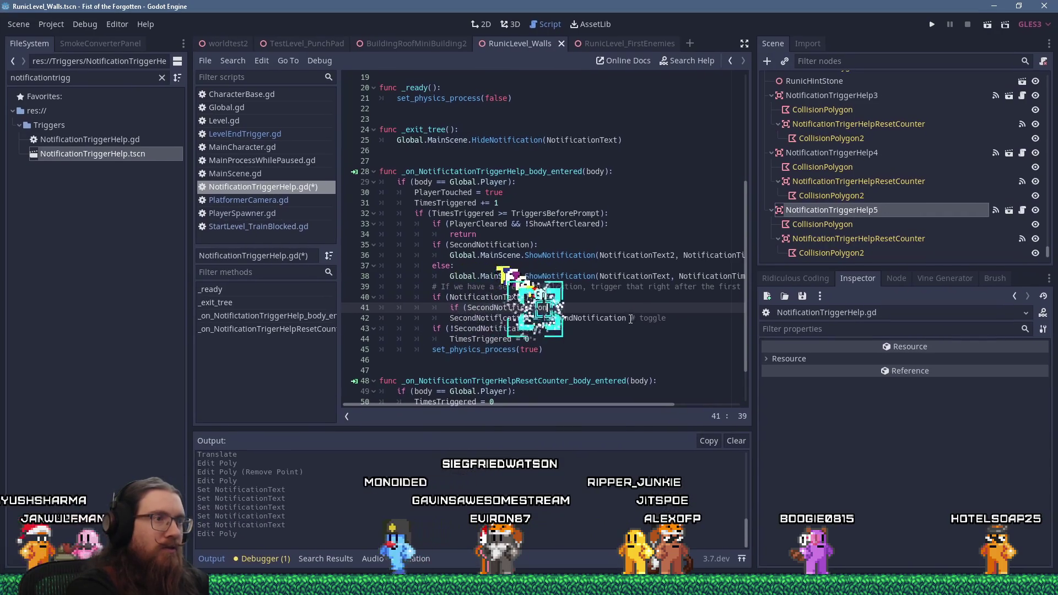
type("):")
key("Return")
type("Tutorial")
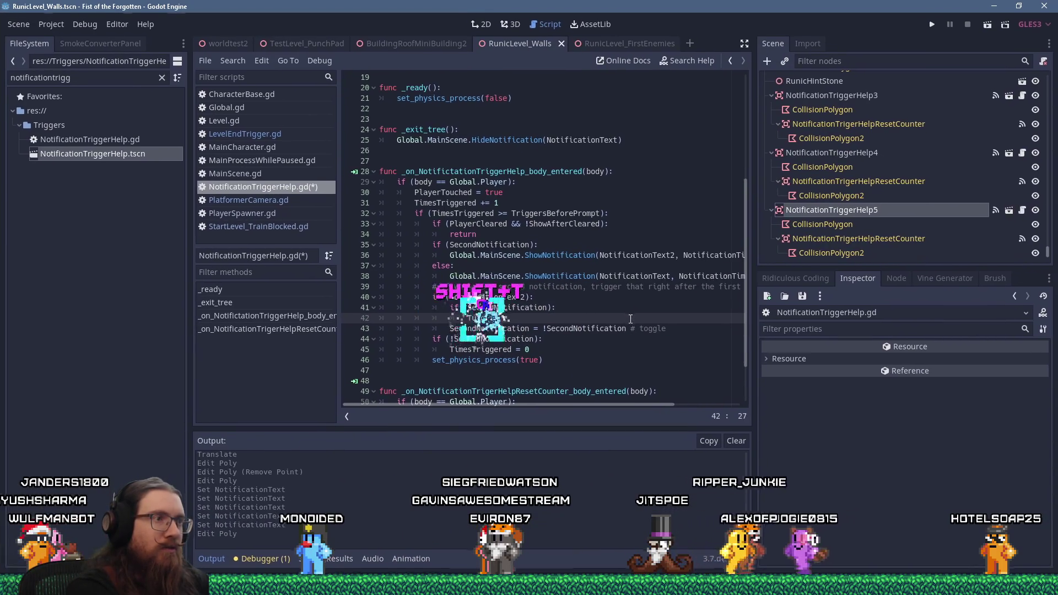
key("Return")
type("= true")
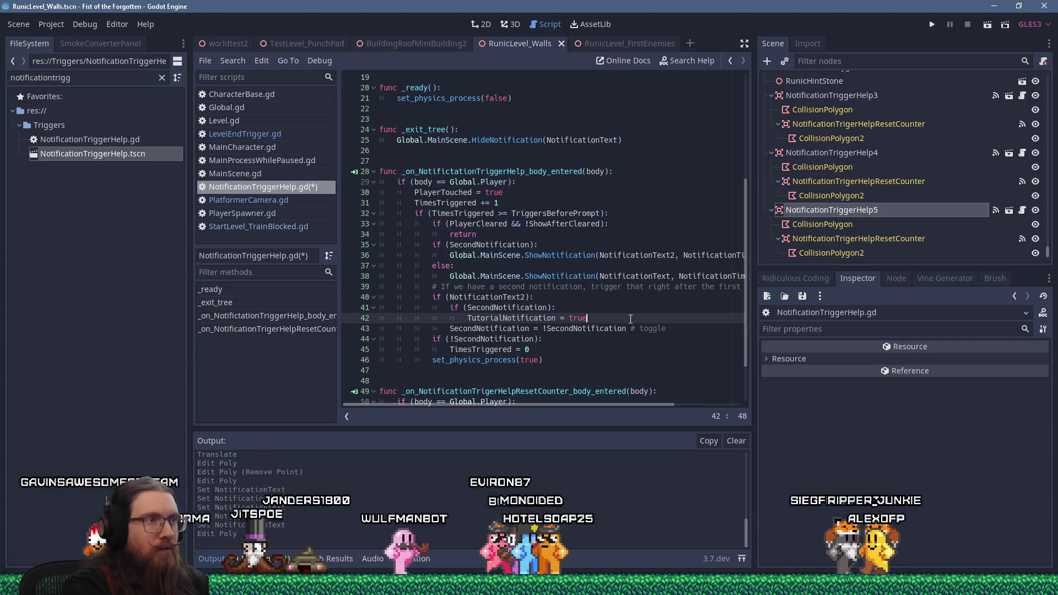
Step: Begin an 'if (TutorialNotification)' check on a new line after the early return
key("Up")
key("Up")
key("Up")
key("Return")
key("BackSpace")
type("(if (TutorialNotification):")
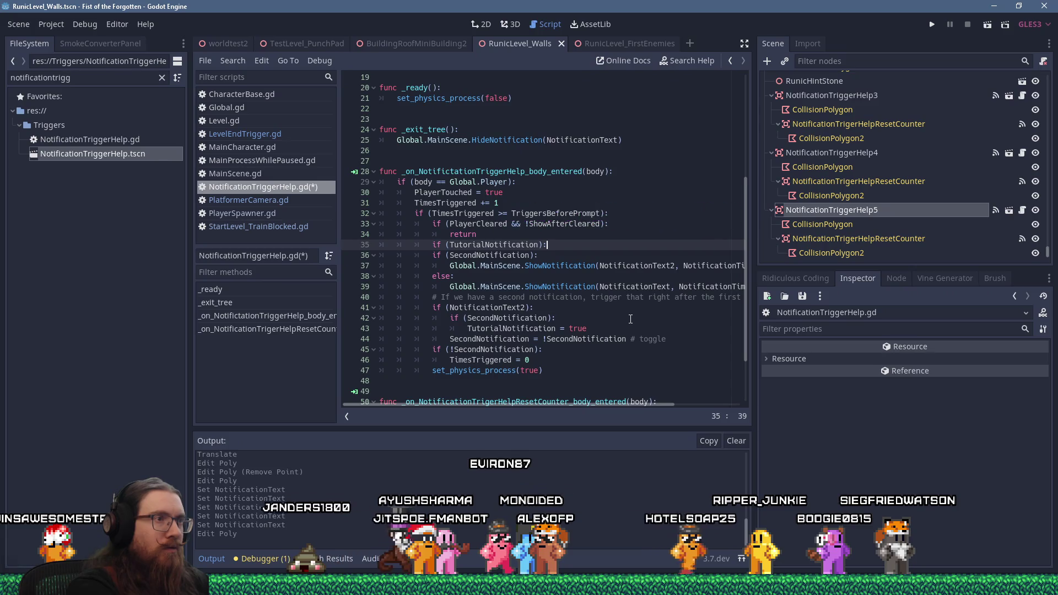
Step: Turn the following SecondNotification check into an elif and add a body line under the tutorial check
key("Down")
key("Home")
type("el")
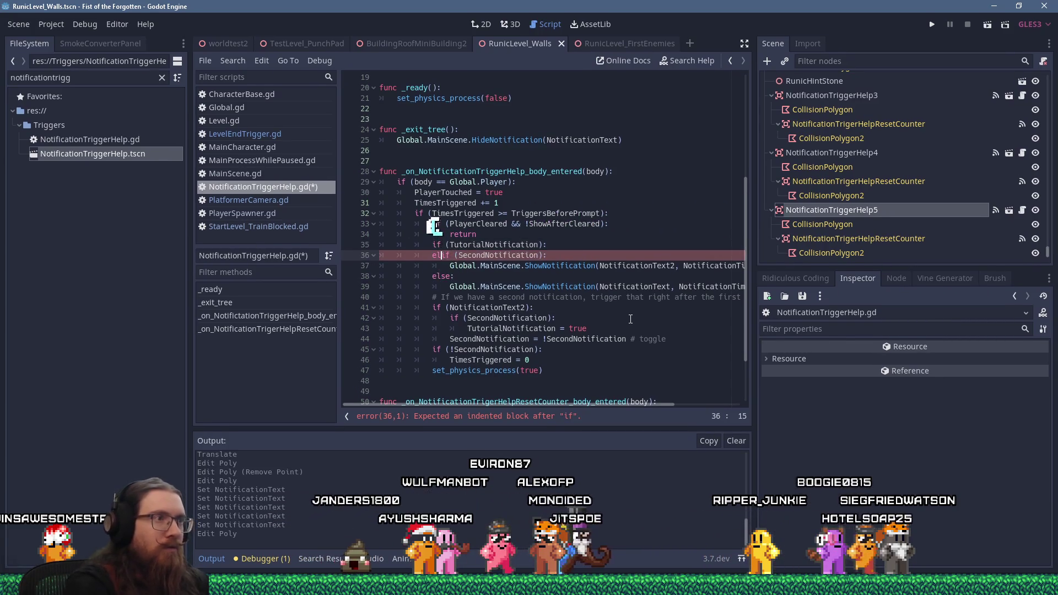
key("Up")
key("End")
key("Return")
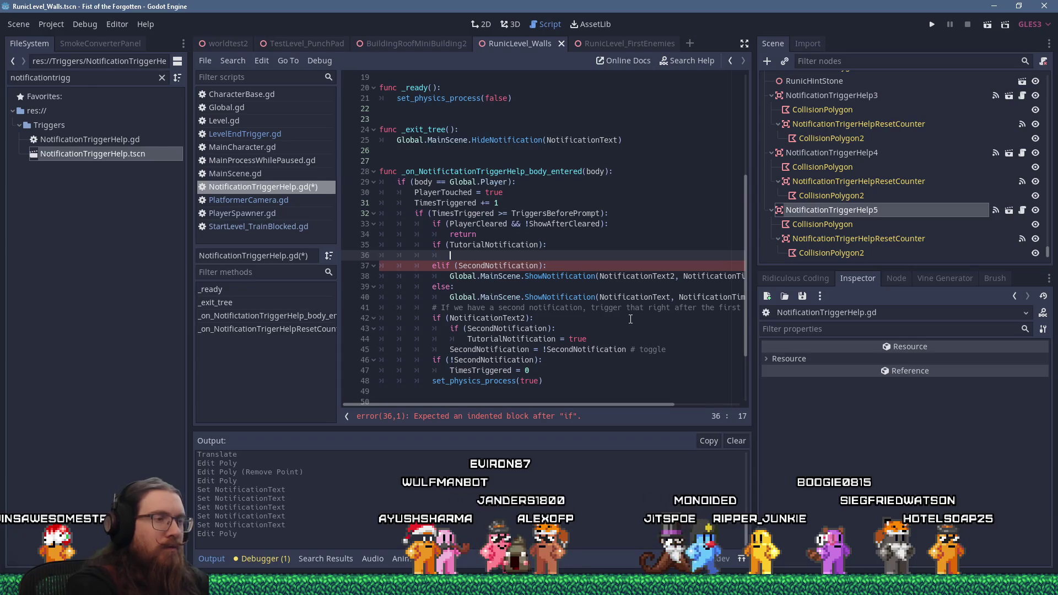
Step: Add an else branch after the SecondNotification toggle that toggles TutorialNotification
key("Down")
key("Down")
key("Down")
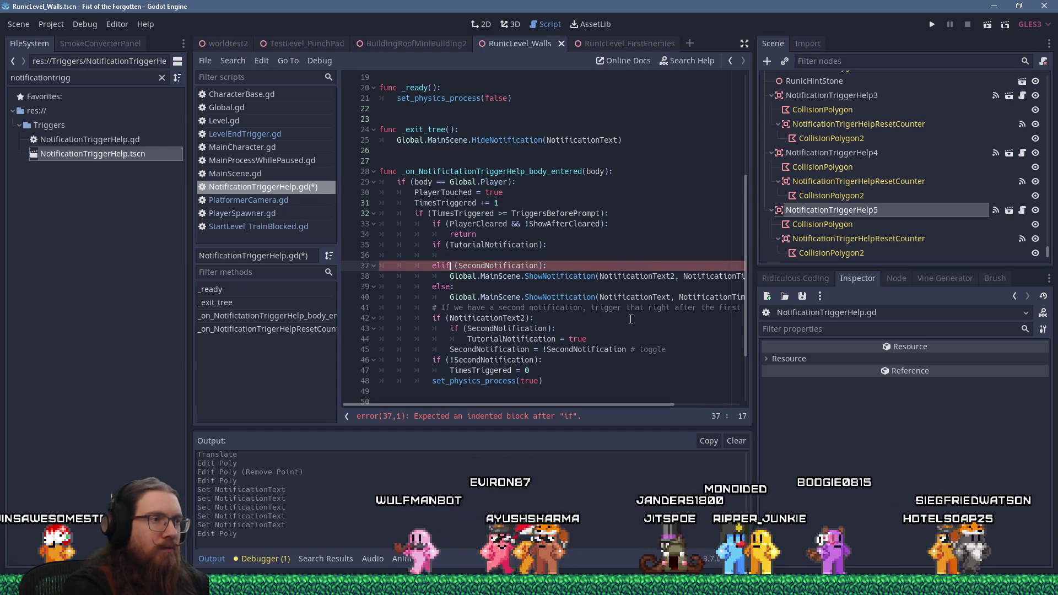
key("Up")
key("End")
key("Return")
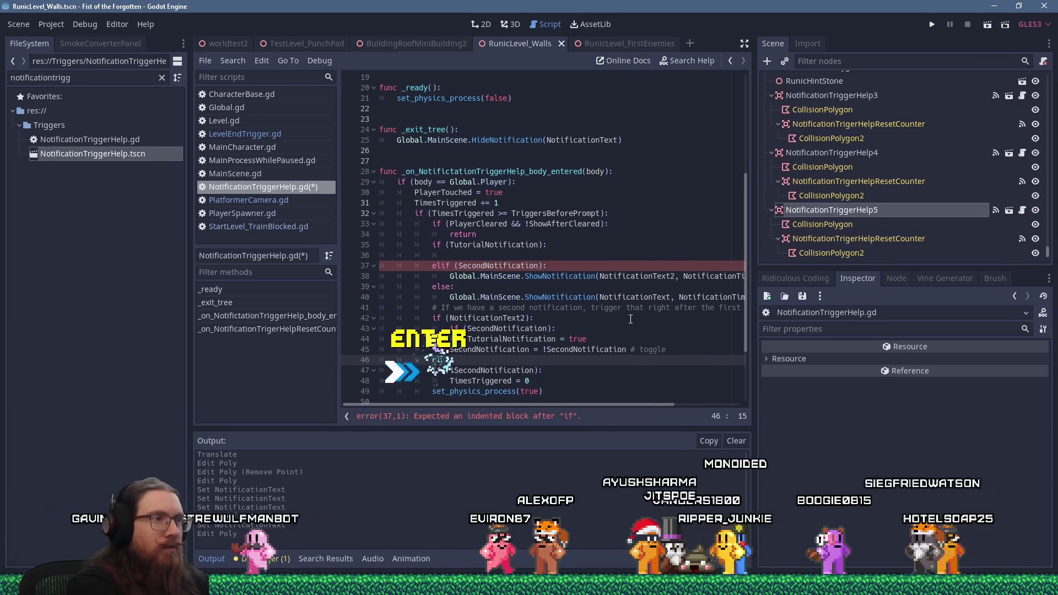
type("else:")
key("Return")
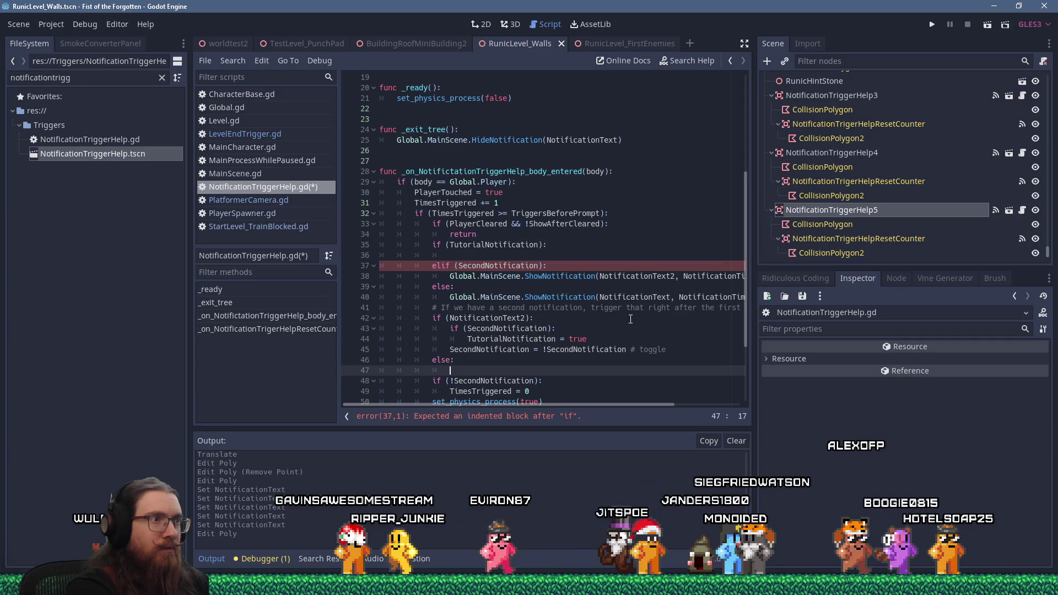
type("TutorialNotif")
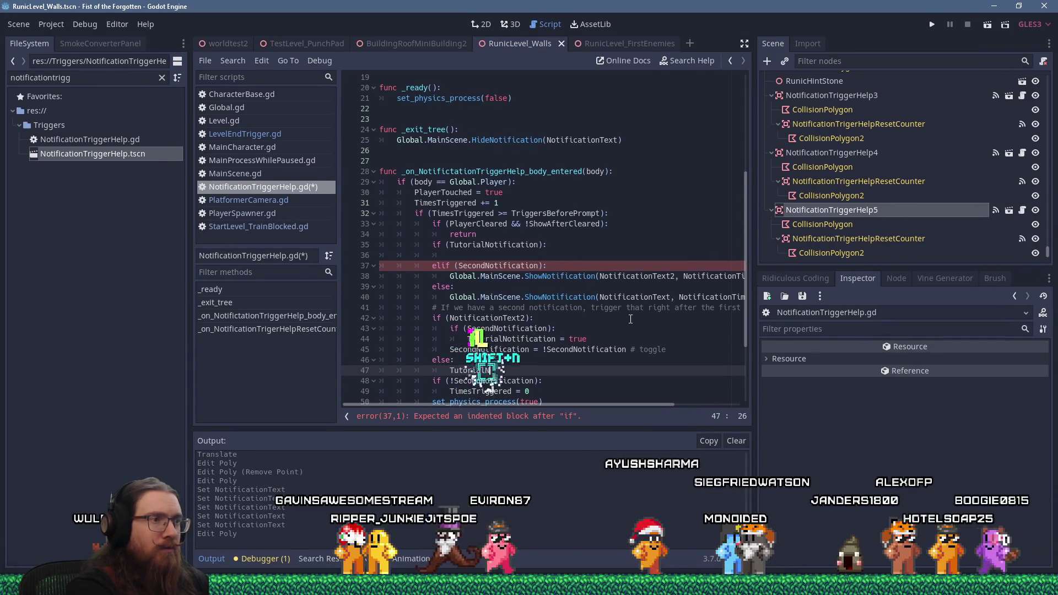
type("ication ")
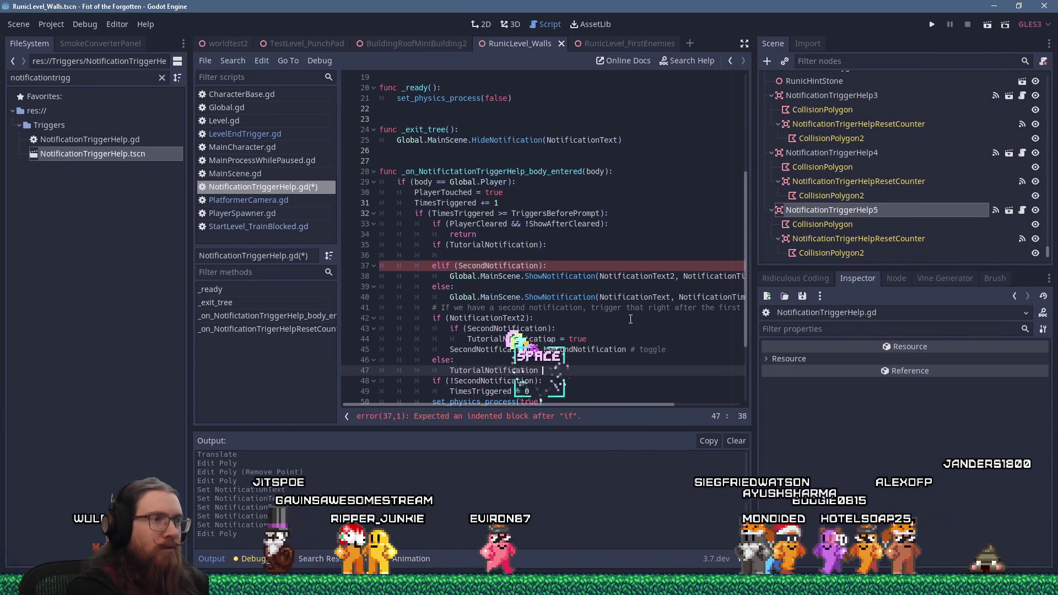
type("= !N")
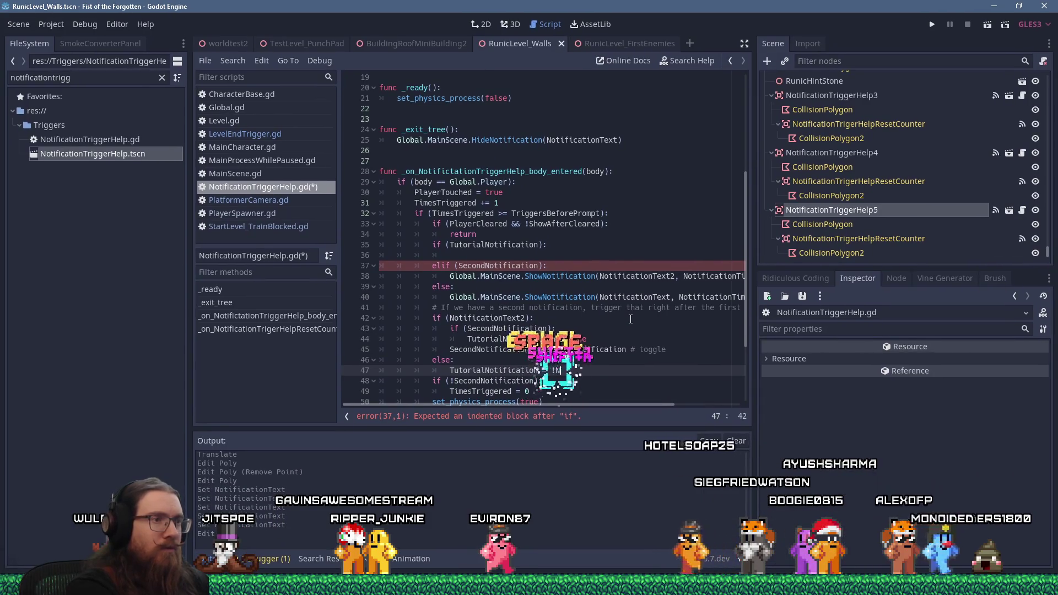
key("BackSpace")
type("Tutori")
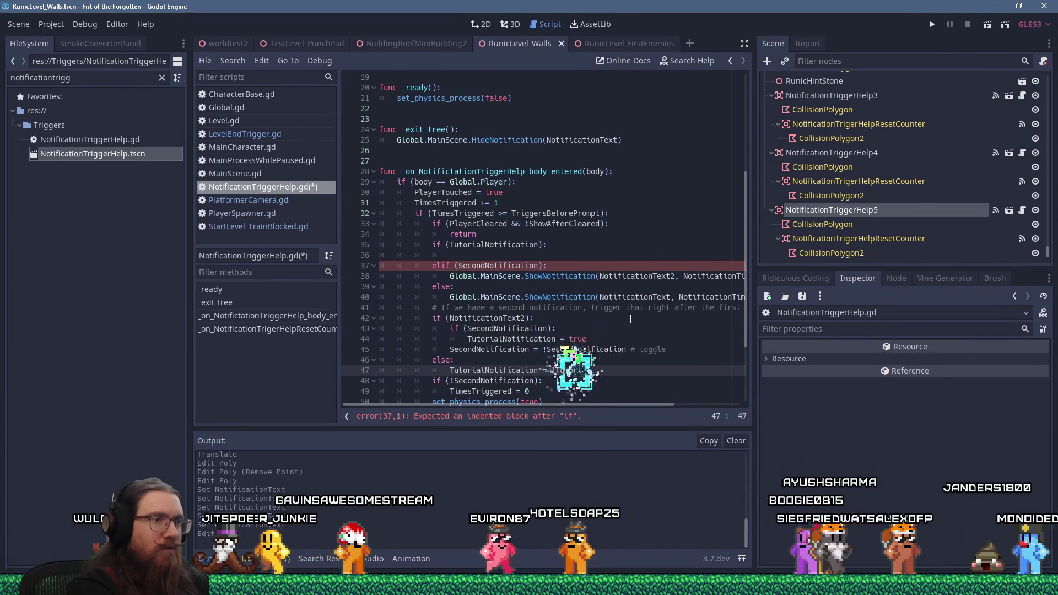
type("Notification ")
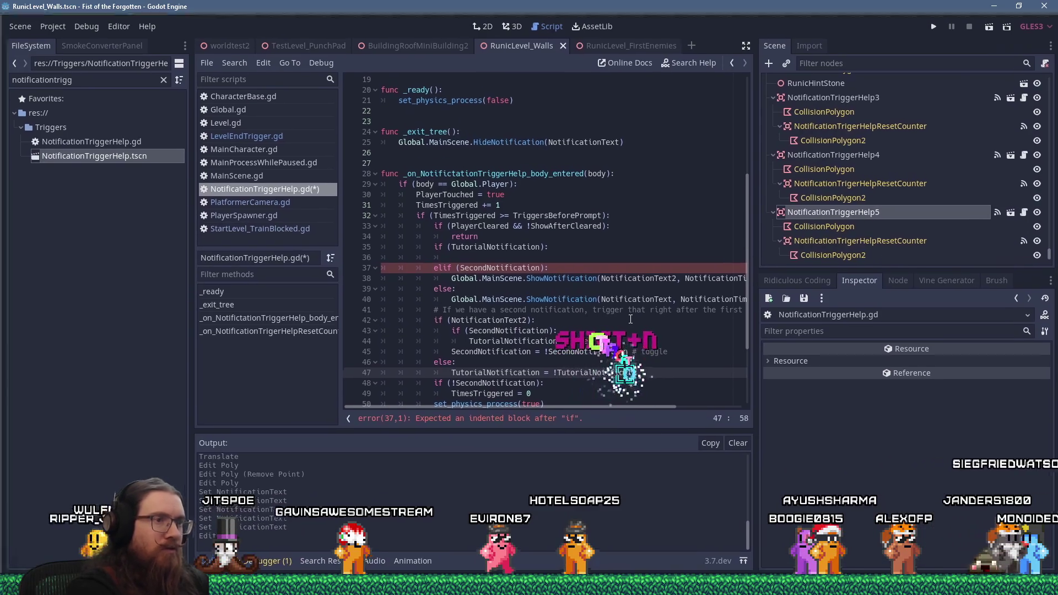
type("togle")
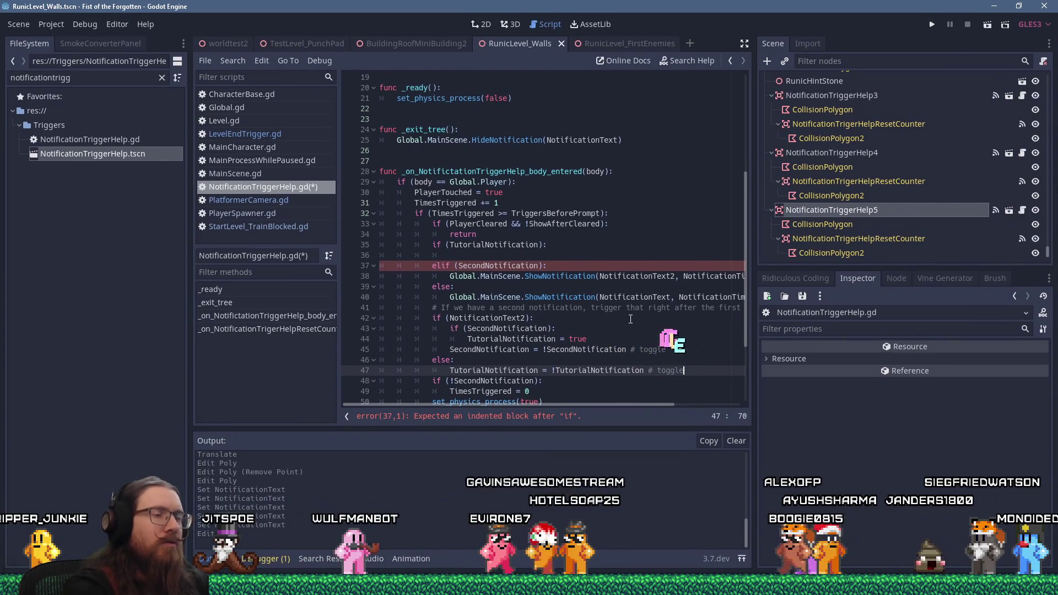
Step: Put ShowNotification(NotificationText2, NotificationTime) in the tutorial branch, using the normal duration
key("Up")
key("Up")
key("Up")
key("Down")
key("Down")
key("Down")
key("Down")
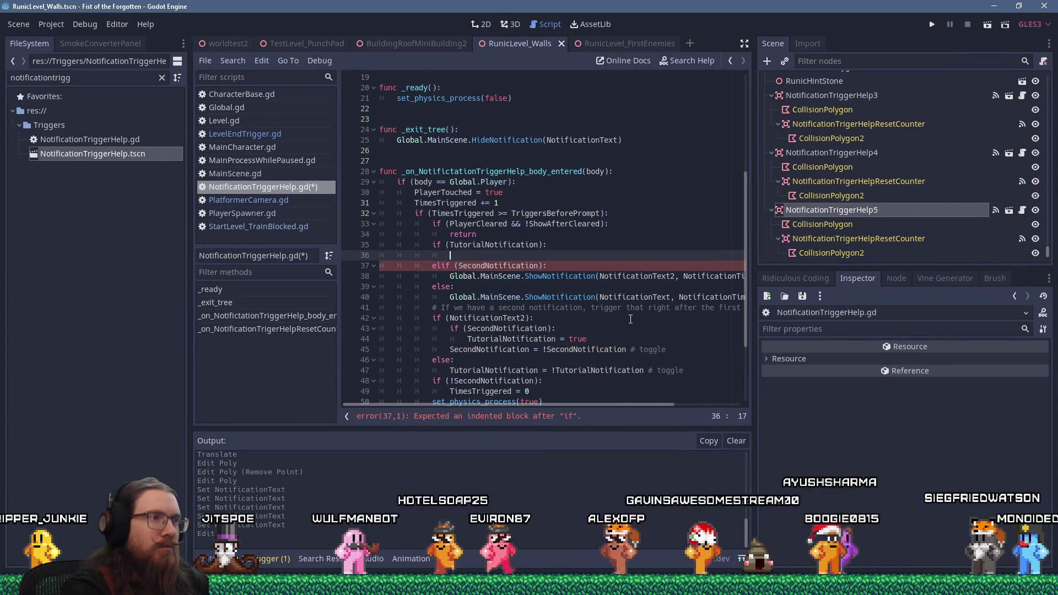
key("End")
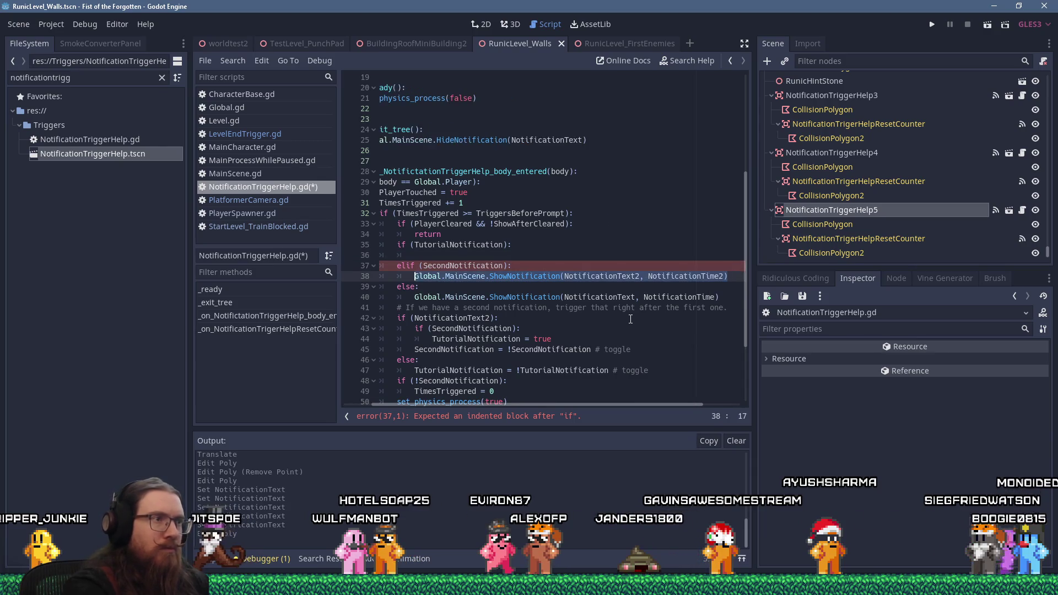
key("Up")
key("Up")
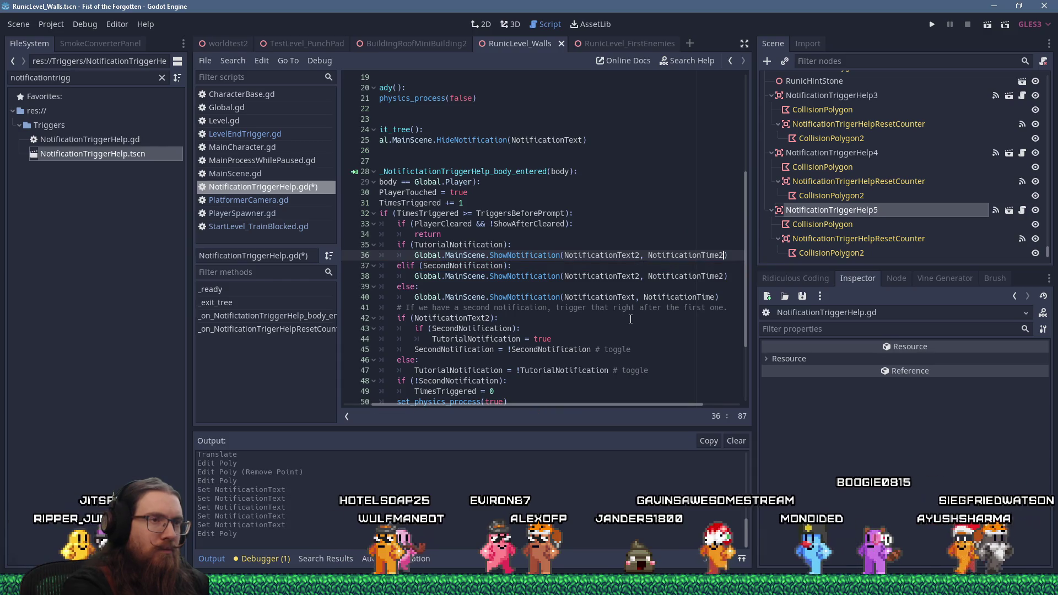
key("BackSpace")
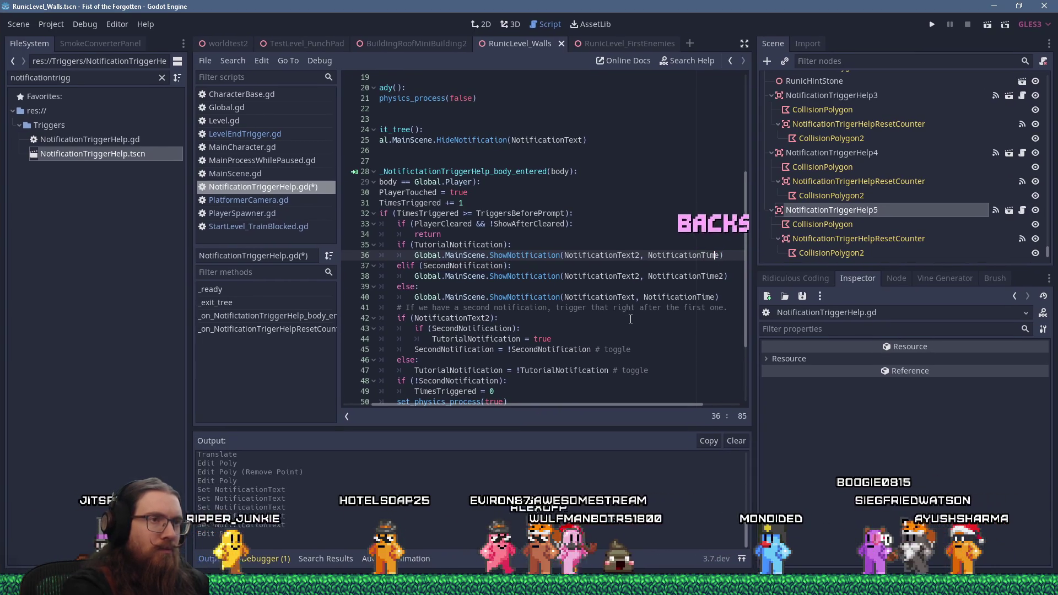
key("Left")
key("Left")
key("Left")
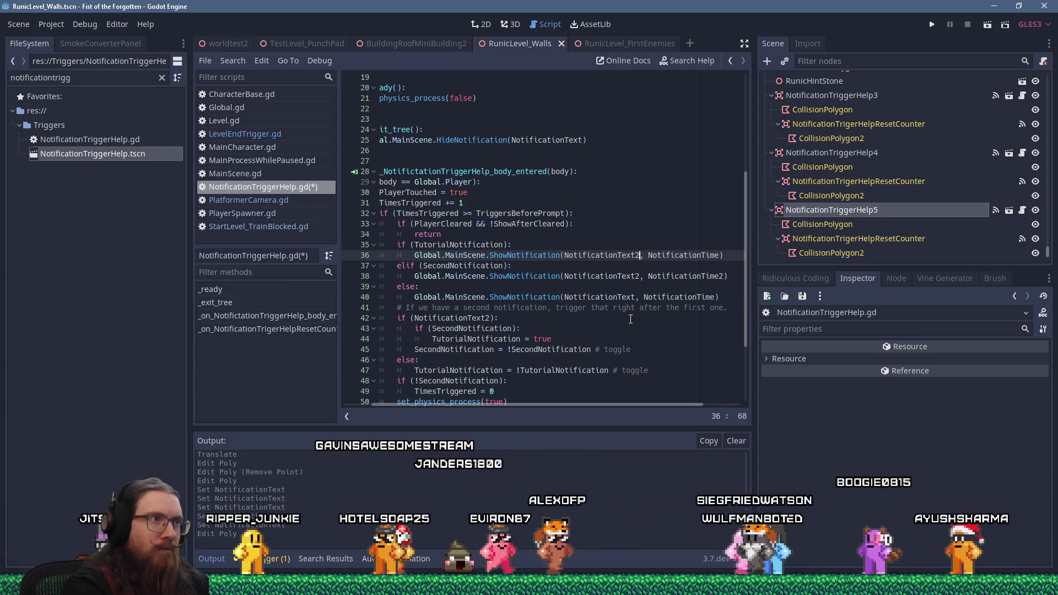
key("Home")
key("Up")
key("Up")
key("Up")
key("Up")
key("Up")
key("Up")
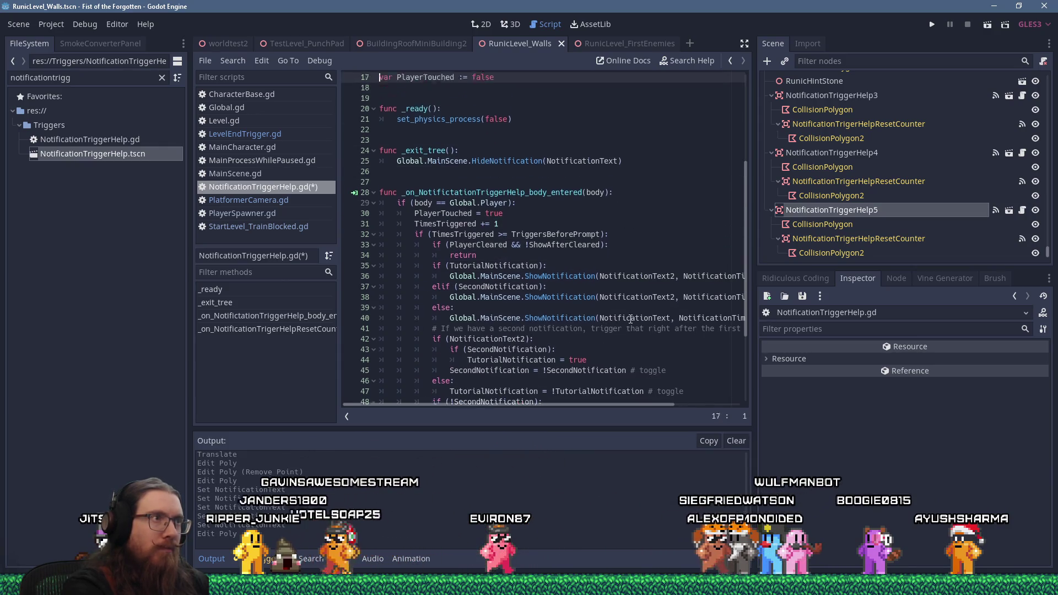
key("Down")
key("Down")
key("Down")
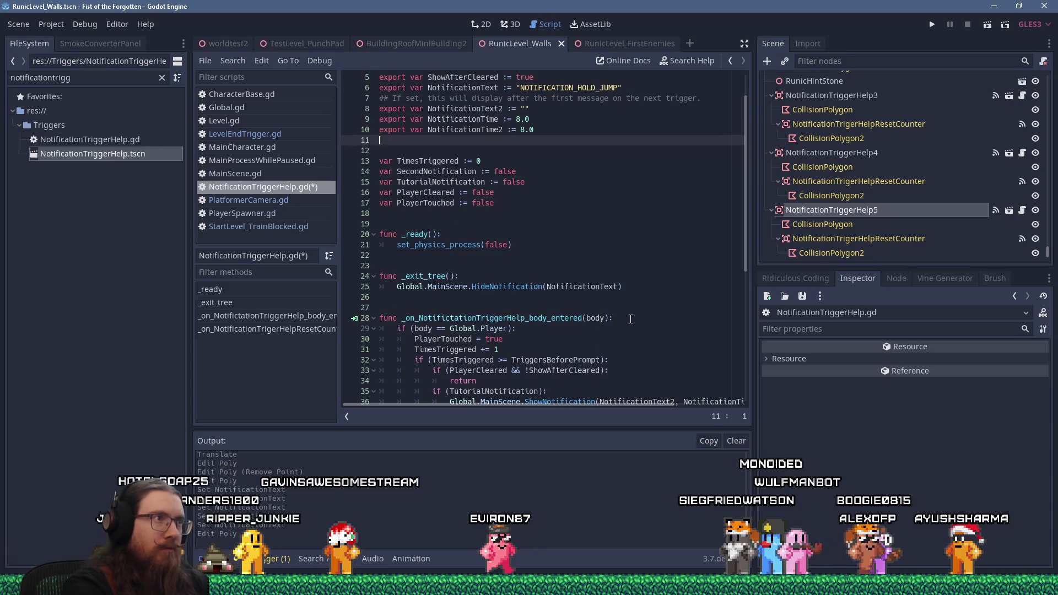
key("Return")
type("const")
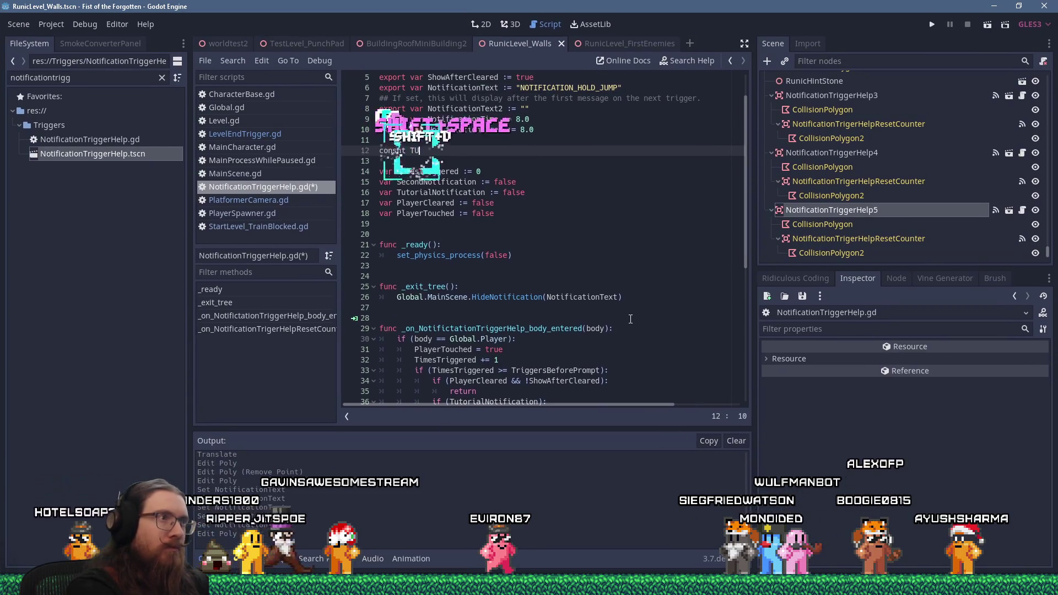
key("shift+Home")
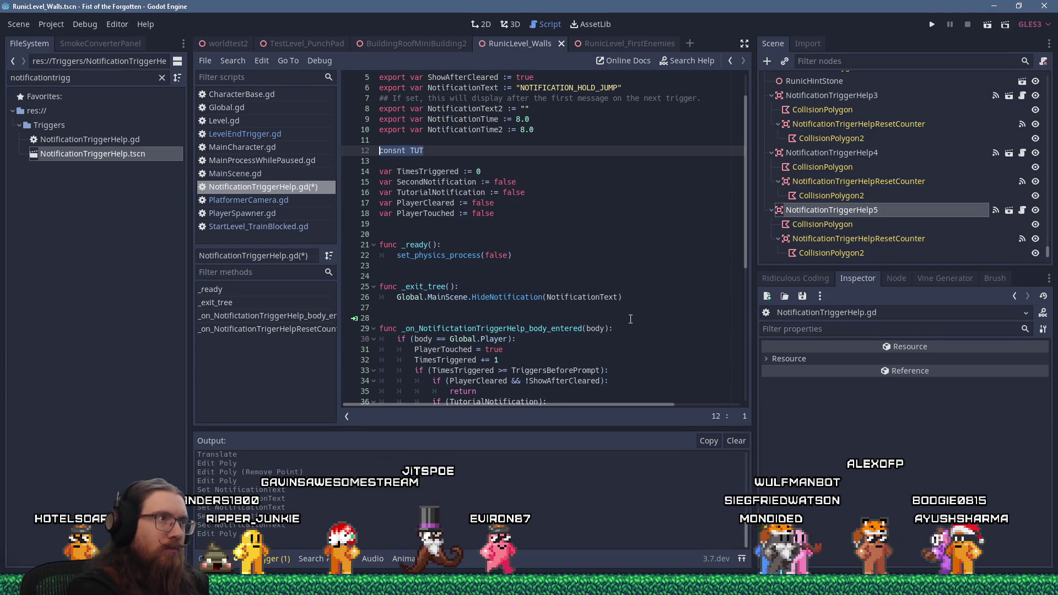
type("TUTORIAL")
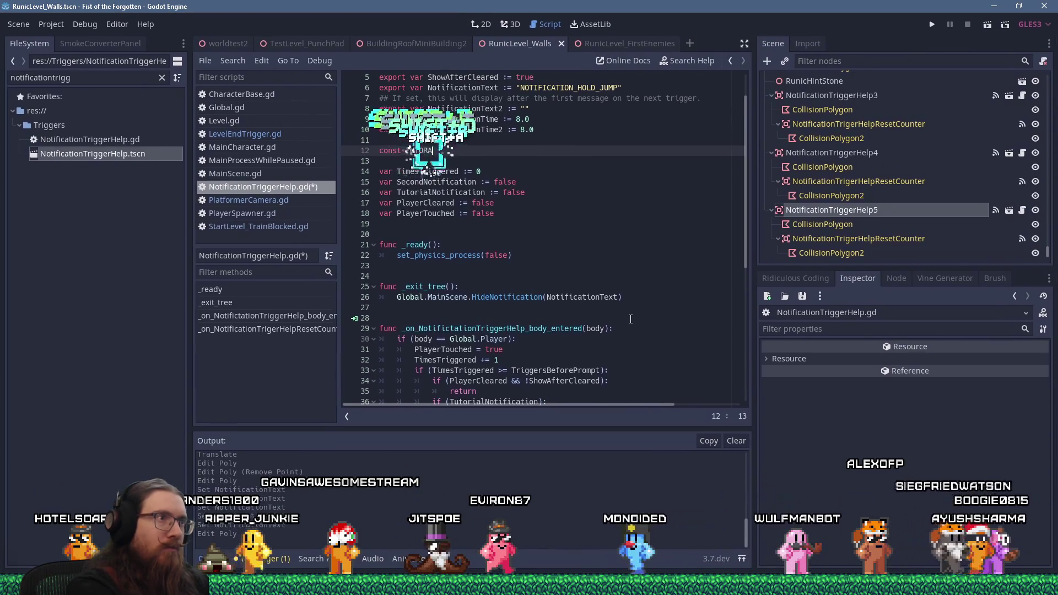
key("shift+space")
type("TIFICATION_TIME := 4.0")
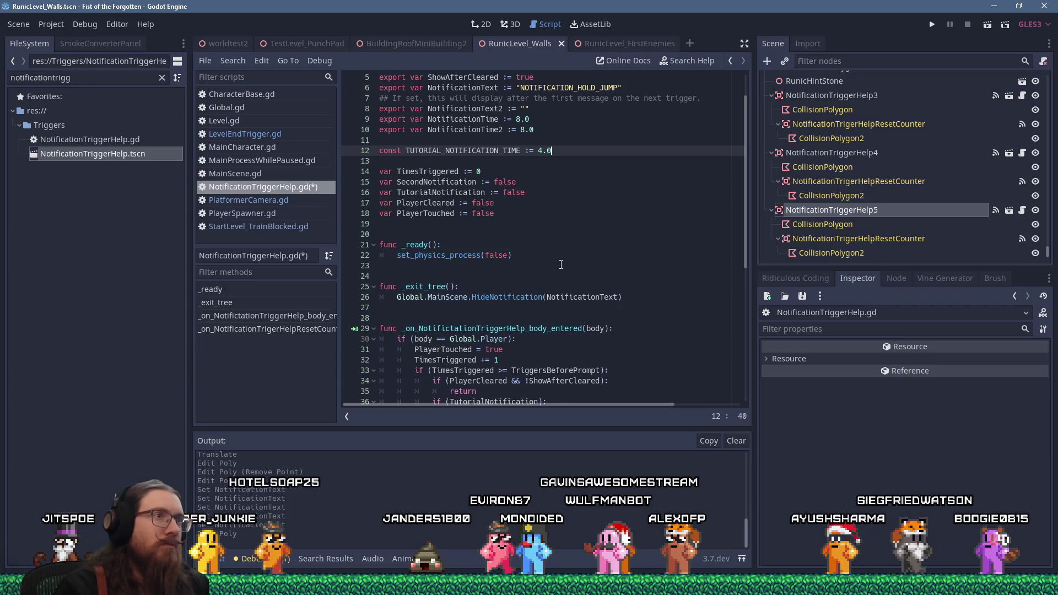
scroll(561, 264, "down", 6)
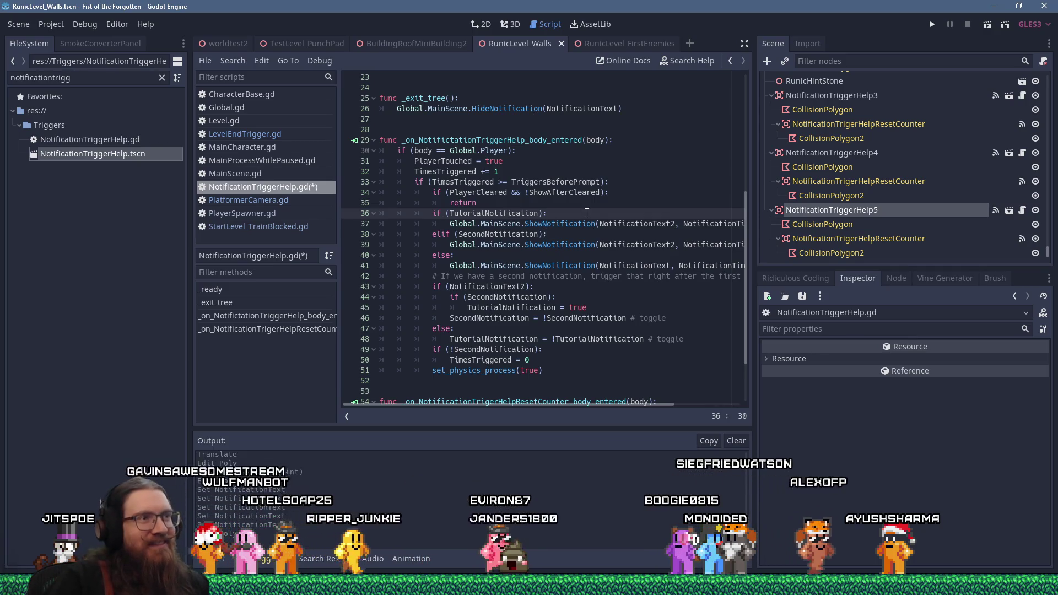
Step: Inspect the tutorial ShowNotification call on line 37 and the TutorialNotification check on line 36
left_click(538, 223)
scroll(596, 221, "down", 3)
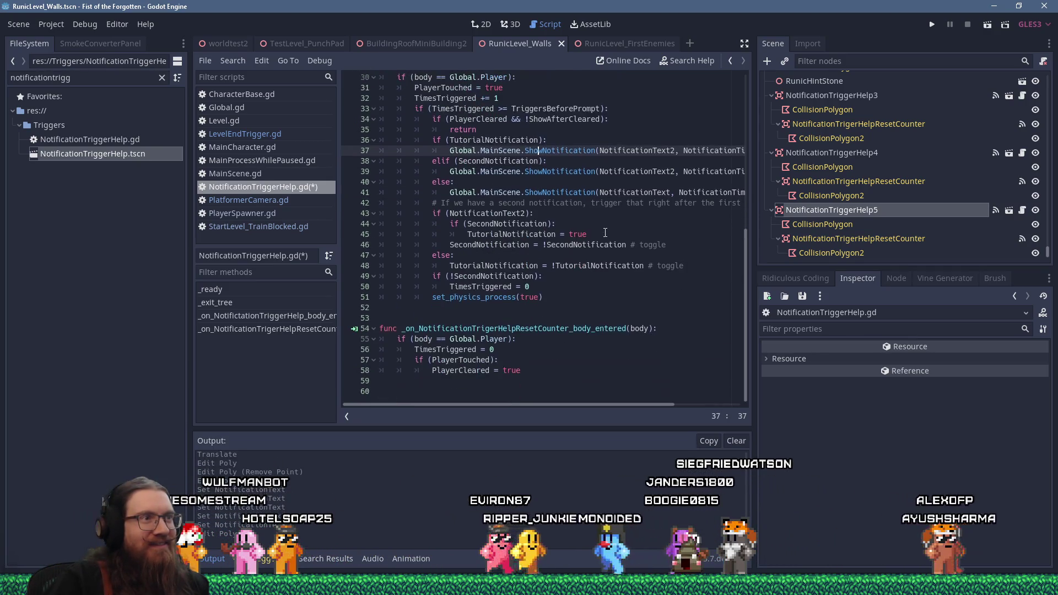
key("Right")
key("Right")
key("Right")
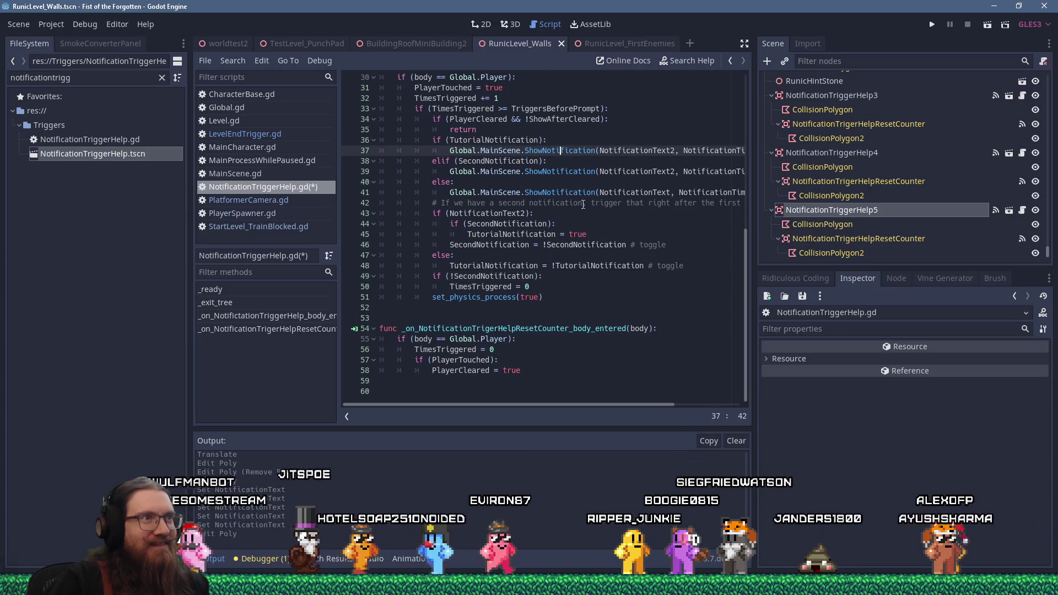
scroll(568, 221, "up", 2)
scroll(573, 264, "up", 2)
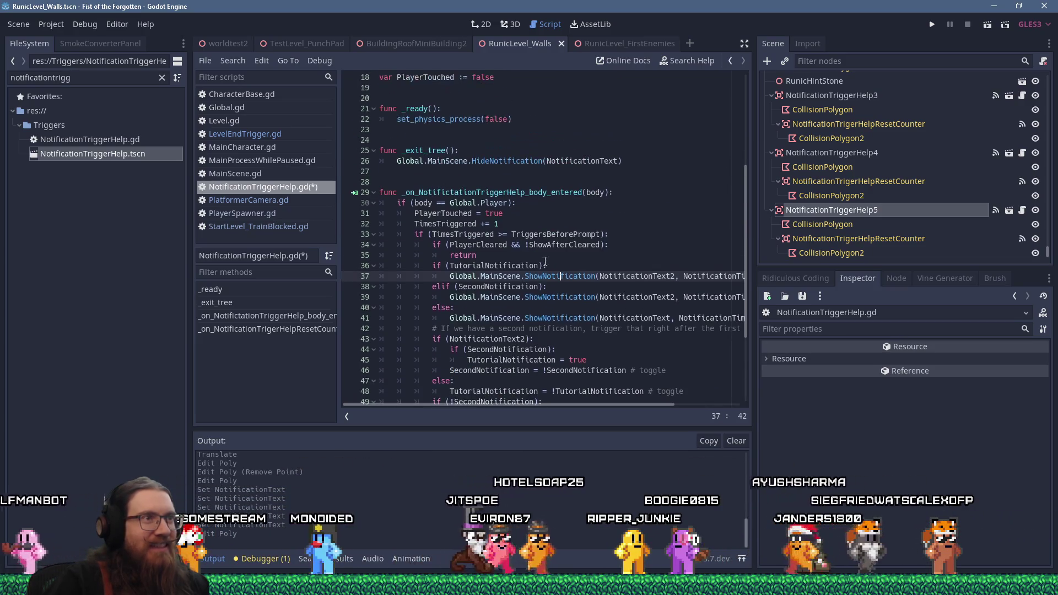
key("Up")
Step: Review the script once more, then bring the fotf_translations spreadsheet to the front
scroll(575, 282, "down", 2)
scroll(560, 273, "down", 1)
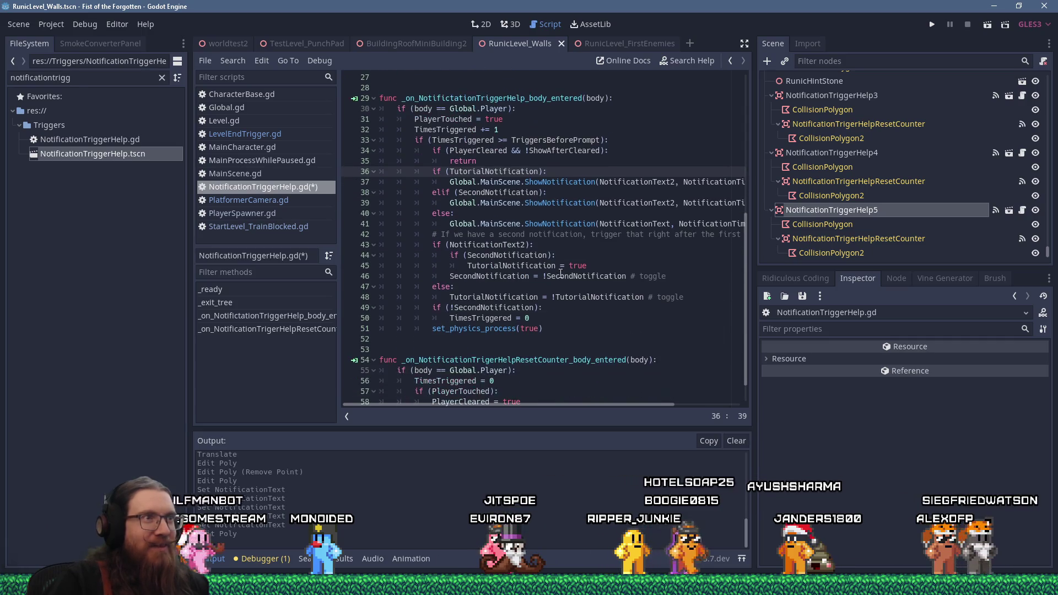
scroll(557, 262, "up", 3)
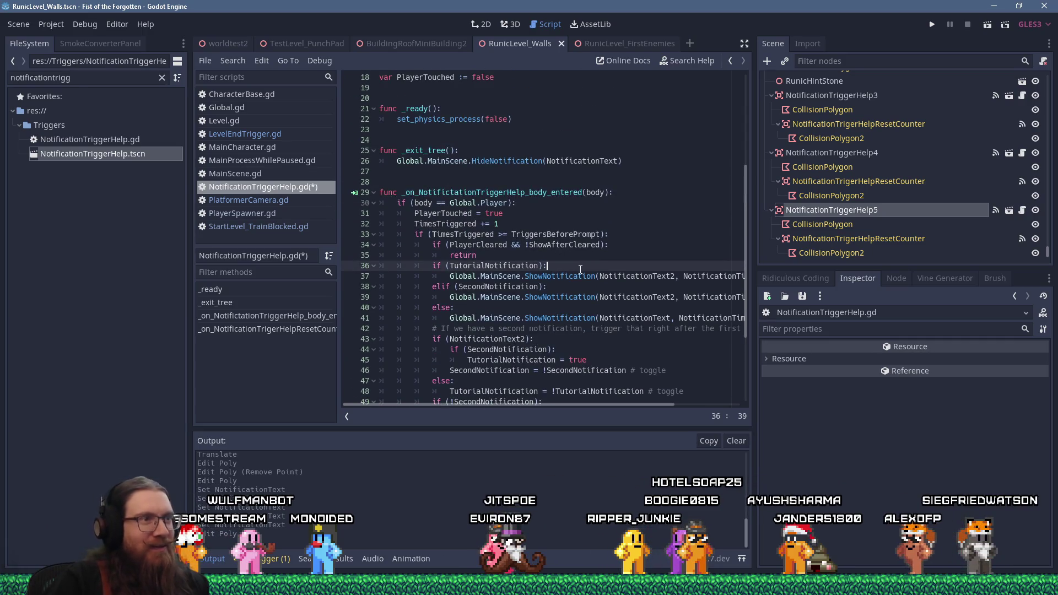
scroll(574, 264, "down", 4)
scroll(507, 237, "up", 2)
scroll(507, 237, "up", 2)
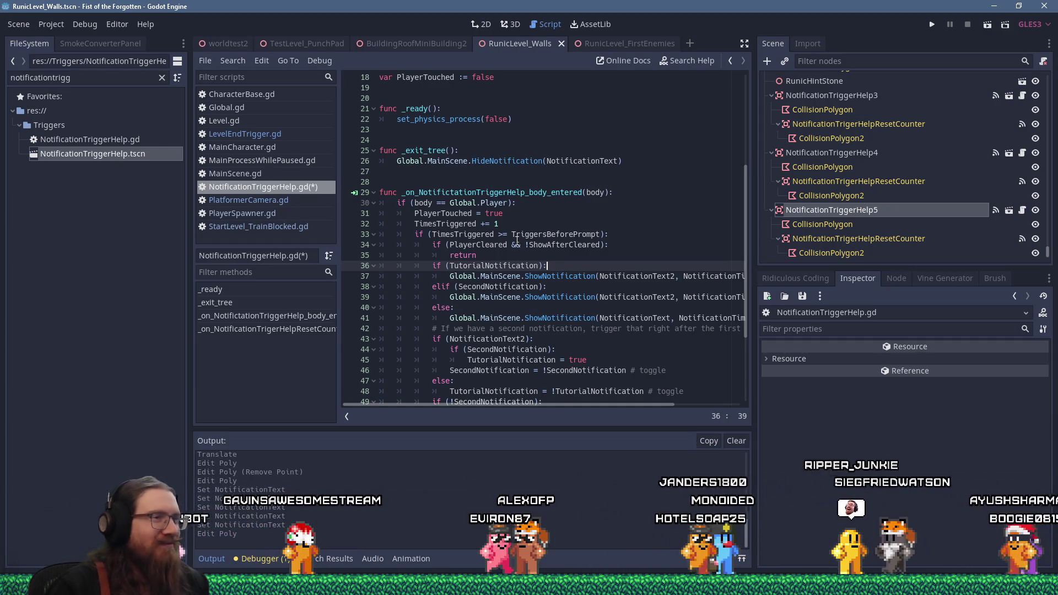
scroll(624, 141, "down", 4)
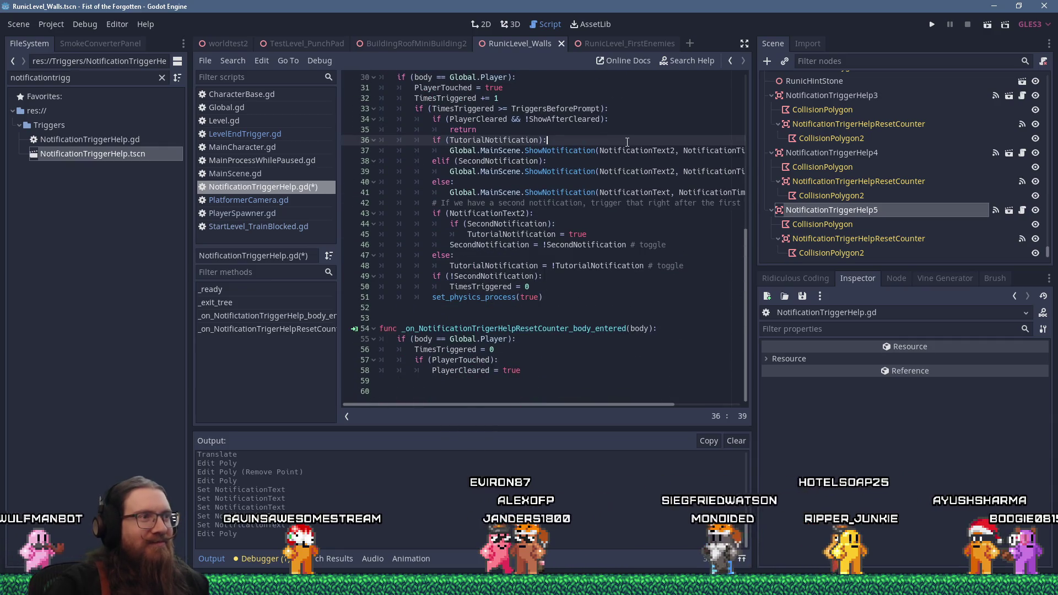
scroll(605, 157, "up", 4)
scroll(604, 157, "down", 2)
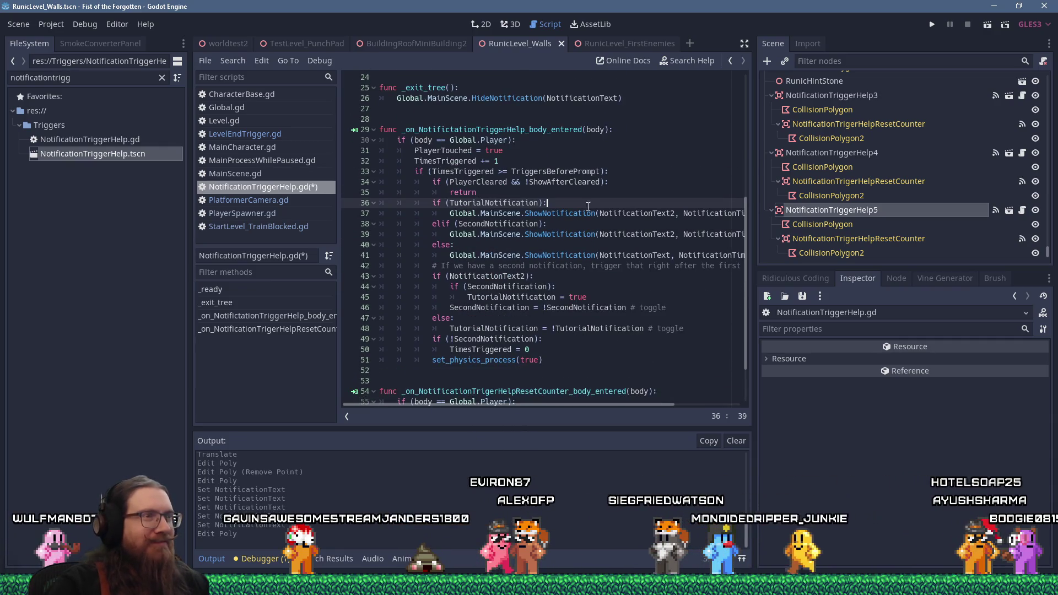
left_click(662, 215)
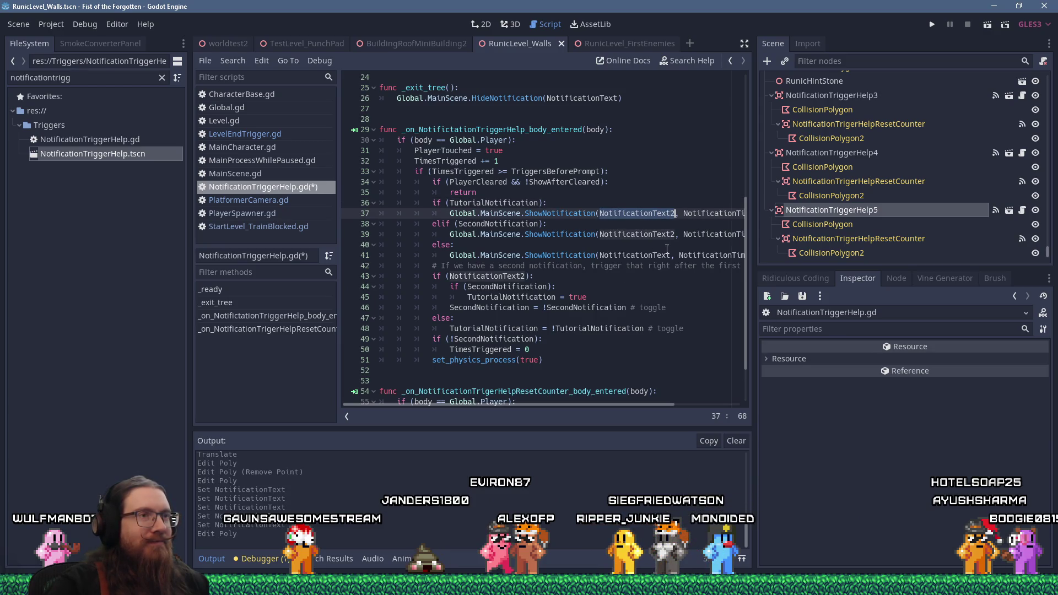
key("alt+Tab")
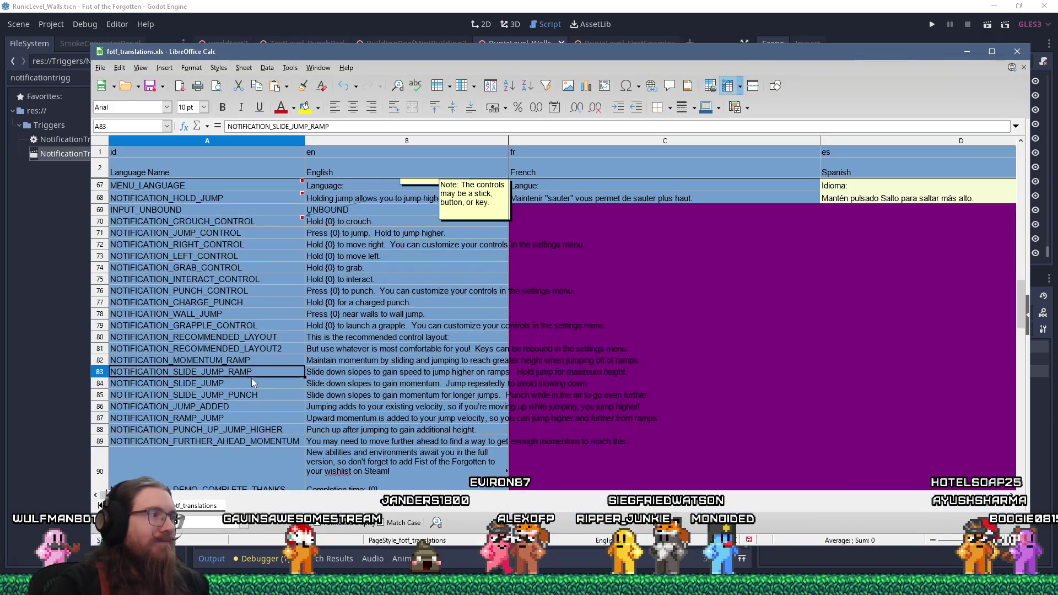
Step: Insert a new empty row 90 above the NOTIFICATION_DEMO_COMPLETE_THANKS row
scroll(252, 379, "down", 2)
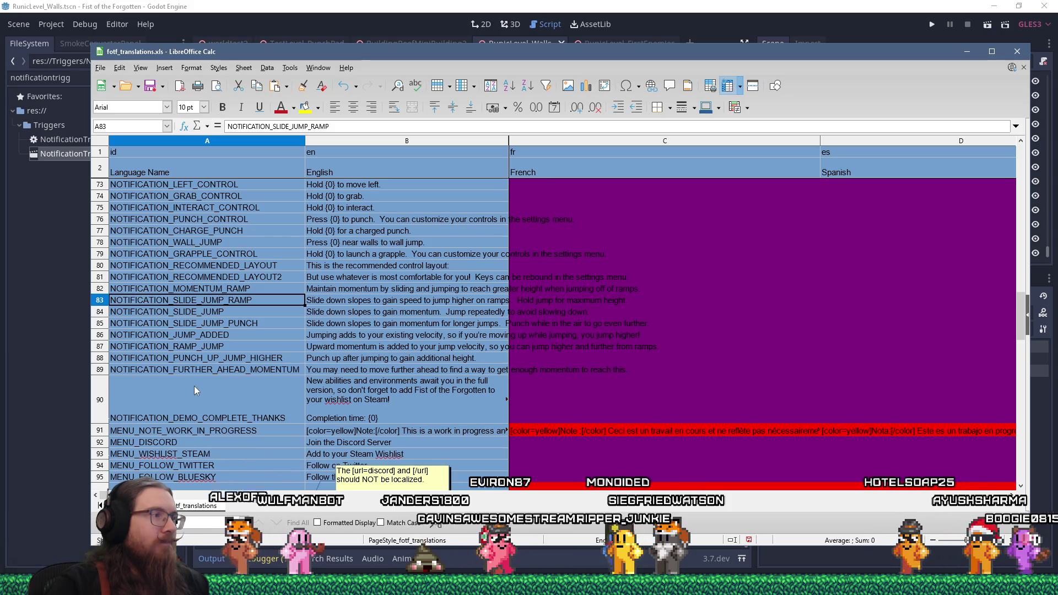
left_click(156, 388)
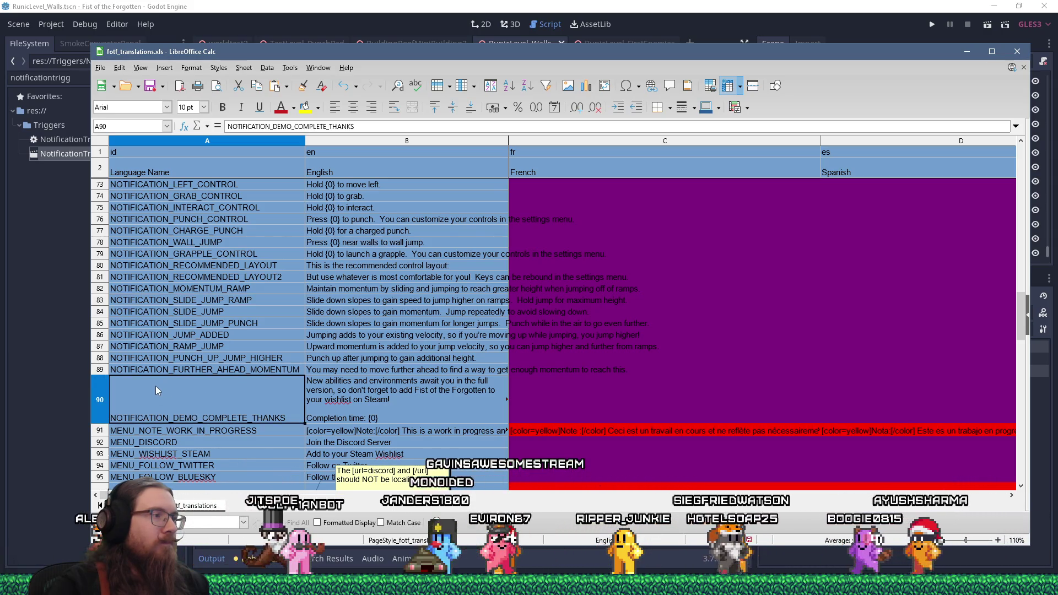
right_click(156, 386)
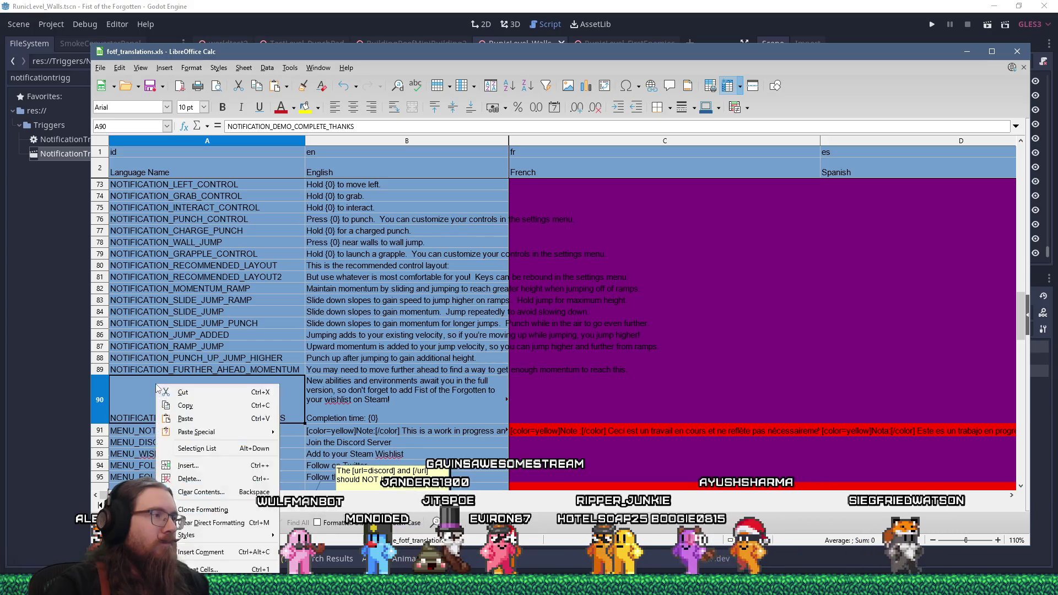
left_click(223, 467)
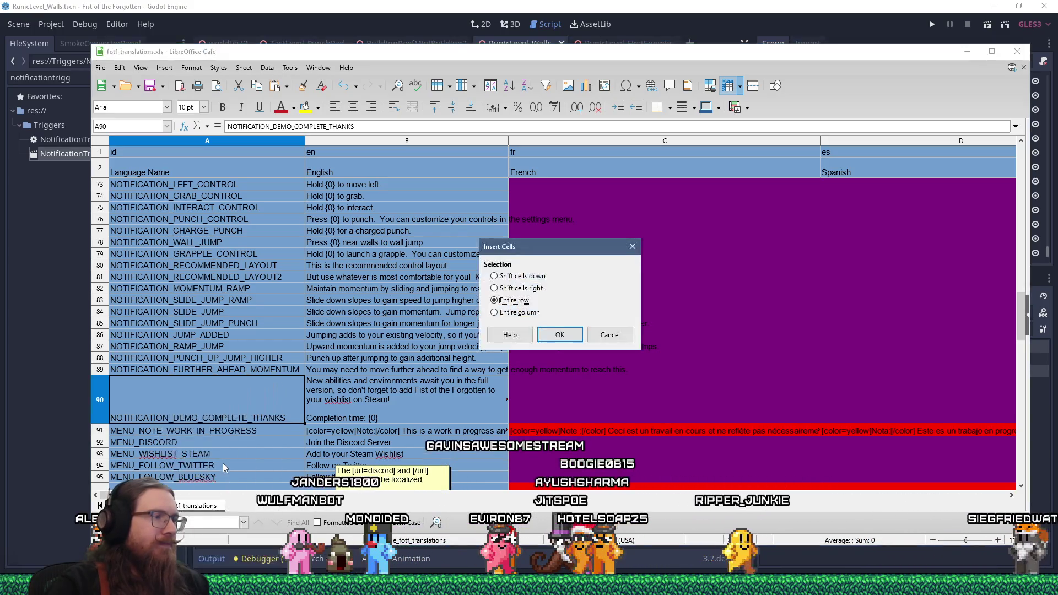
key("Return")
Step: Enter the NOTIFICATION_TUTORIAL_MENU key in A90 with English text pointing struggling players to the menu tutorial
double_click(227, 382)
type("NOTIFICATION_TUTORIAN")
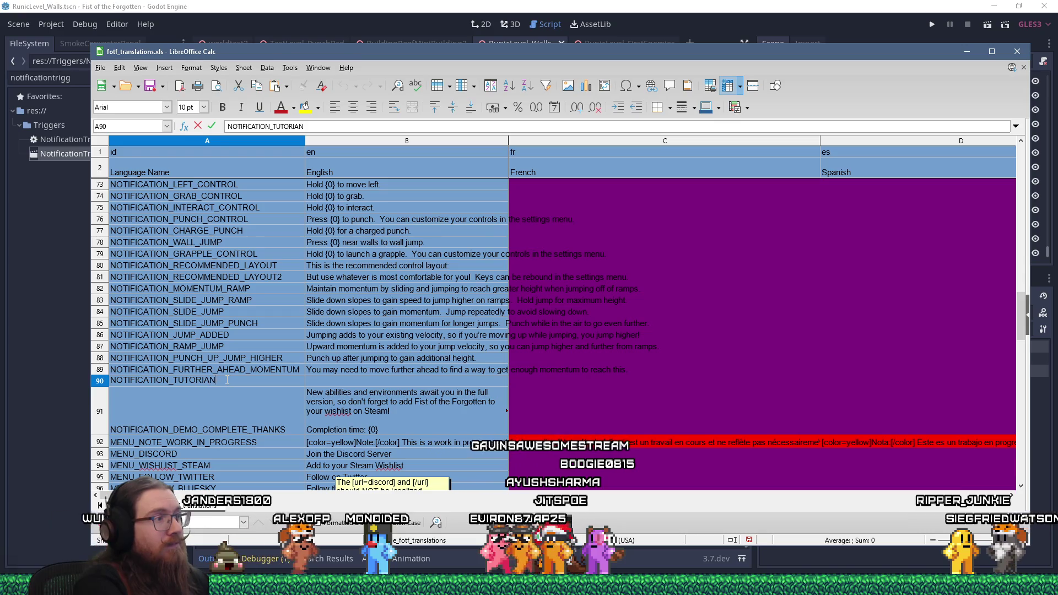
type("L_MENU")
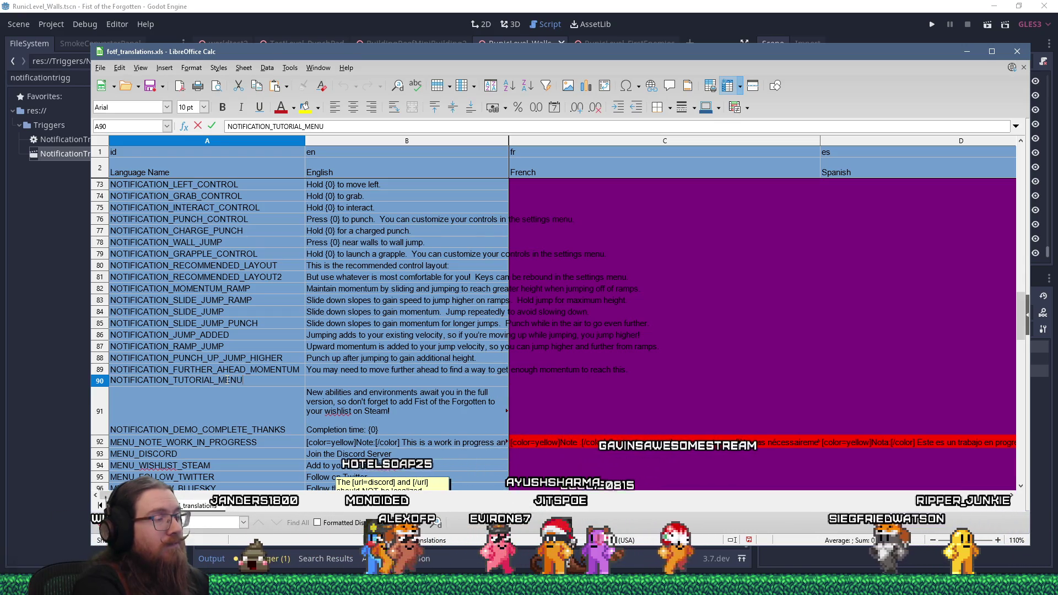
key("Tab")
type("You can a")
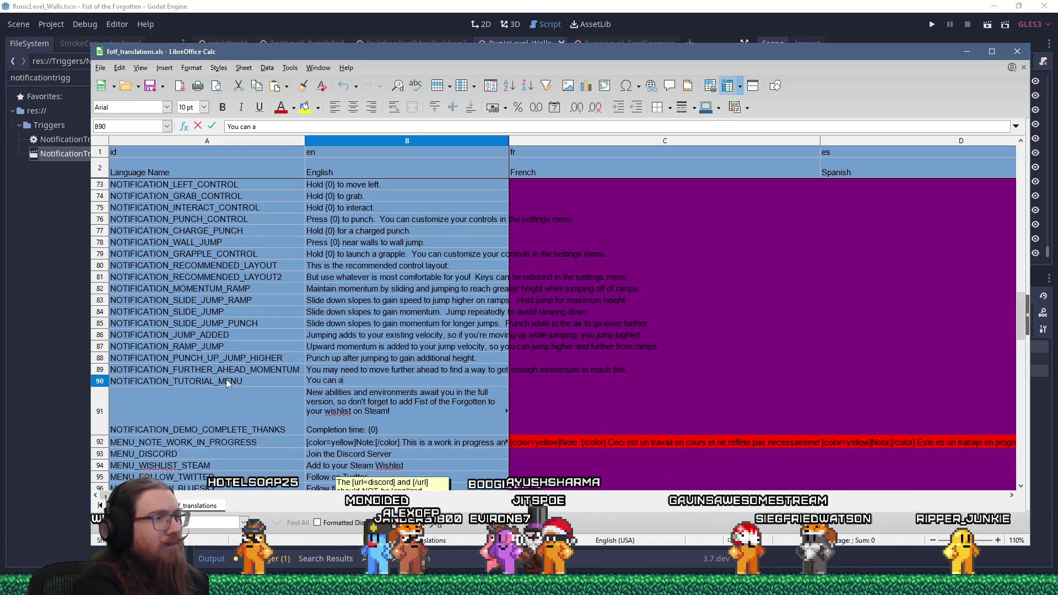
type("cc")
key("shift+Left")
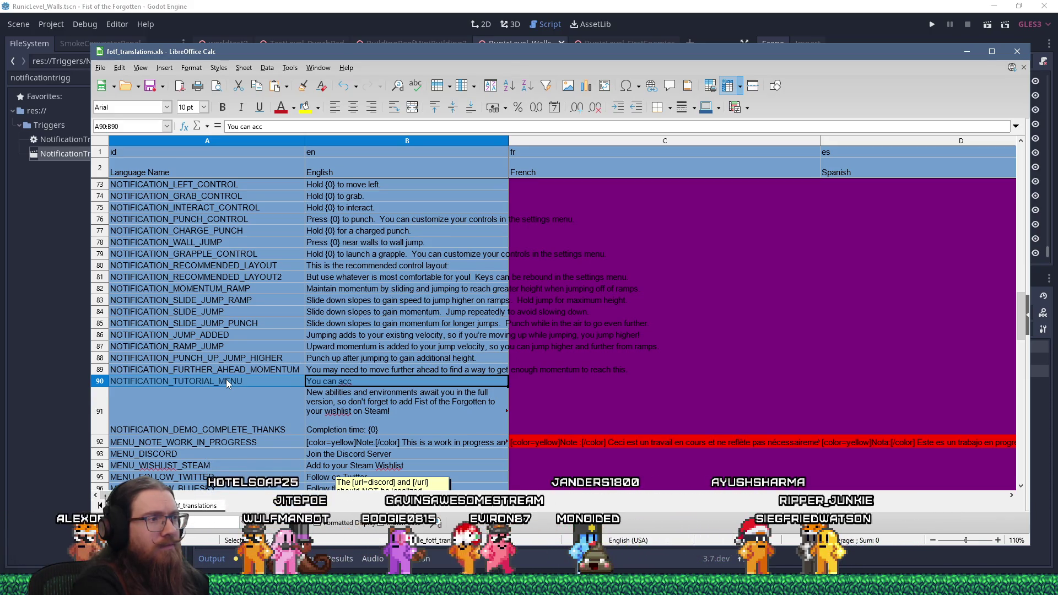
key("End")
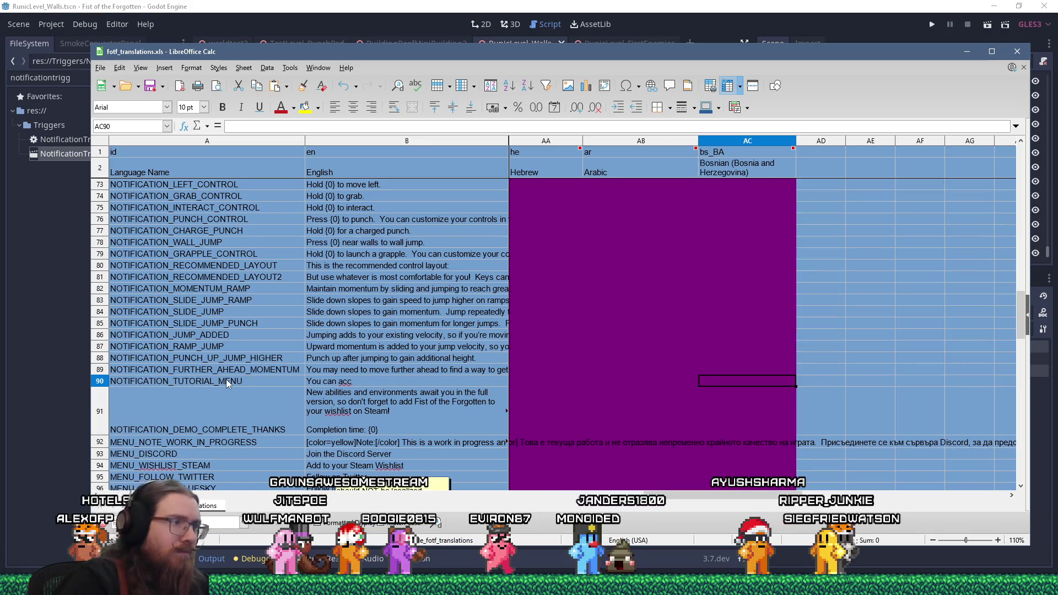
double_click(355, 382)
type("ess the tutorial at any ti")
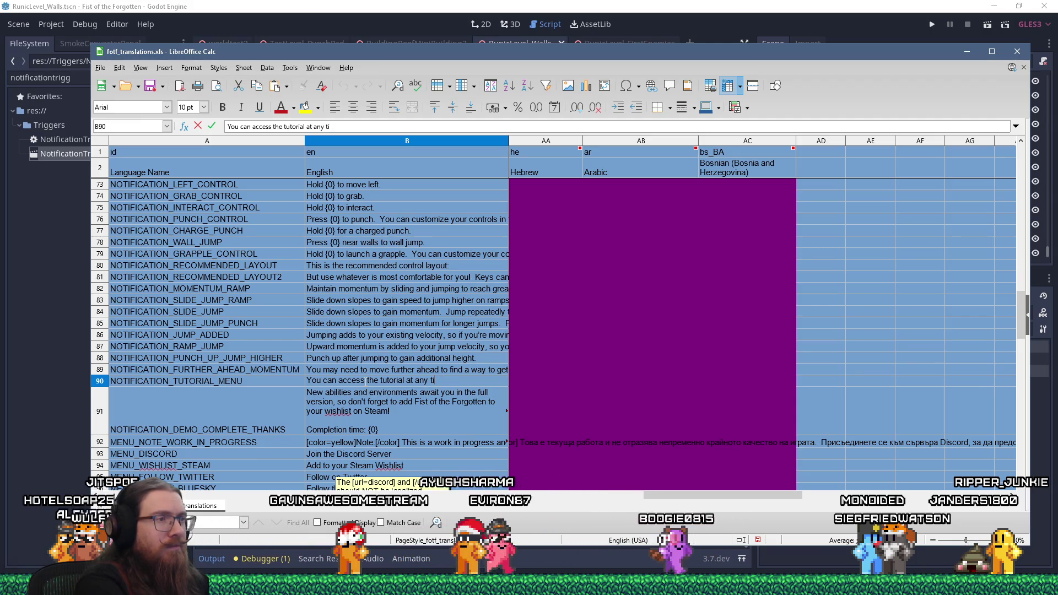
type("me from the menu if you're")
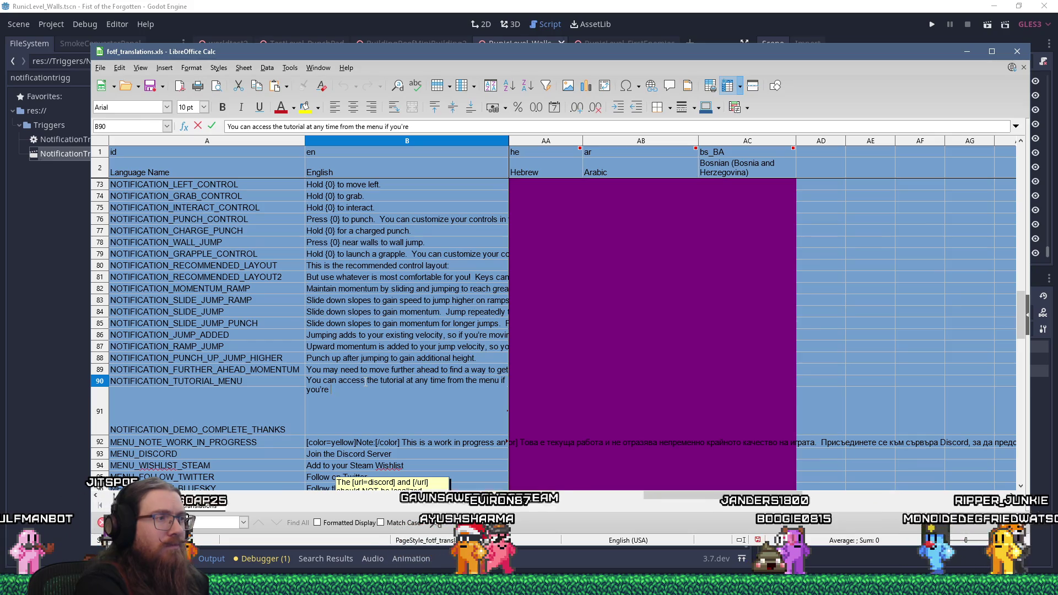
type("st")
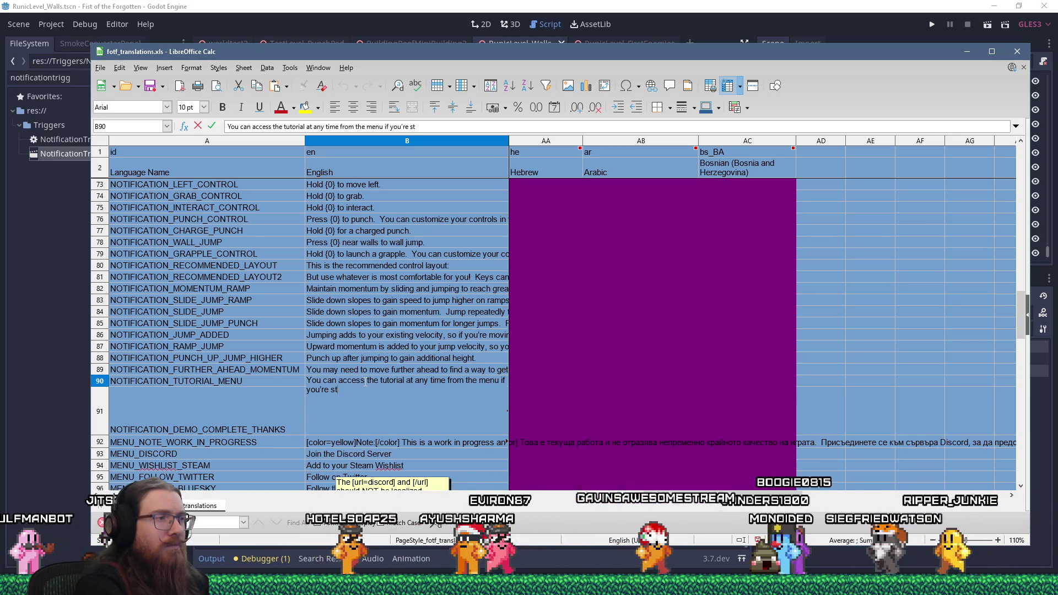
type("ruggling to understand the mechanics")
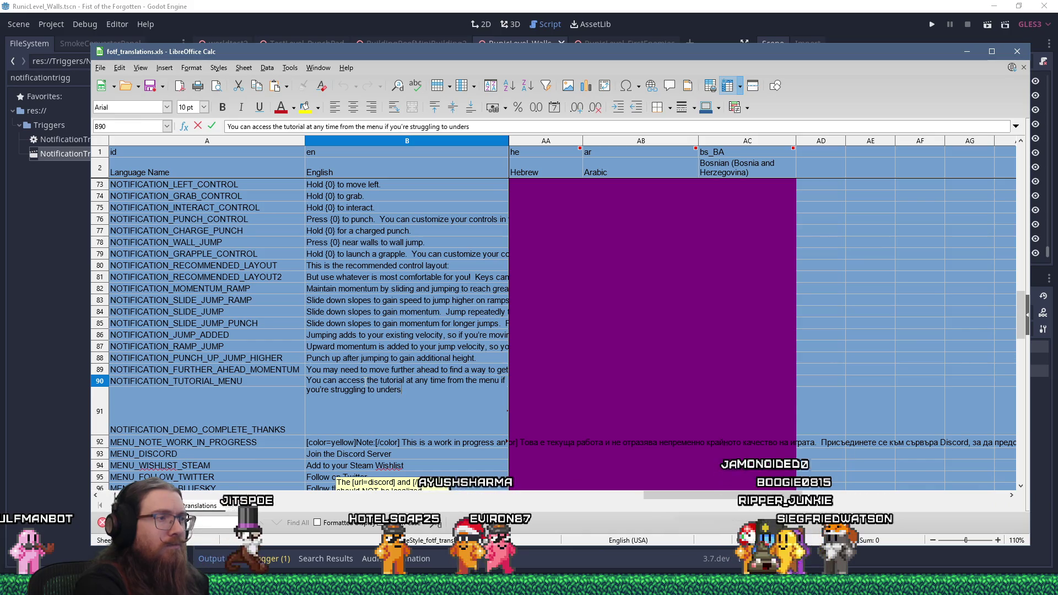
type(".")
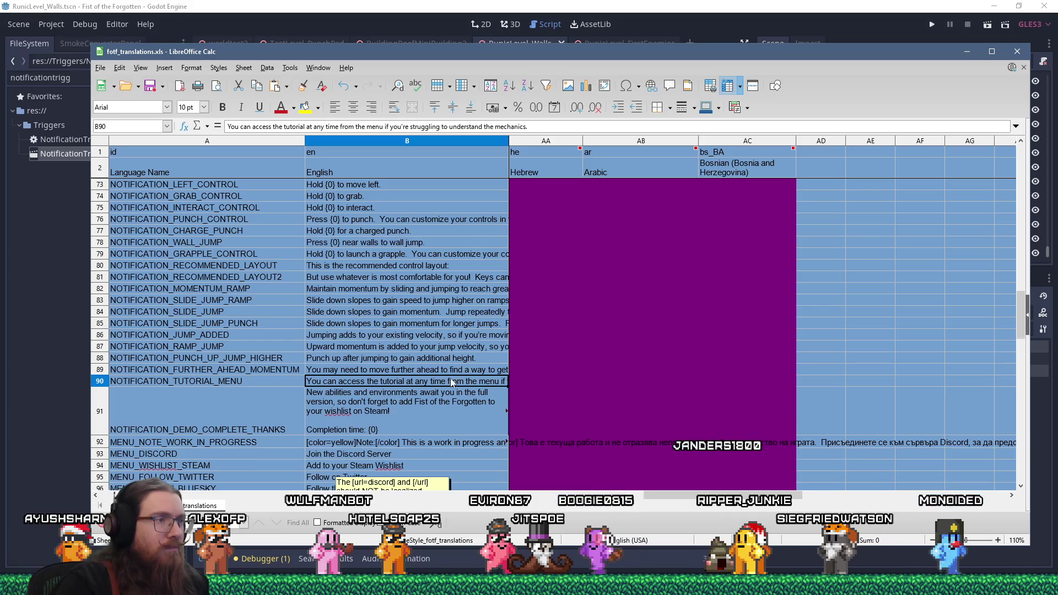
Step: Shorten the B90 English text by removing the words 'at any time'
double_click(421, 381)
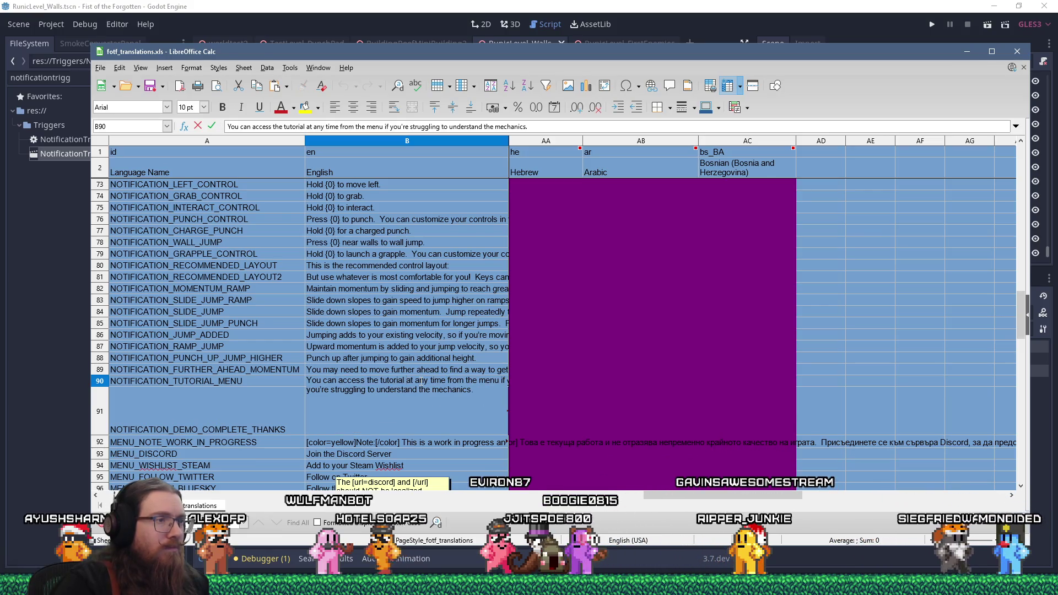
left_click_drag(407, 381, 448, 380)
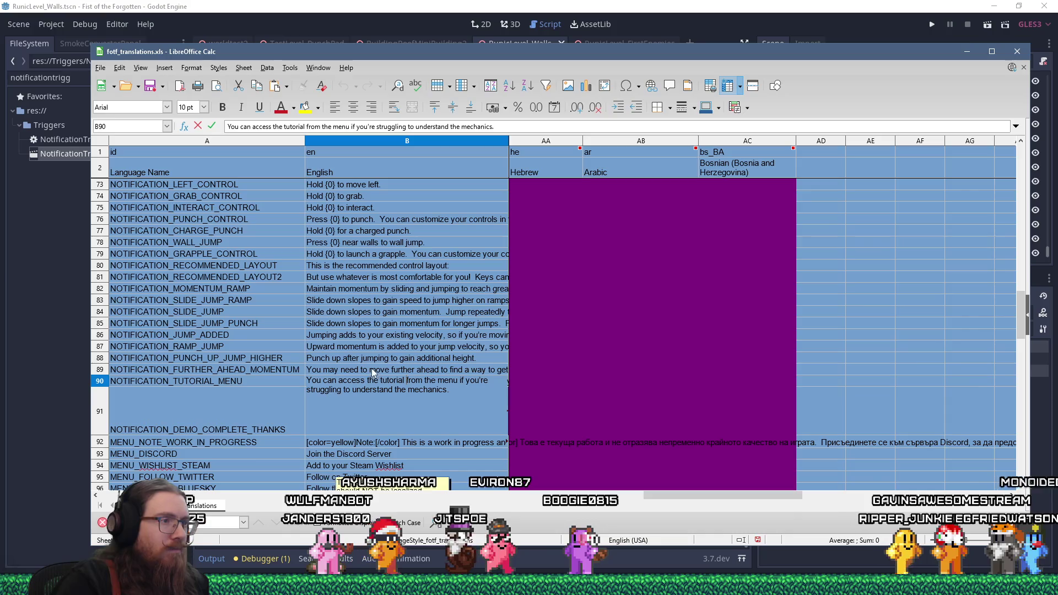
left_click(300, 382)
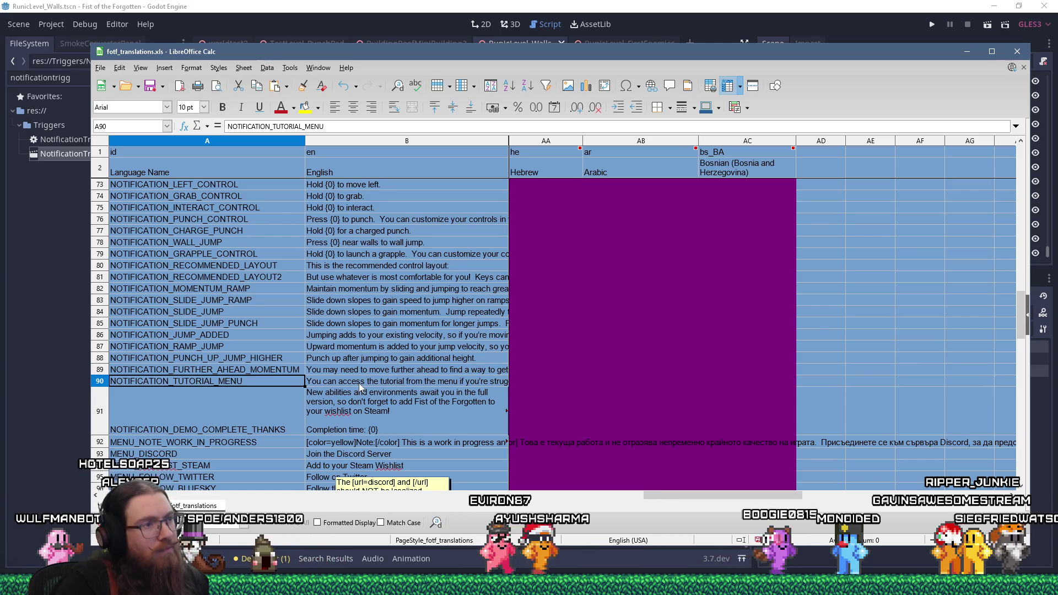
triple_click(359, 382)
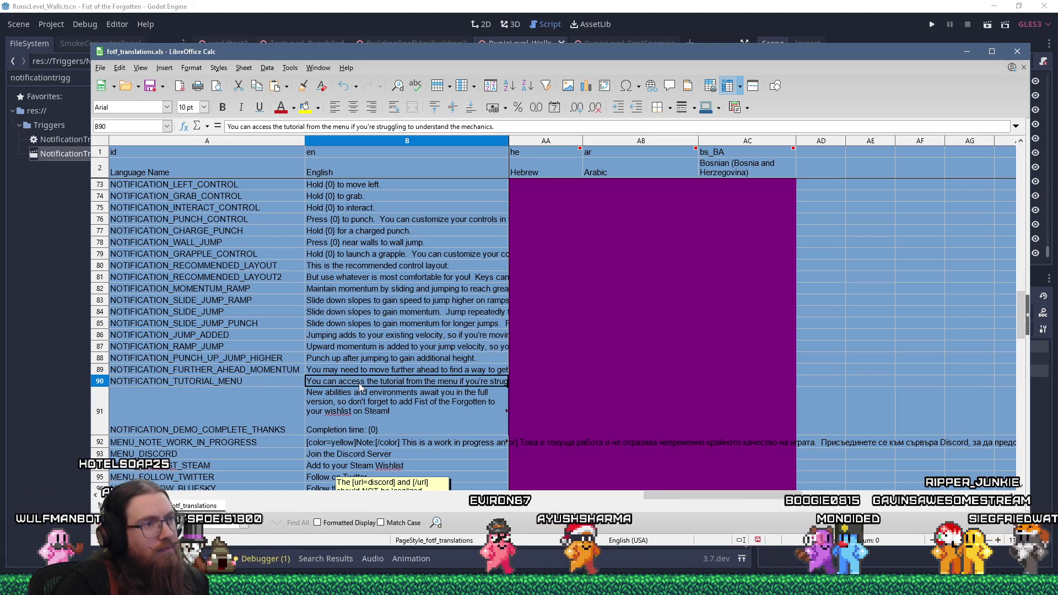
left_click(287, 384)
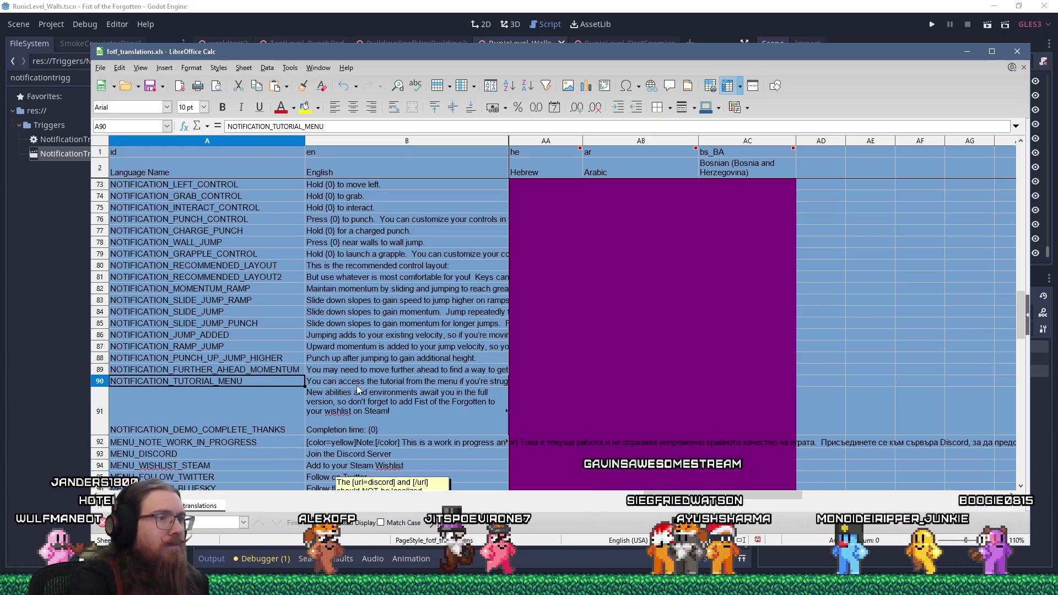
Step: Copy the NOTIFICATION_TUTORIAL_MENU key from cell A90 and switch windows
double_click(252, 384)
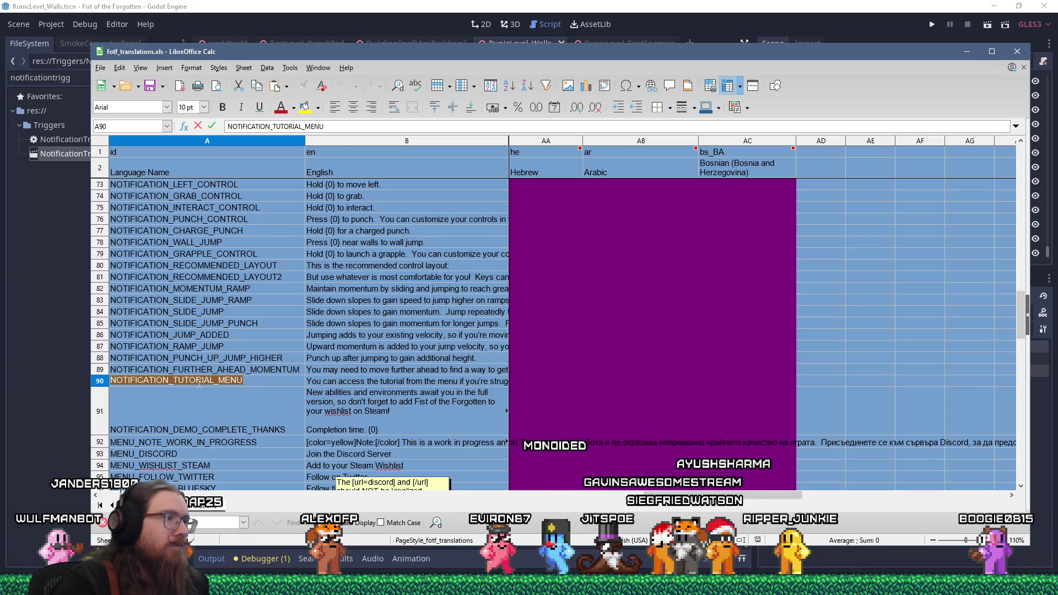
right_click(199, 384)
left_click(232, 404)
key("alt+Tab")
key("alt+Tab")
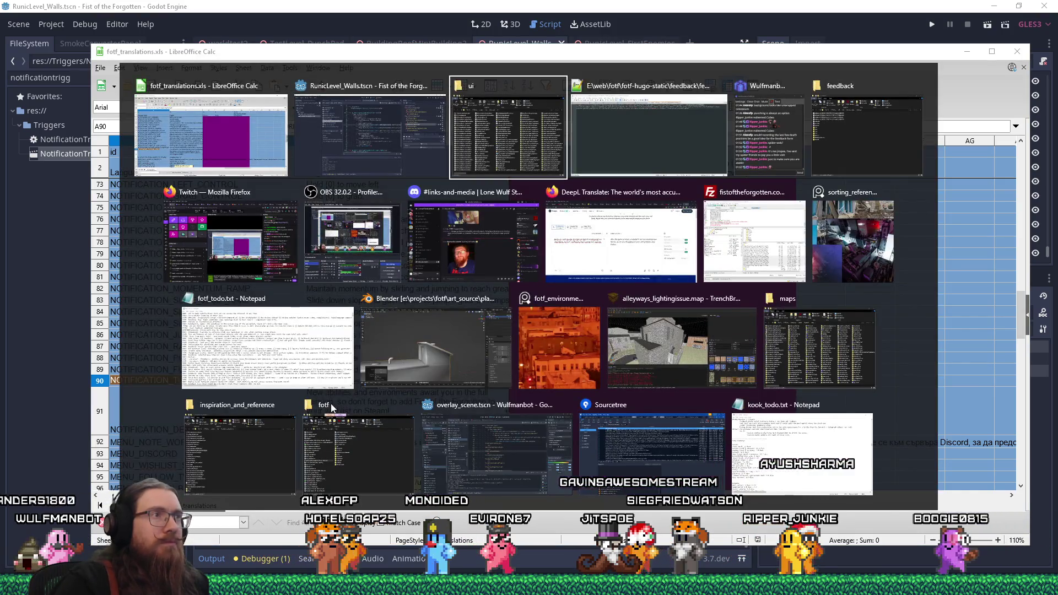
Step: On line 37, show "NOTIFICATION_TUTORIAL_MENU" for TUTORIAL_NOTIFICATION_TIME
key("alt+shift+Tab")
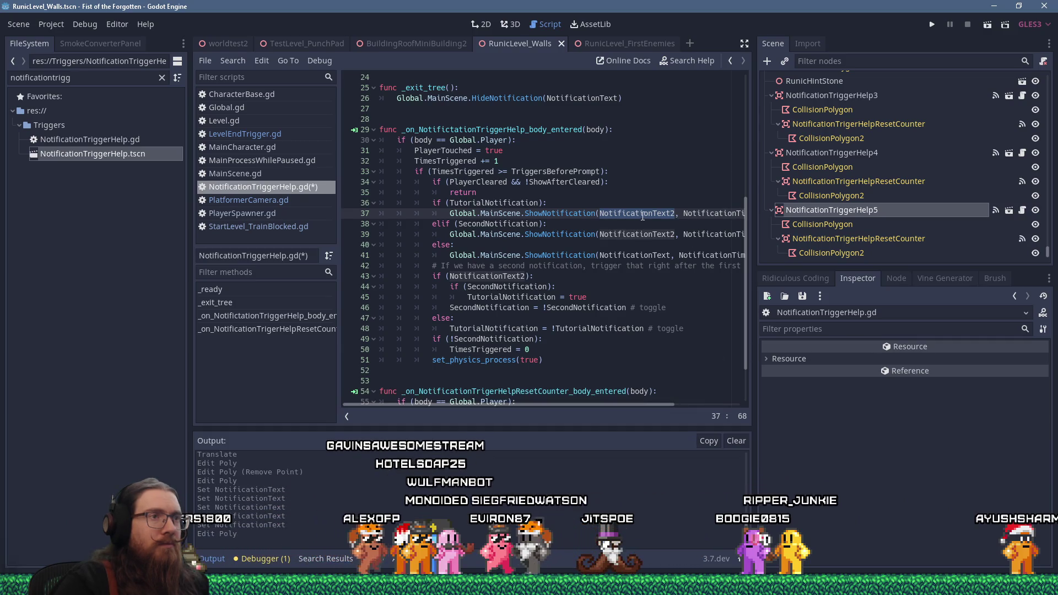
type("\"NOTIFICATION_TUTORIAL_MENU\"")
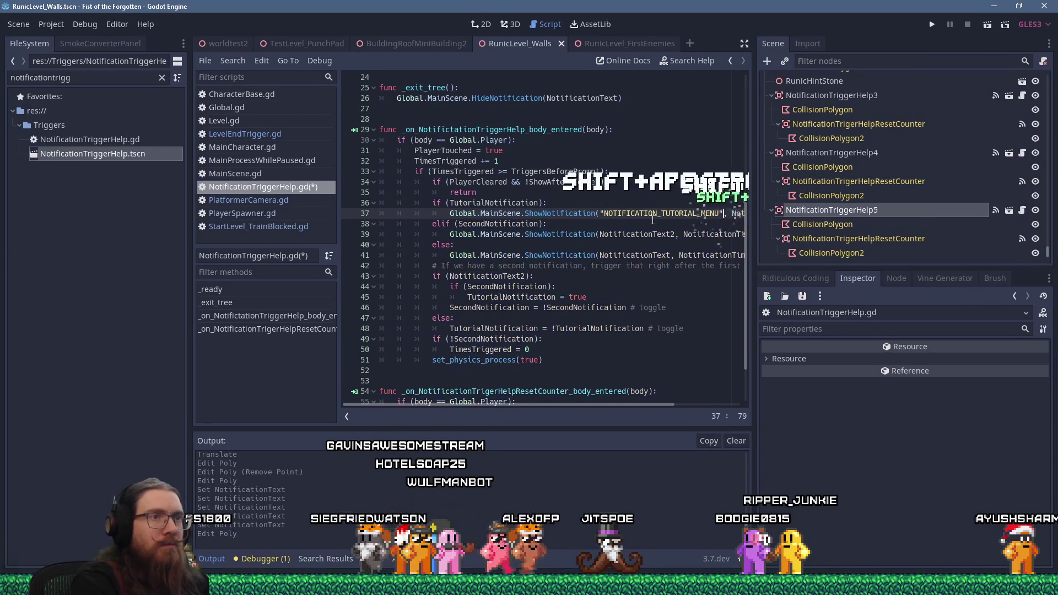
key("End")
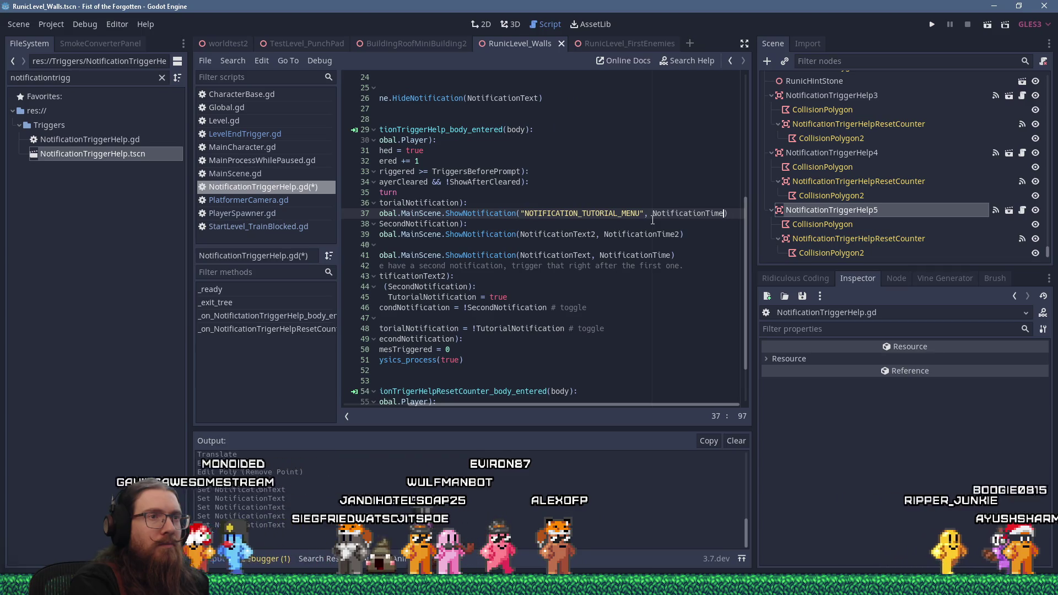
key("Left")
scroll(628, 248, "up", 1)
scroll(627, 248, "up", 4)
scroll(551, 331, "left", 5)
scroll(540, 346, "up", 4)
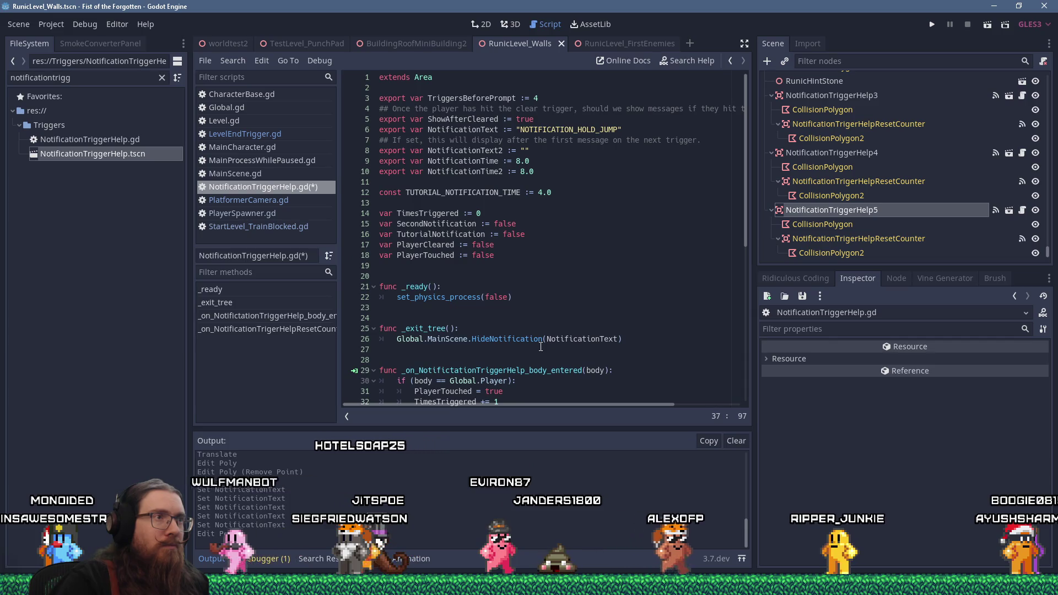
scroll(540, 346, "down", 7)
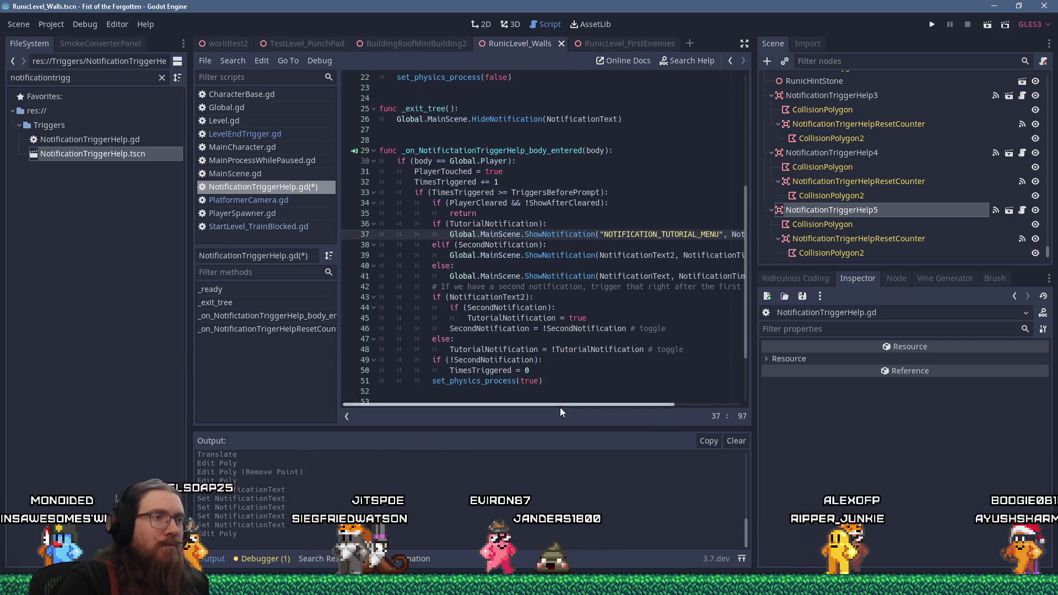
scroll(670, 274, "right", 3)
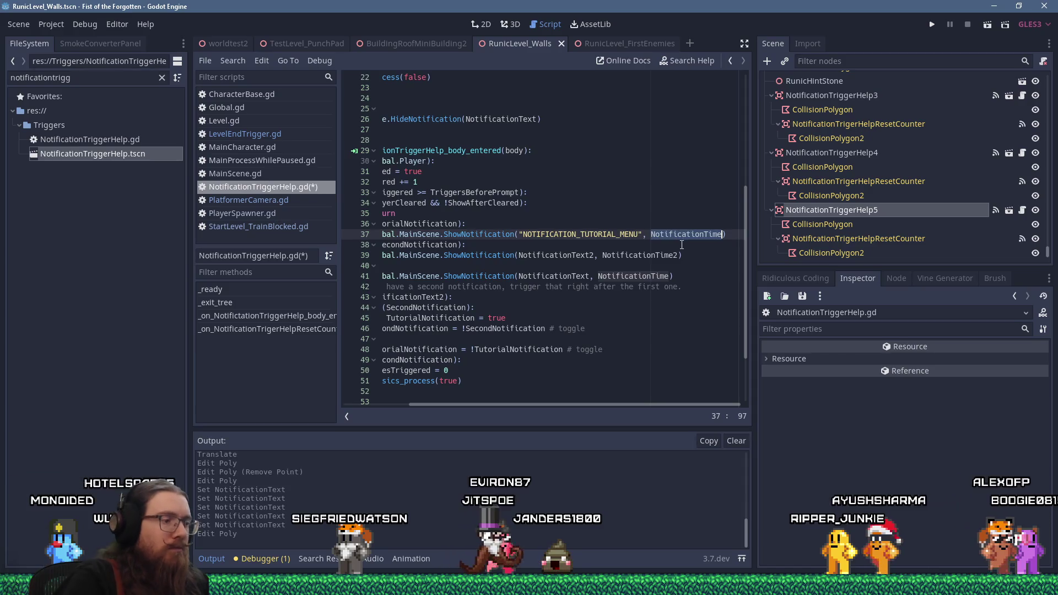
key("BackSpace")
key("BackSpace")
key("BackSpace")
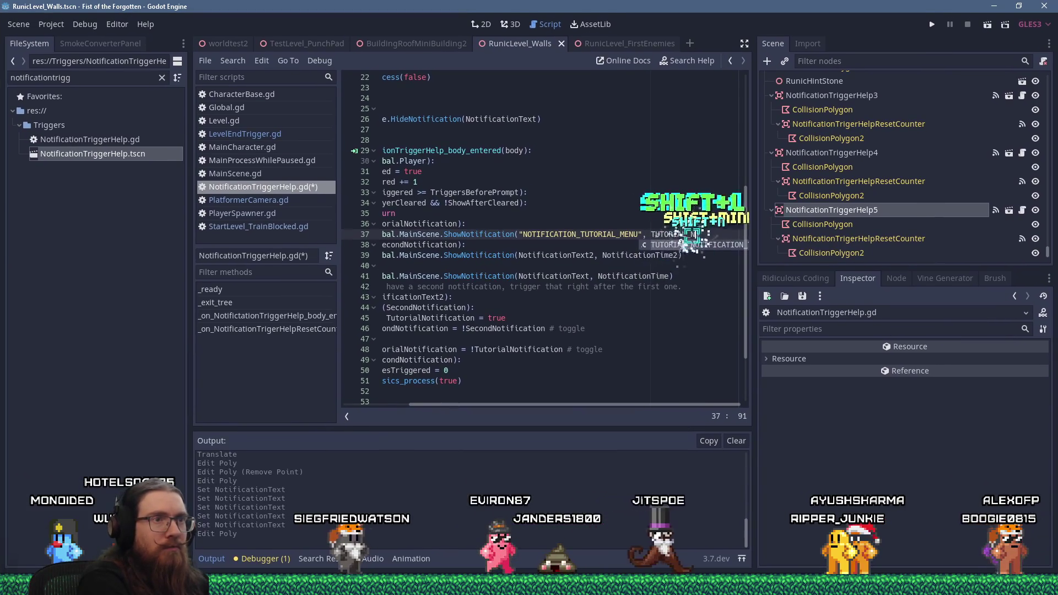
key("Return")
Step: Change TUTORIAL_NOTIFICATION_TIME on line 12 to 8.0, save, check NotificationTriggerHelp5, and run the game
scroll(682, 245, "up", 4)
scroll(405, 361, "left", 4)
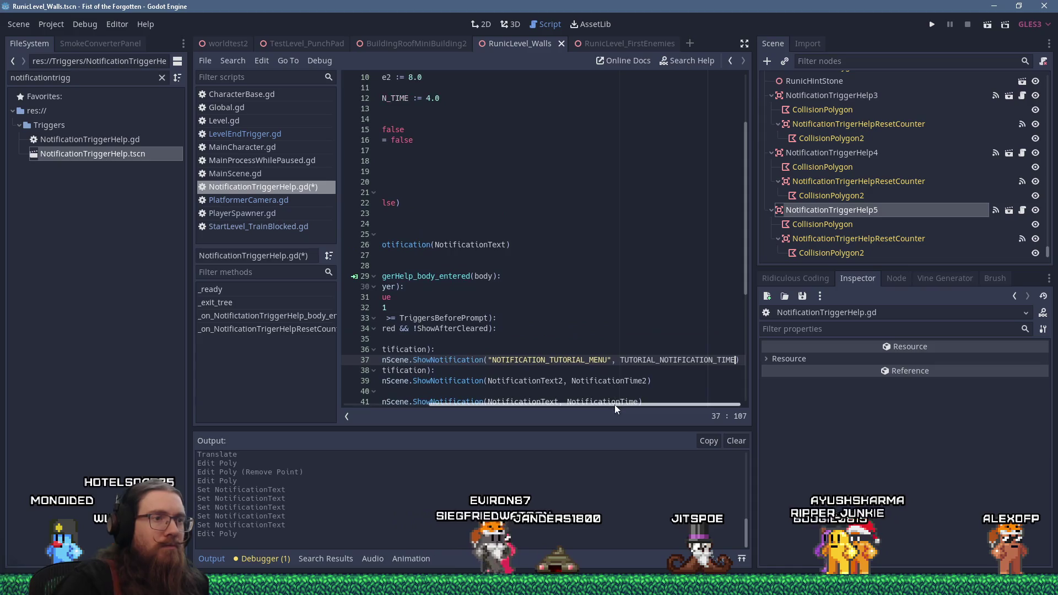
scroll(471, 171, "up", 2)
left_click(541, 161)
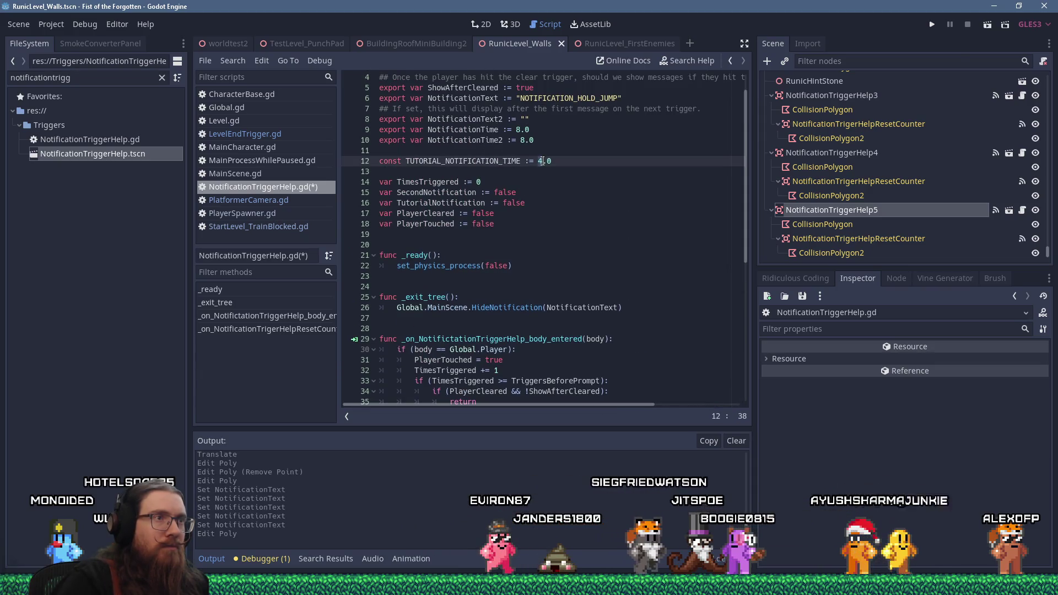
key("BackSpace")
type("8")
key("ctrl+s")
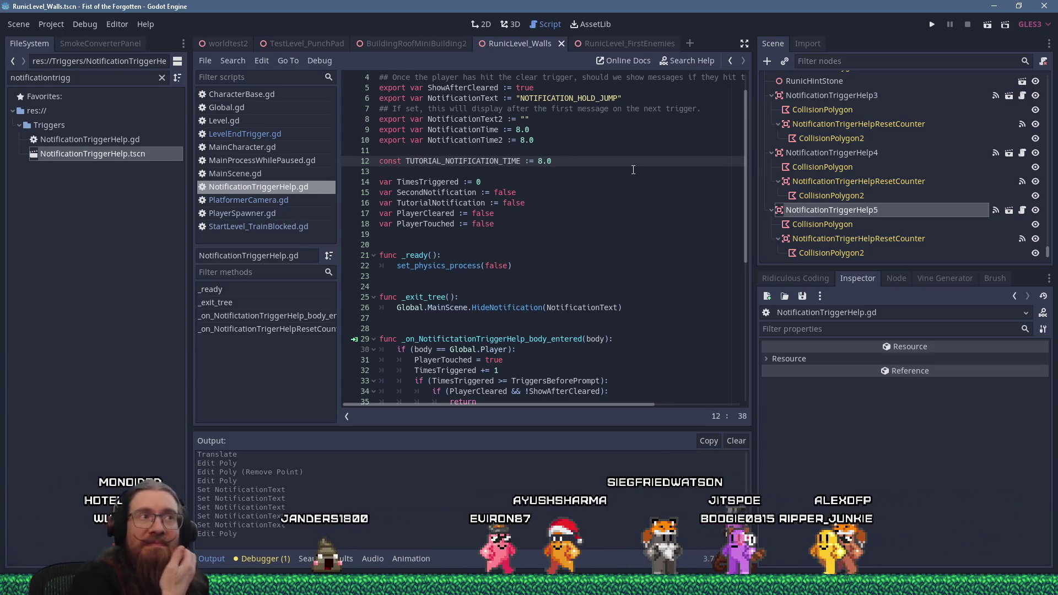
left_click(838, 210)
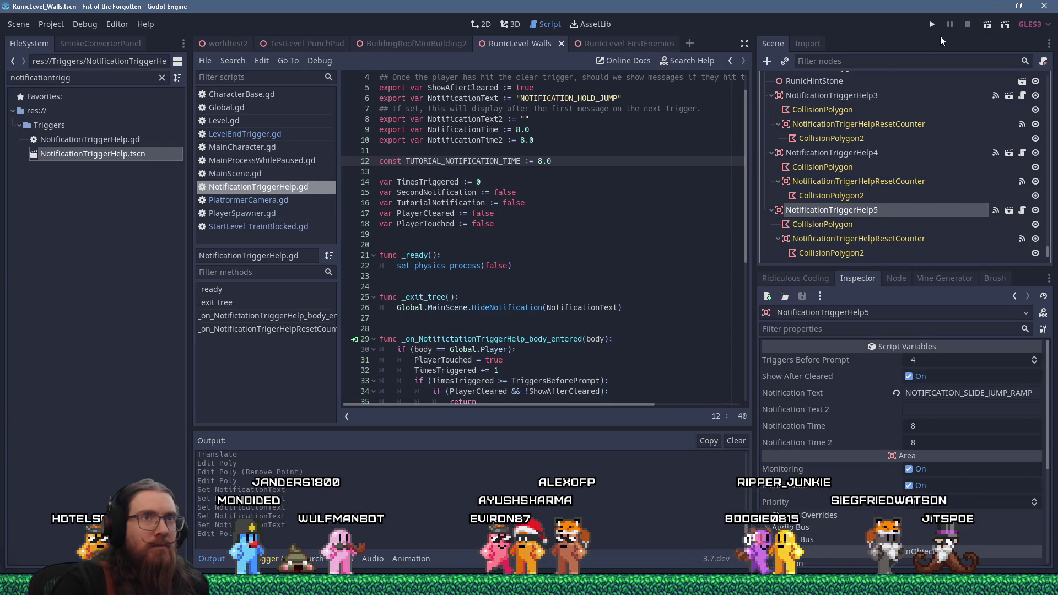
left_click(932, 24)
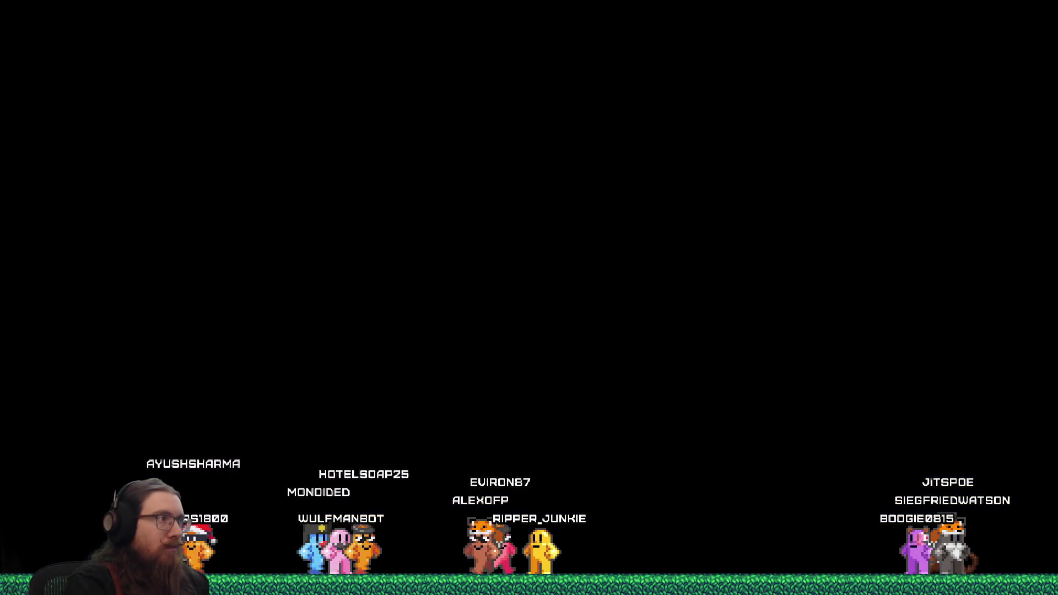
Step: Grant the fist with givefist and jump around the crystal platforms near the TV checkpoint
type("givefist")
key("Return")
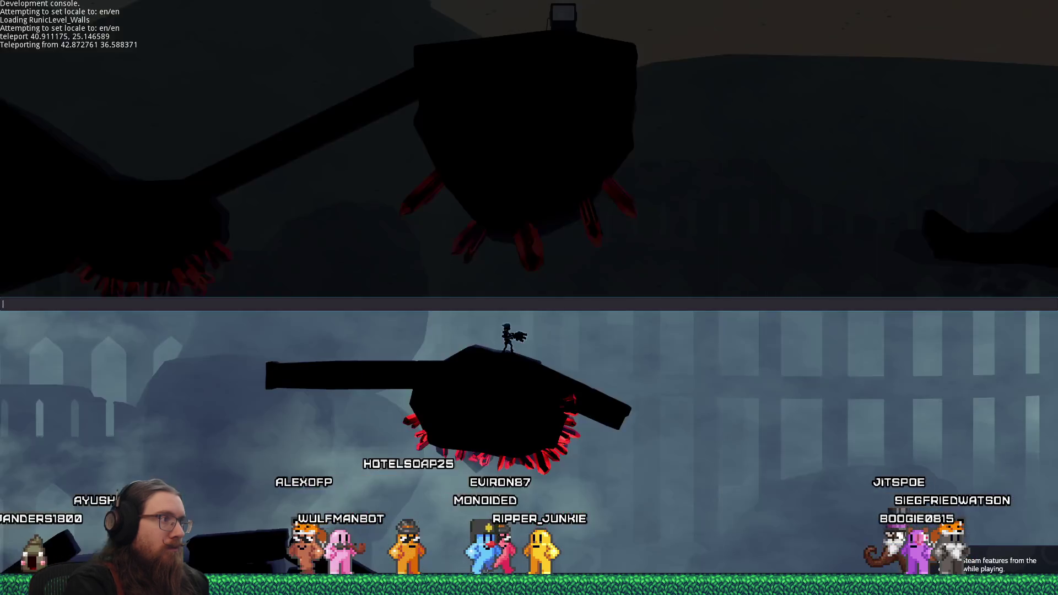
key("Left")
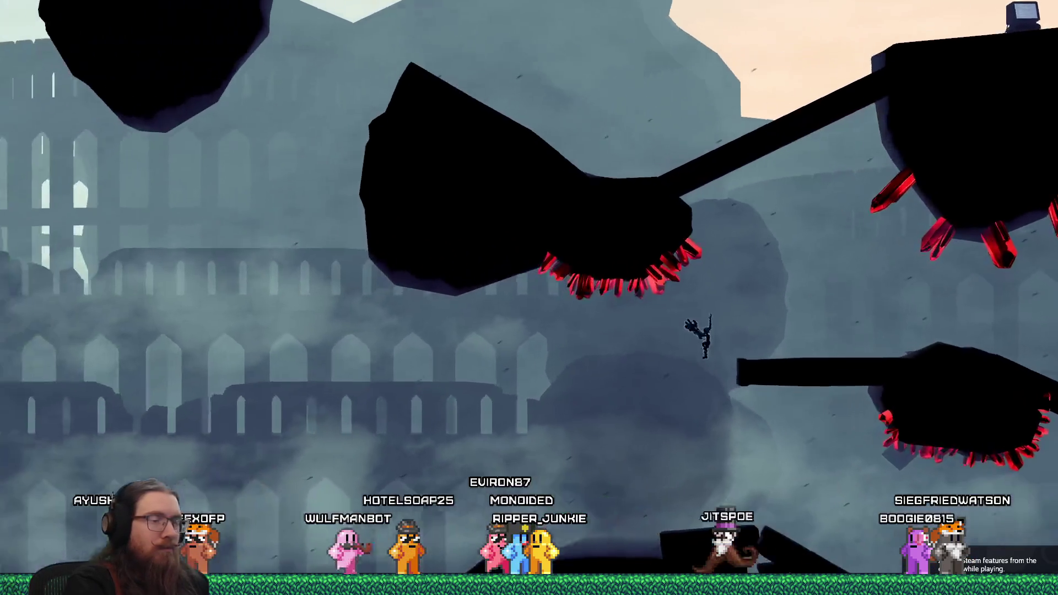
key("Left")
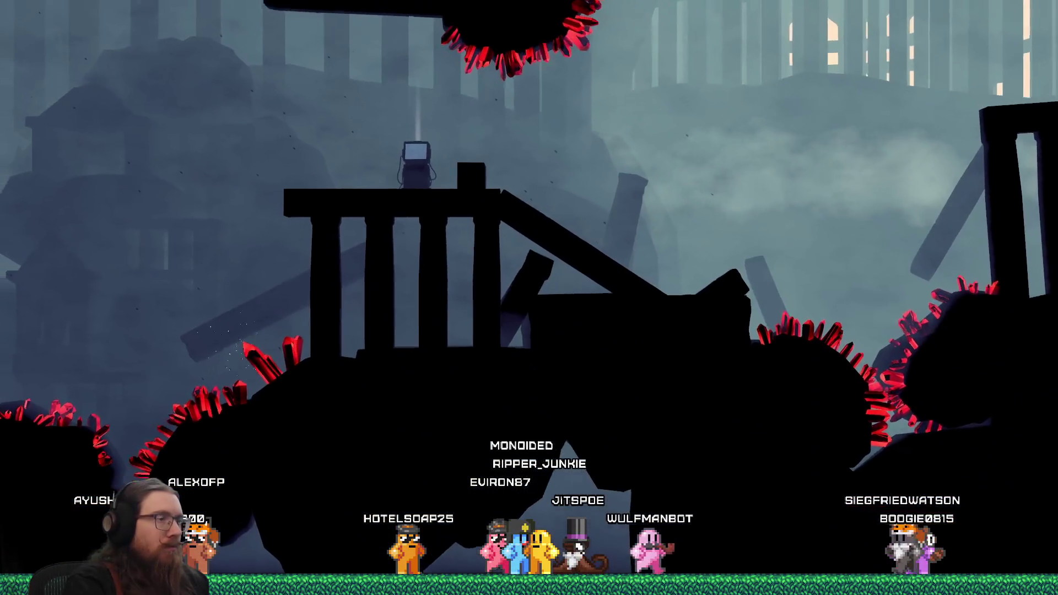
key("Right")
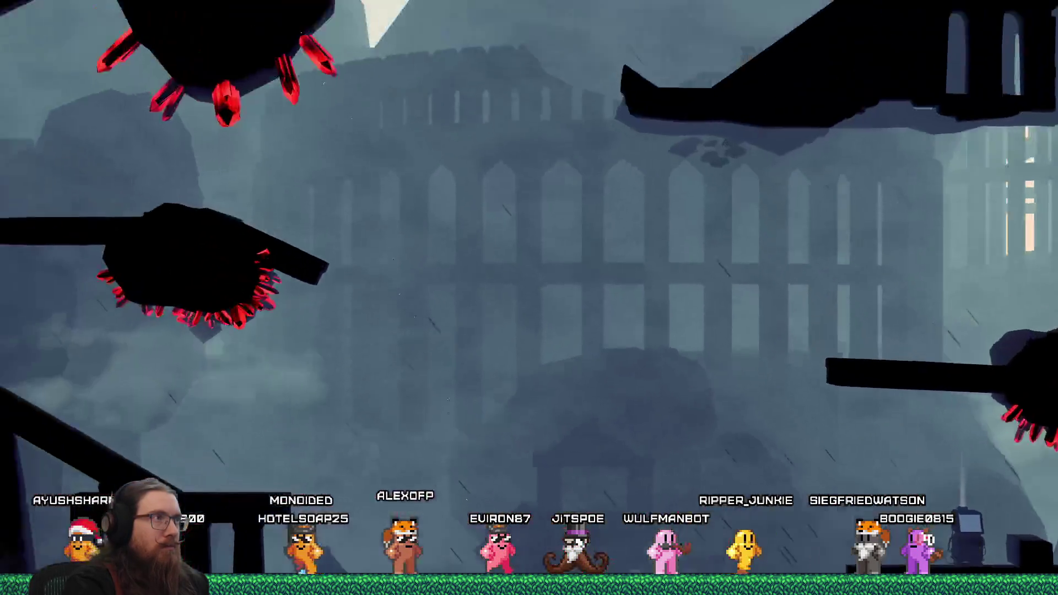
key("Right")
key("Right")
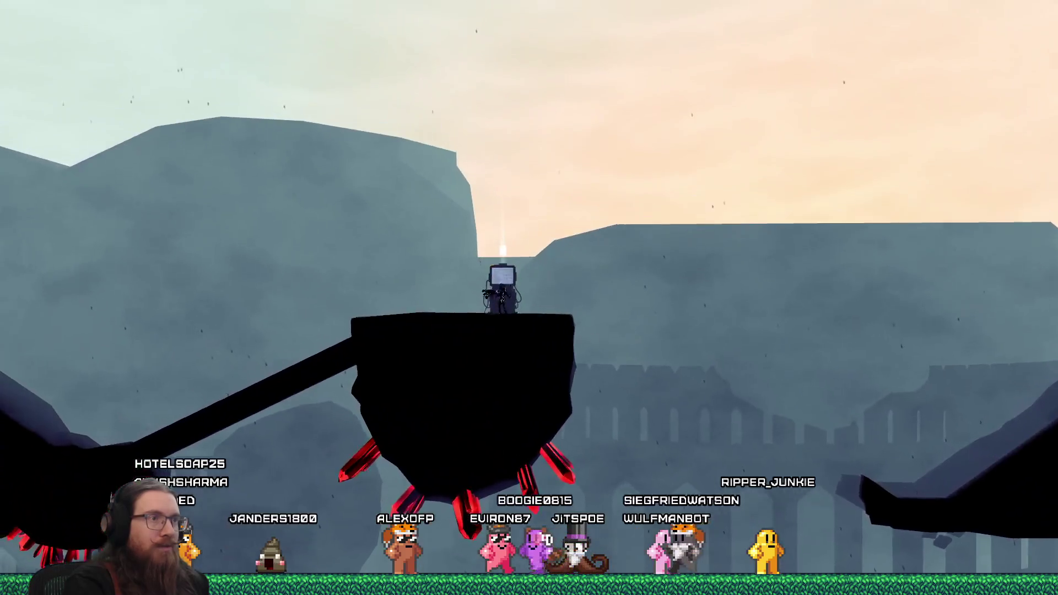
key("Right")
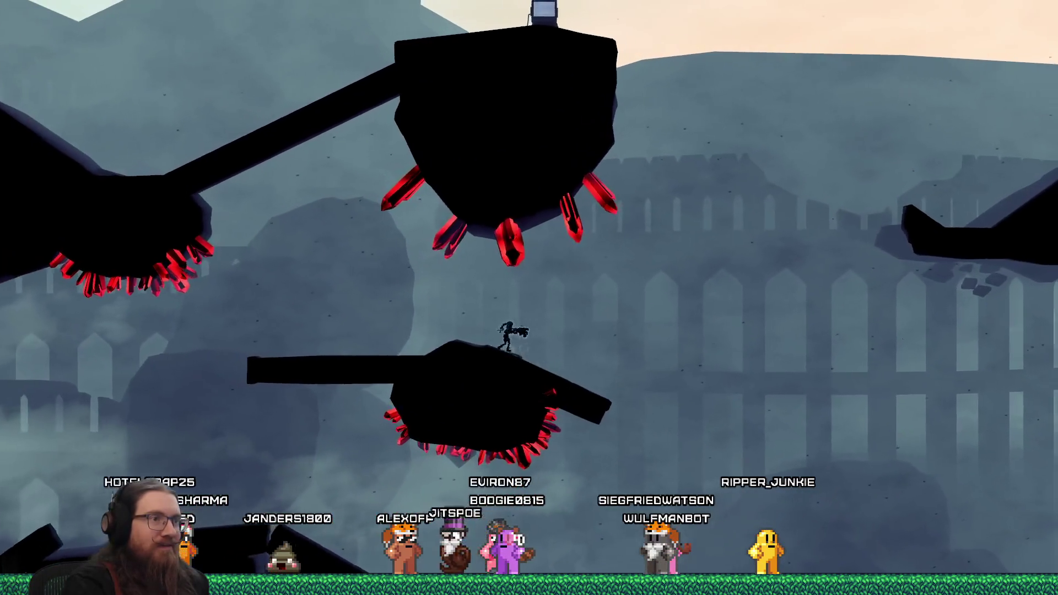
key("Left")
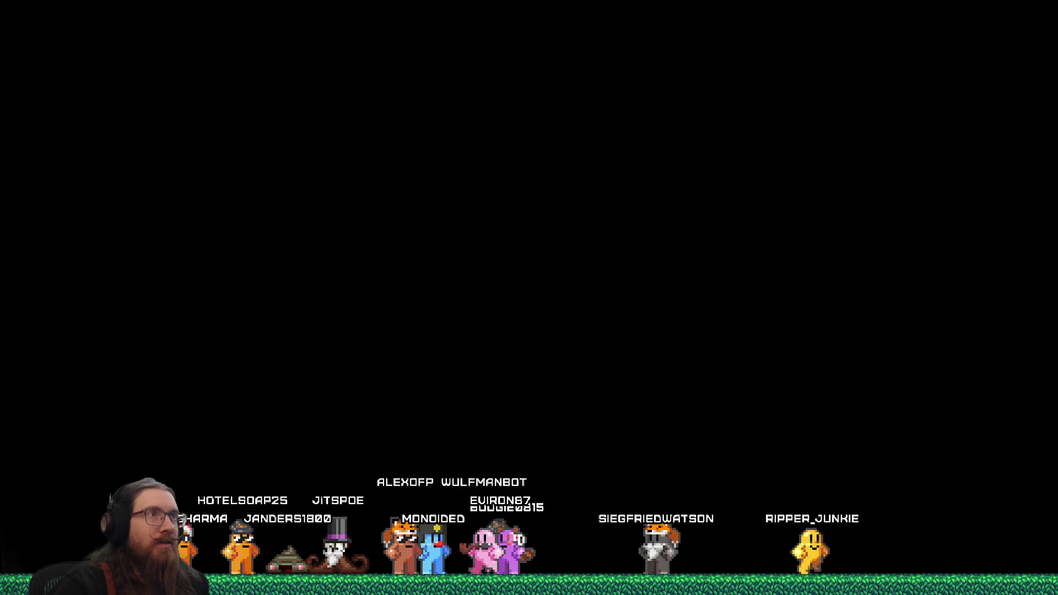
key("alt+Tab")
scroll(523, 272, "up", 10)
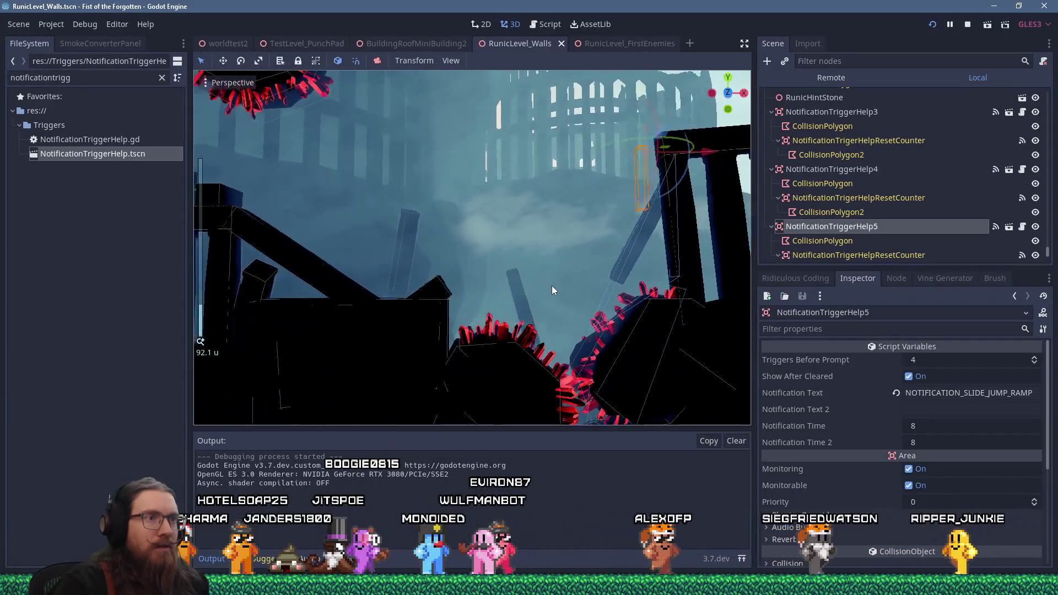
Step: Pull the wall collision polygon's bottom-left vertex lower, save RunicLevel_Walls, and close the game with F8
scroll(552, 286, "down", 2)
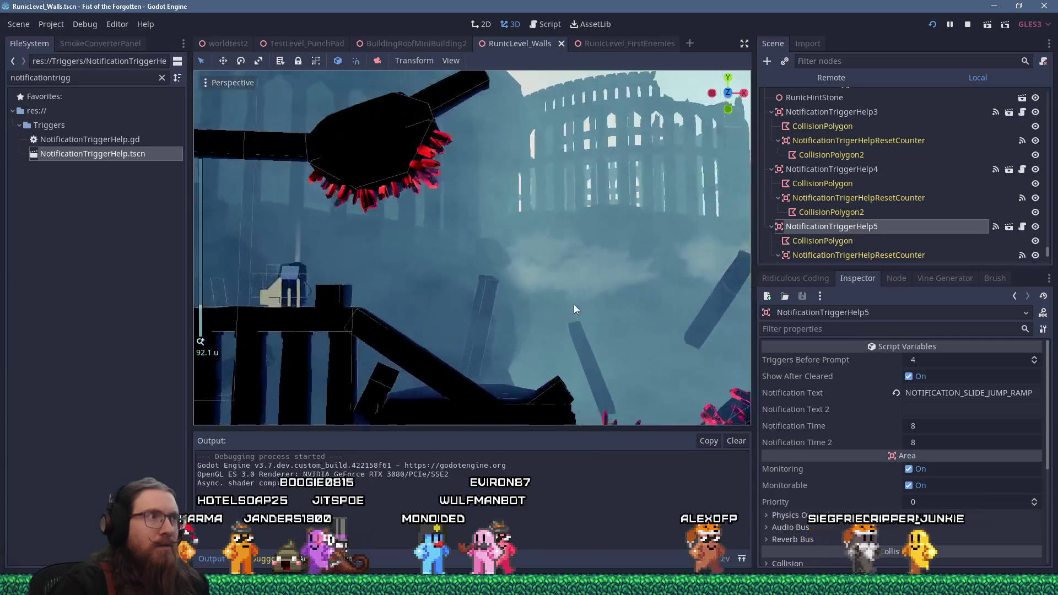
left_click_drag(567, 267, 603, 305)
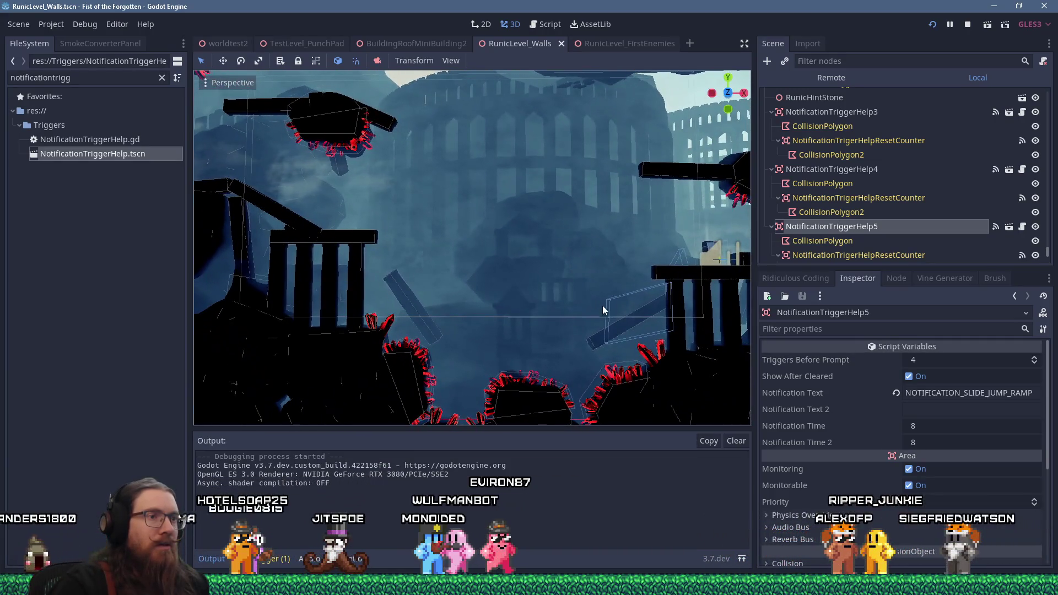
left_click(610, 342)
left_click_drag(606, 343, 568, 397)
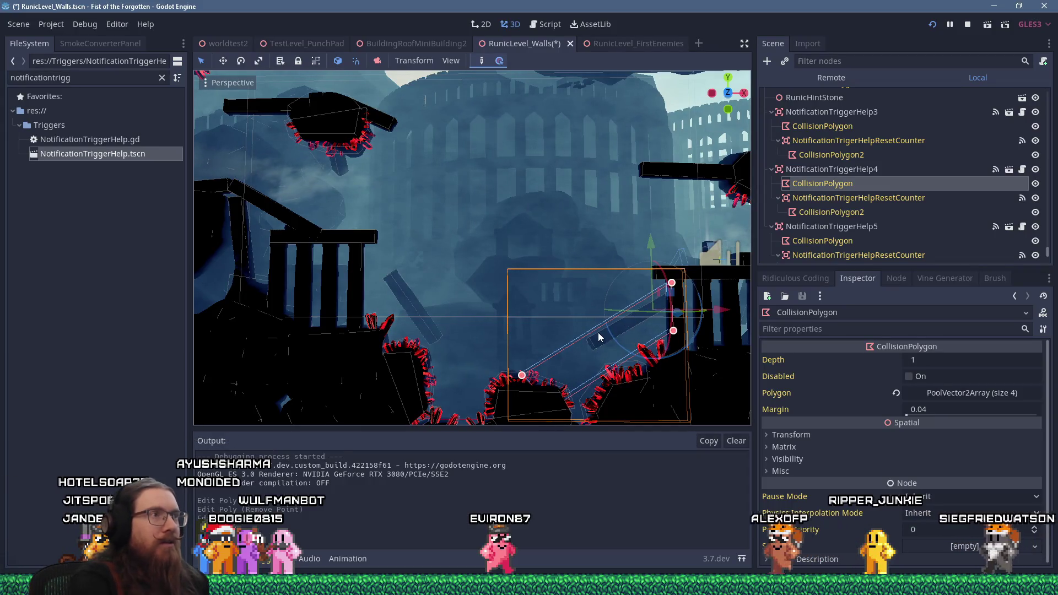
key("ctrl+s")
key("alt+Tab")
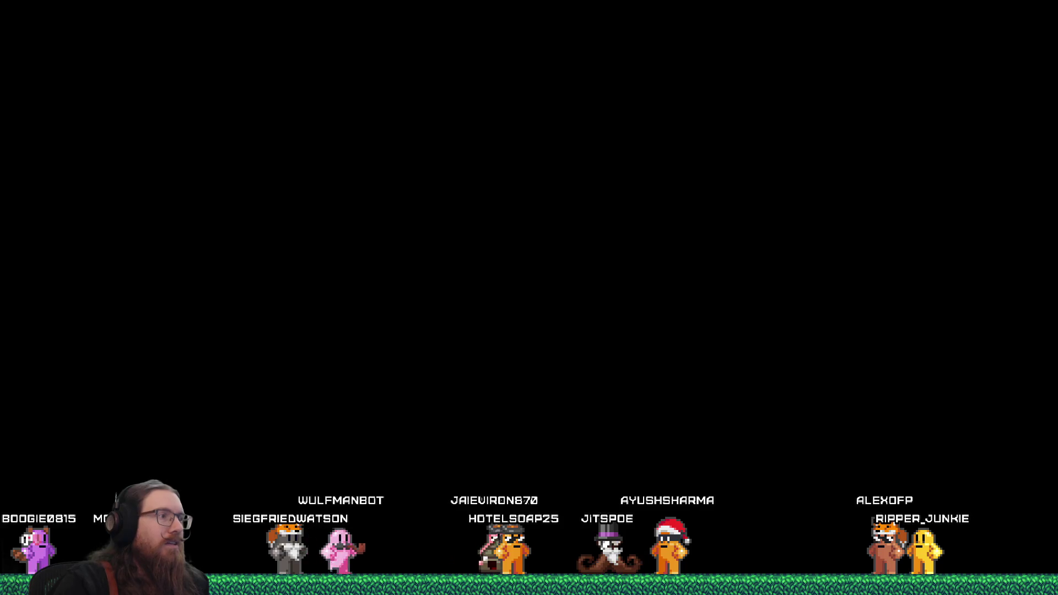
key("F8")
Step: Save a Text CSV copy of the sheet, replacing fotf_translations.csv, then return to Godot
key("alt+Tab")
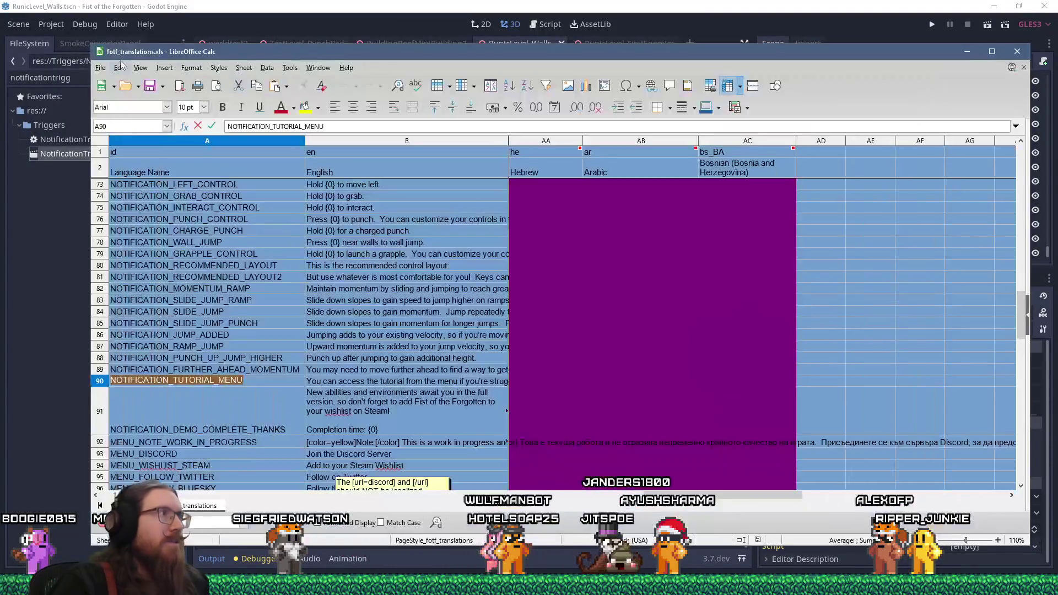
left_click(100, 68)
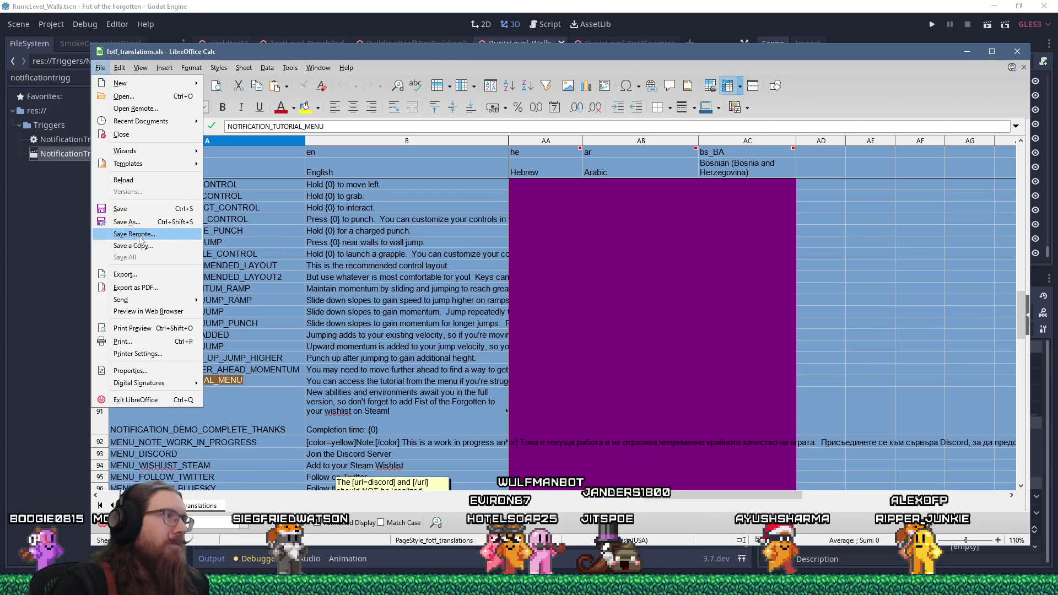
left_click(140, 245)
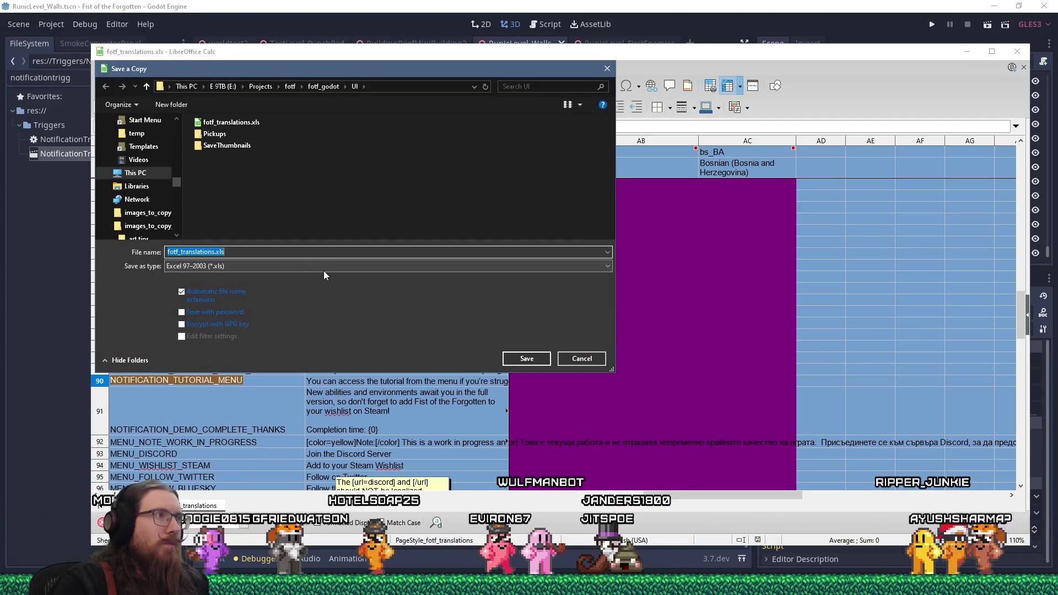
left_click(293, 266)
left_click(259, 366)
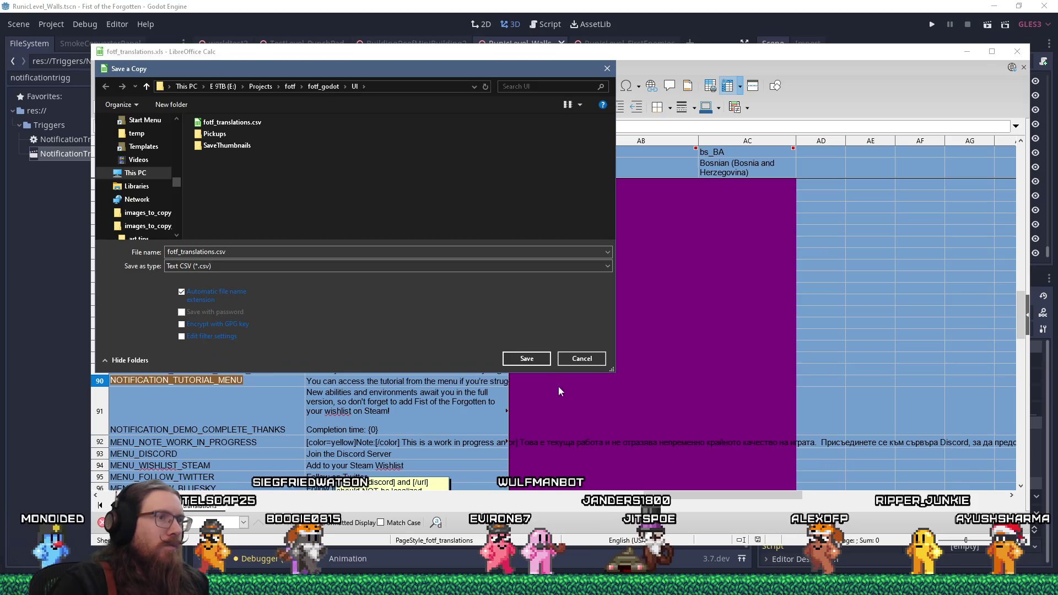
left_click(525, 359)
left_click(558, 293)
left_click(576, 356)
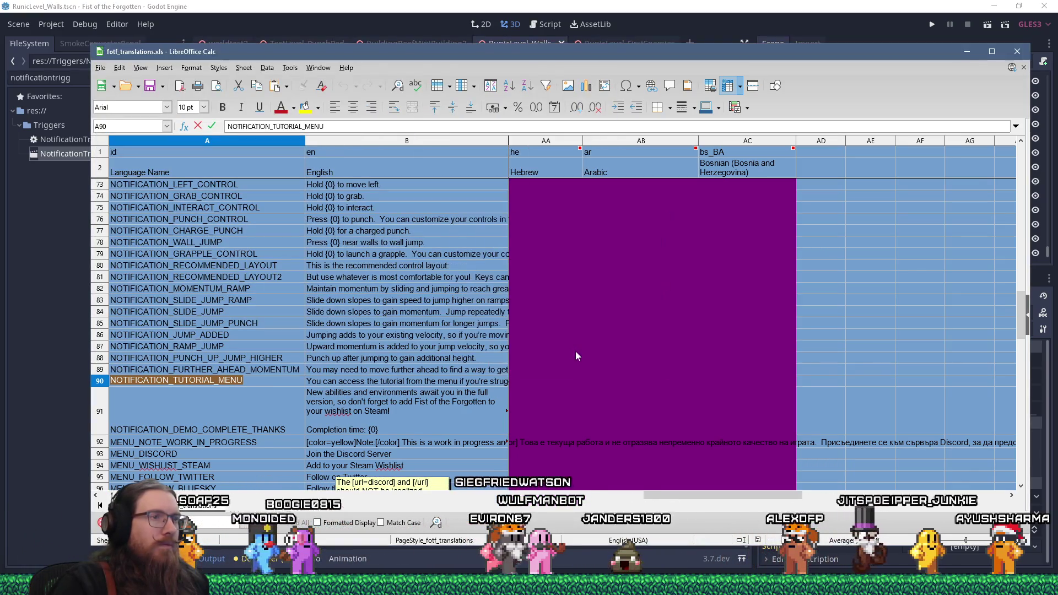
left_click(617, 5)
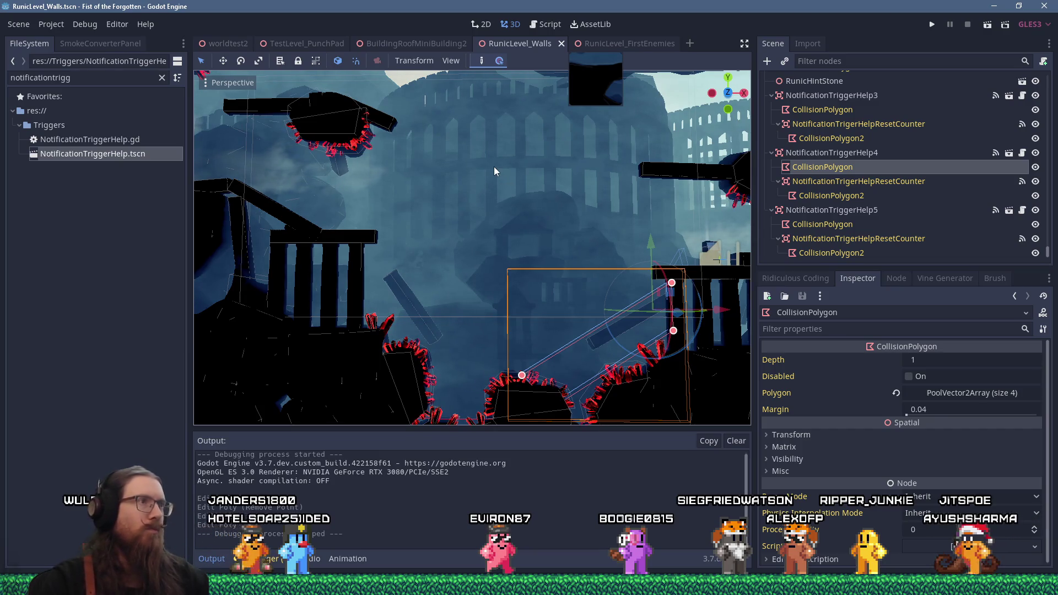
Step: Glance at the player feedback file in Notepad++, then run the project from Godot
key("alt+Tab")
key("Tab")
key("Tab")
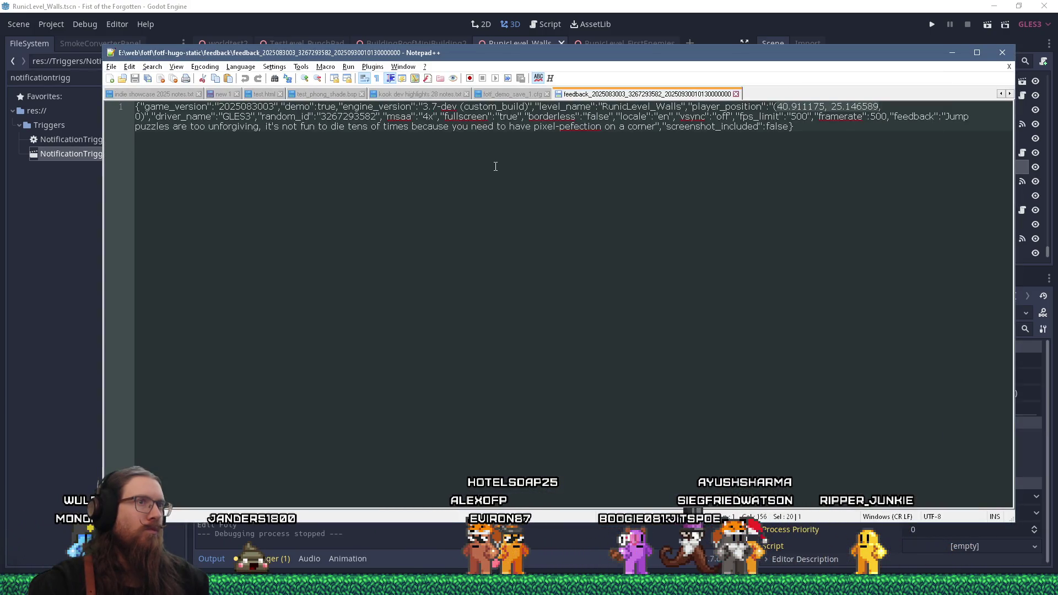
key("alt+Tab")
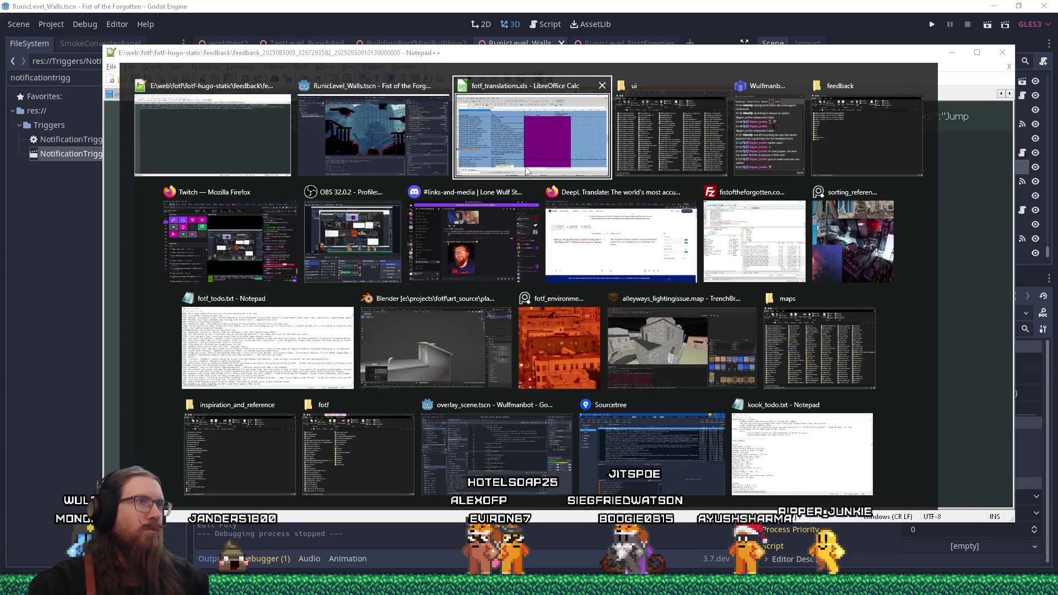
key("shift+Tab")
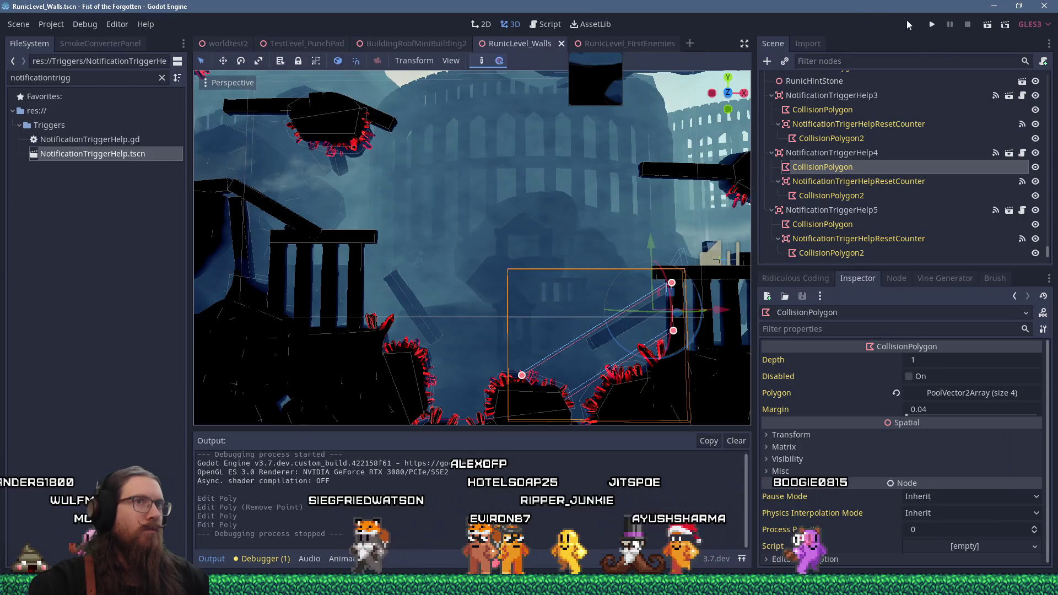
left_click(931, 26)
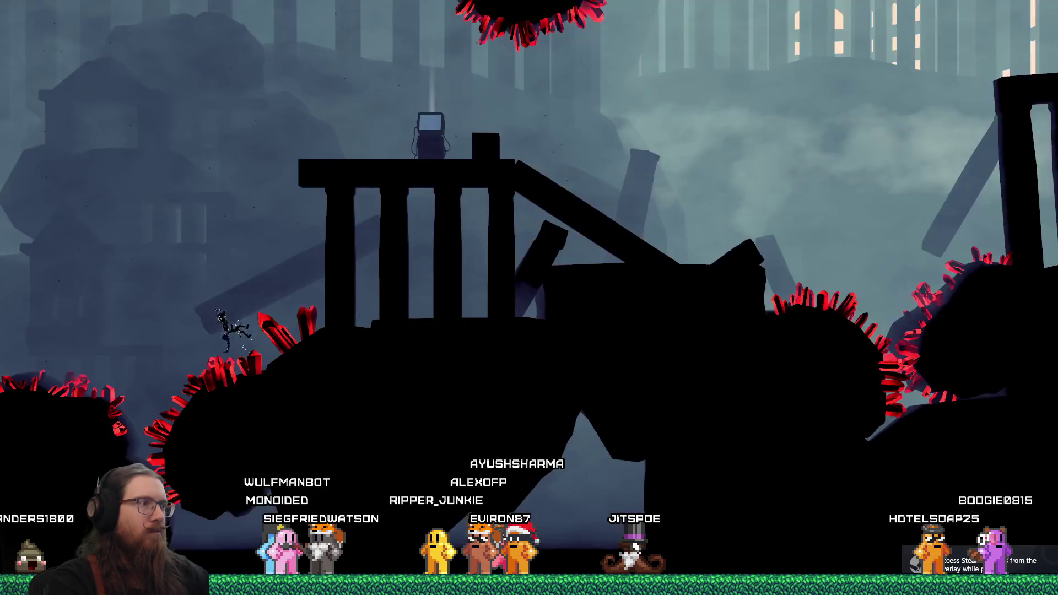
Step: Reload the level from the dev console with map RunicLevel_Walls
key("quoteleft")
key("Up")
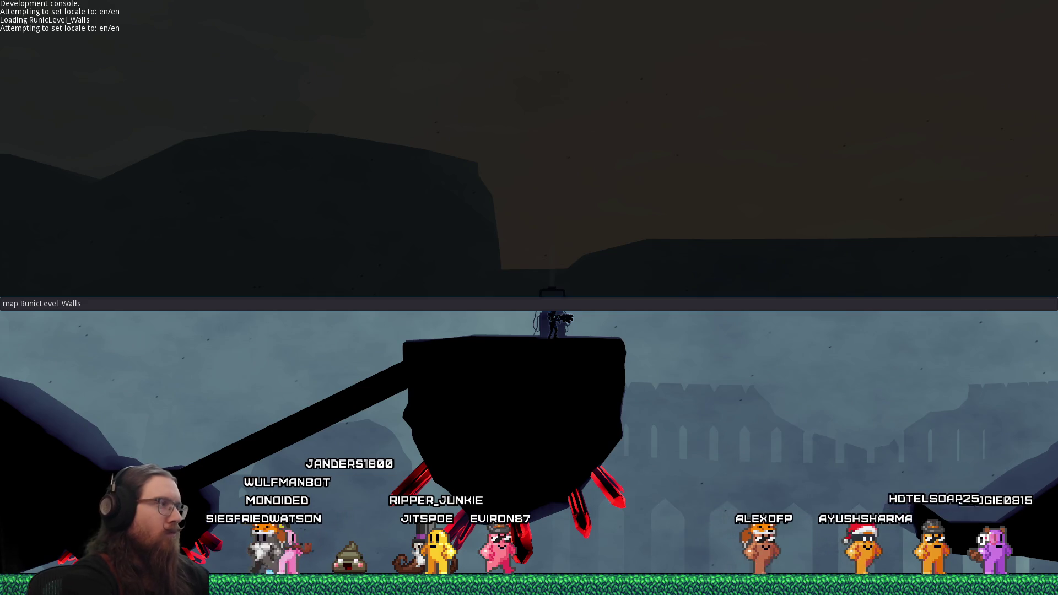
type("r")
key("Return")
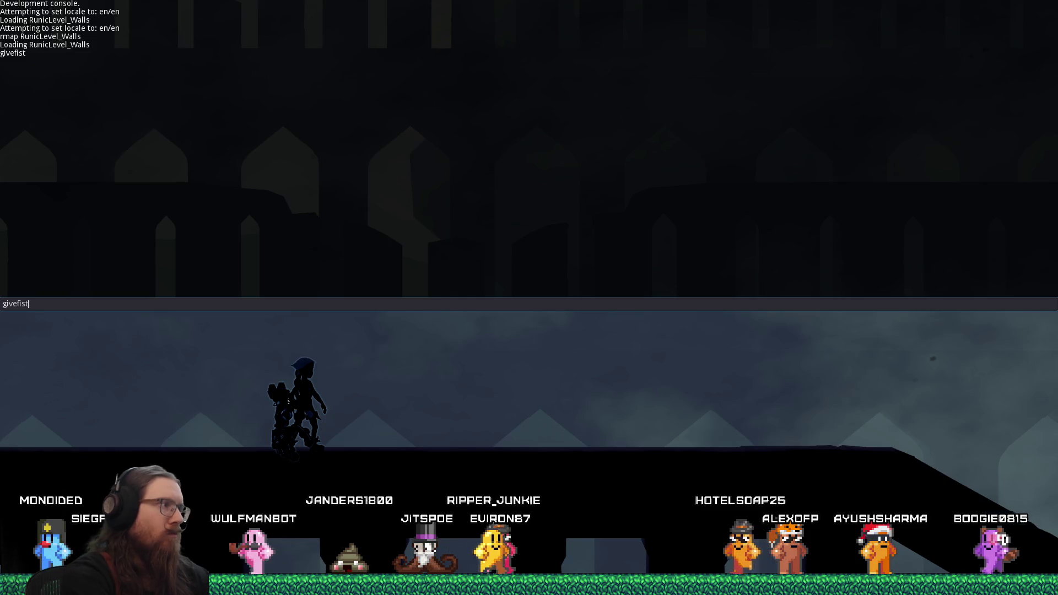
key("Delete")
key("Return")
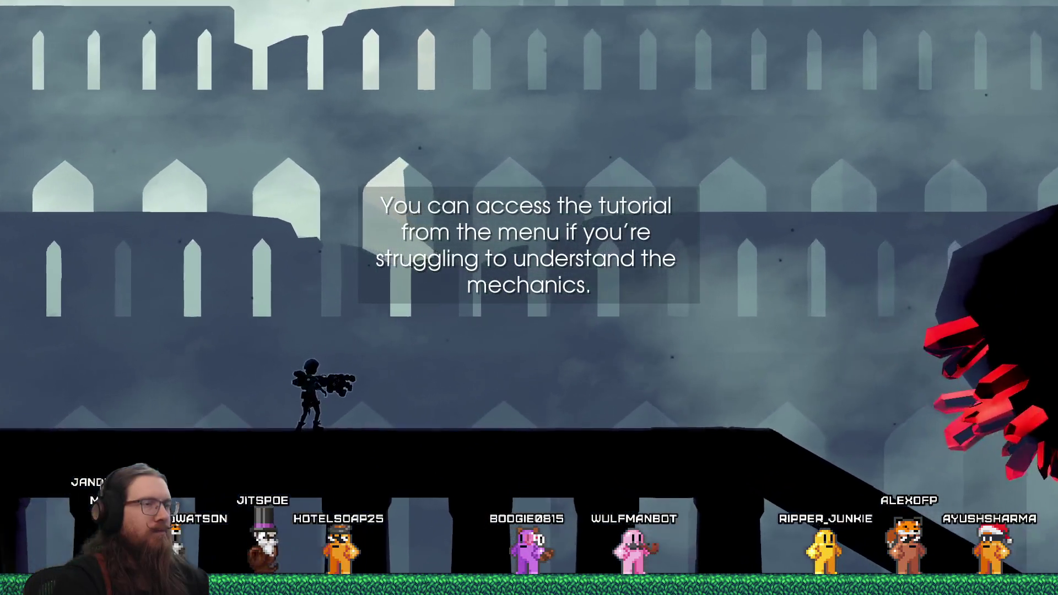
Step: Start the Punch Movement Tutorial from the pause menu's Tutorial list
key("Escape")
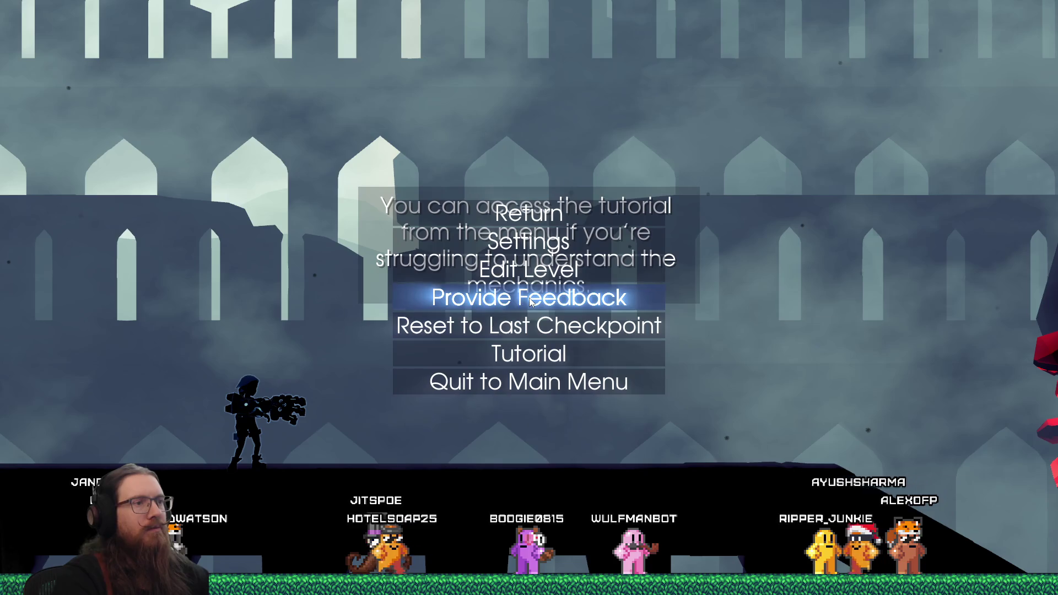
key("Return")
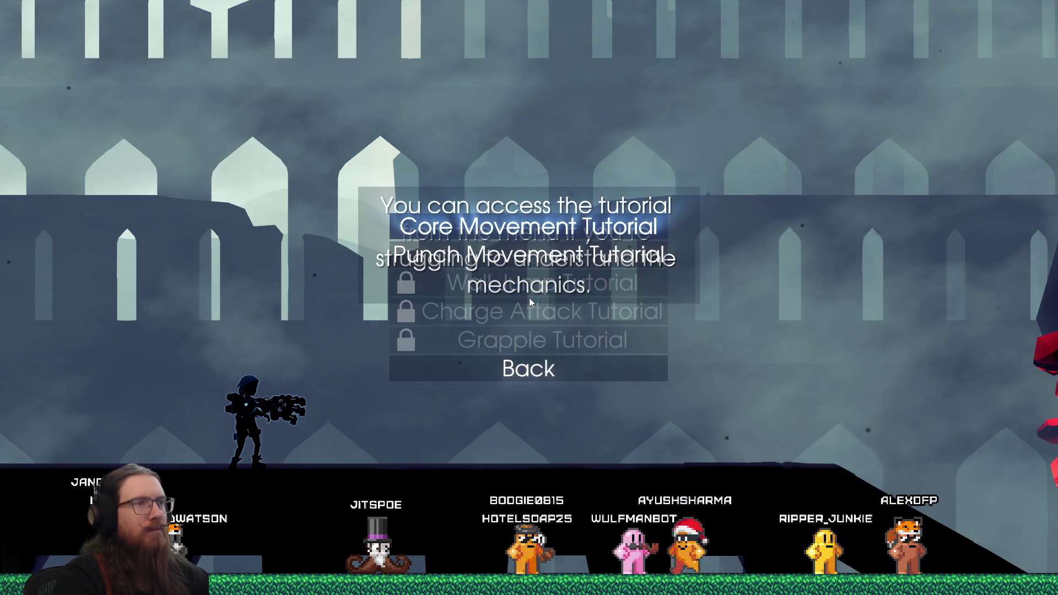
key("Down")
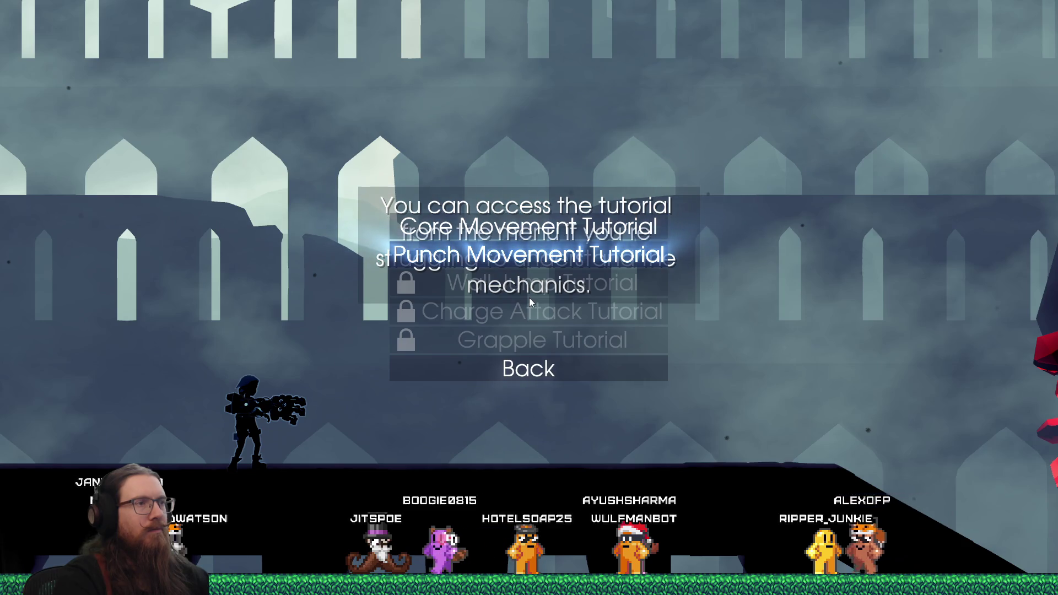
key("Up")
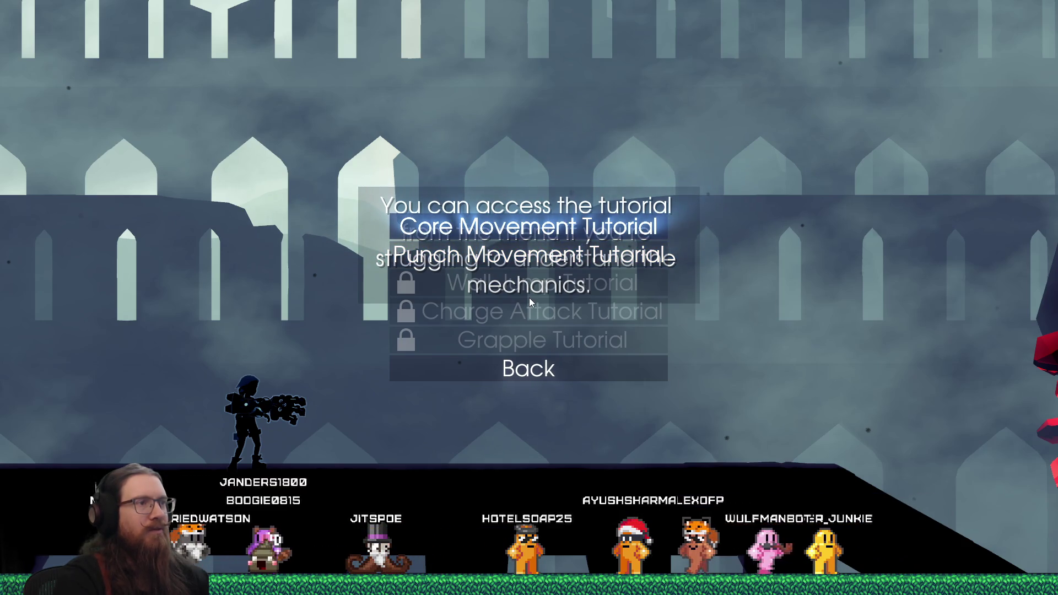
key("Down")
key("Down")
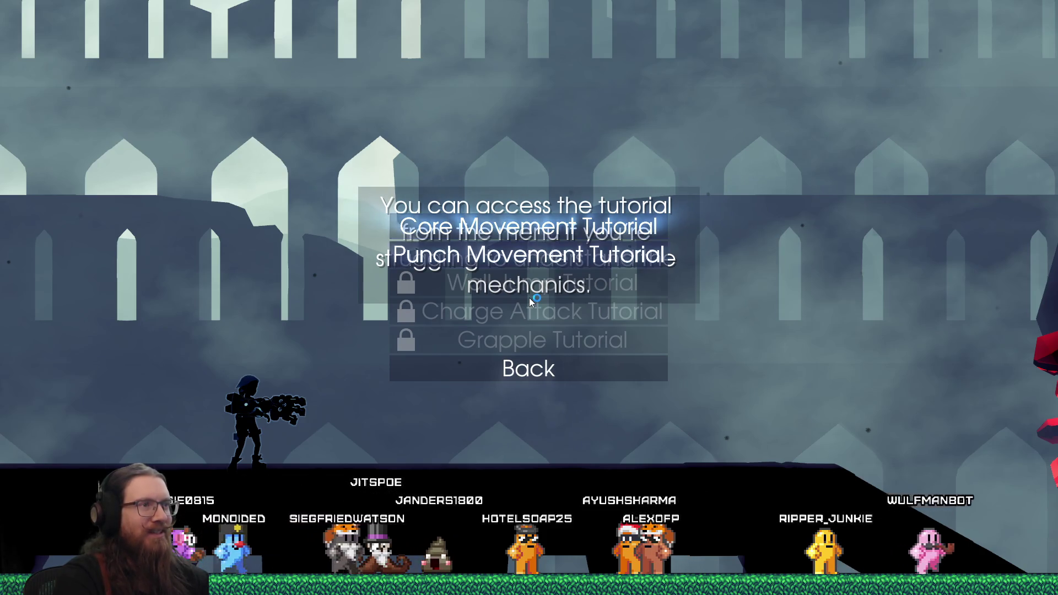
key("Up")
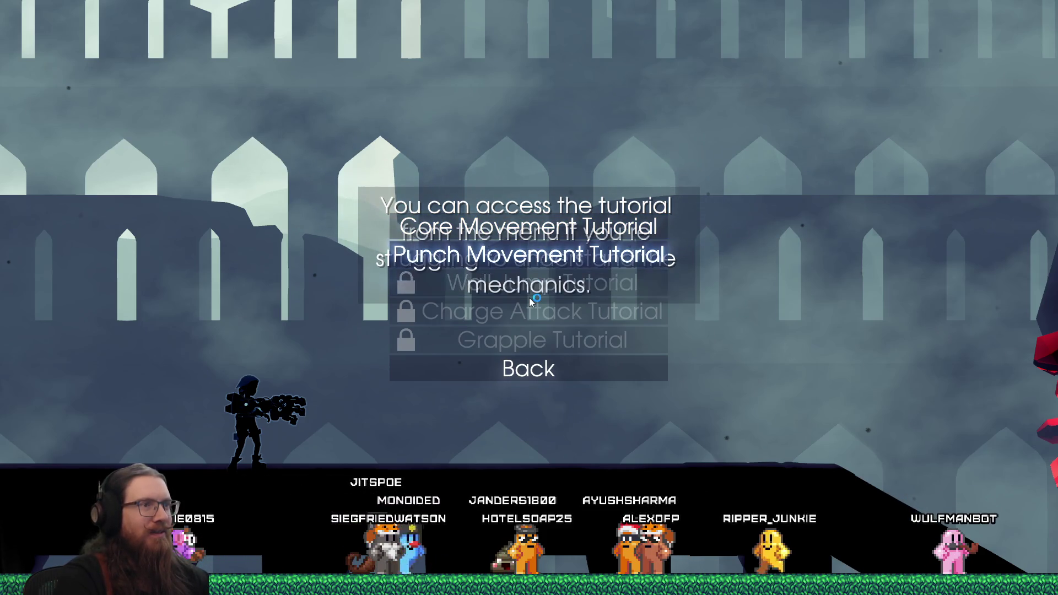
key("Return")
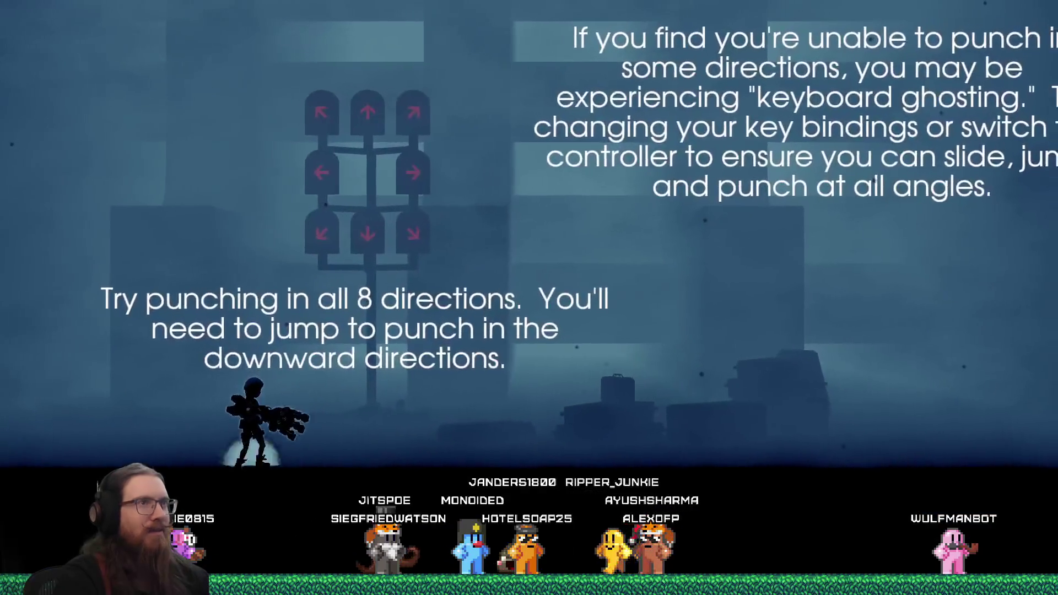
Step: Light the punch targets by punching up, diagonally and straight down near the start
key("space")
key("Up")
key("Left")
key("Up")
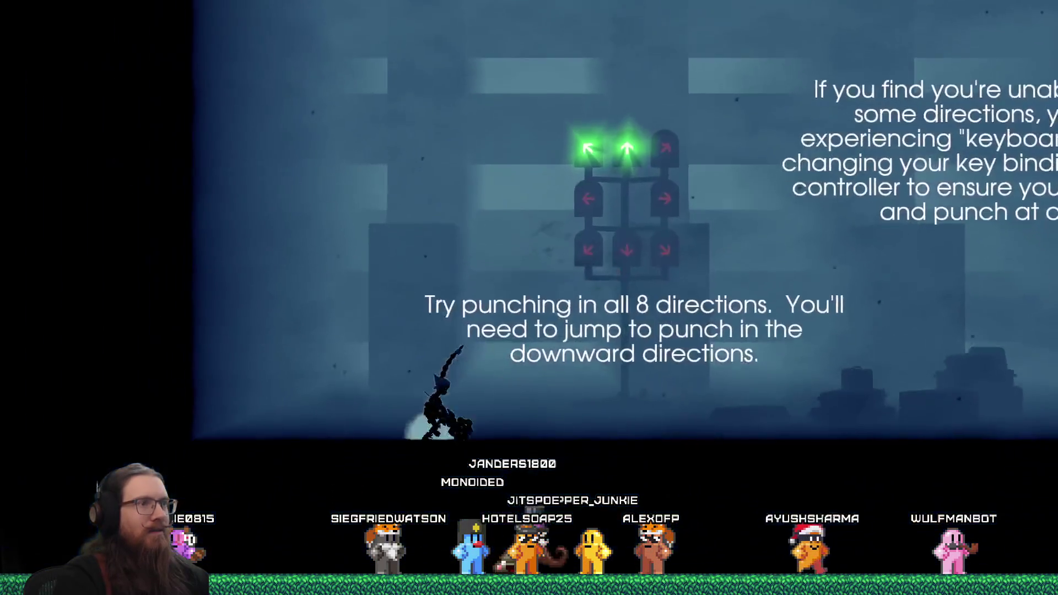
key("Right")
key("Up")
key("Right")
key("Down")
key("Left")
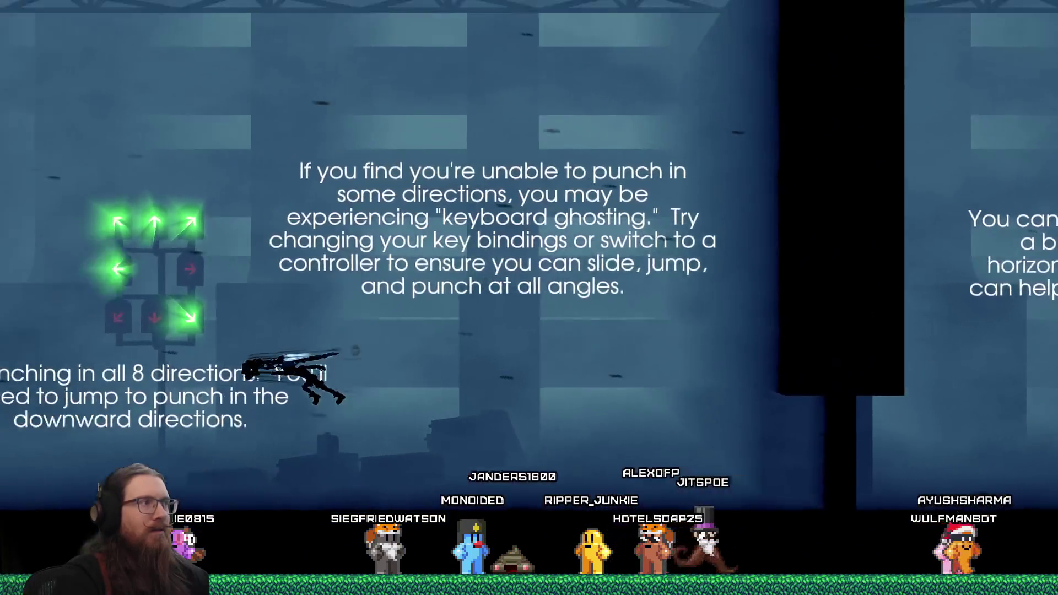
key("space")
key("Left")
key("Down")
key("Down")
Step: Run right past the air punch panel, climb the tall black block, and cross the spike pit
key("Right")
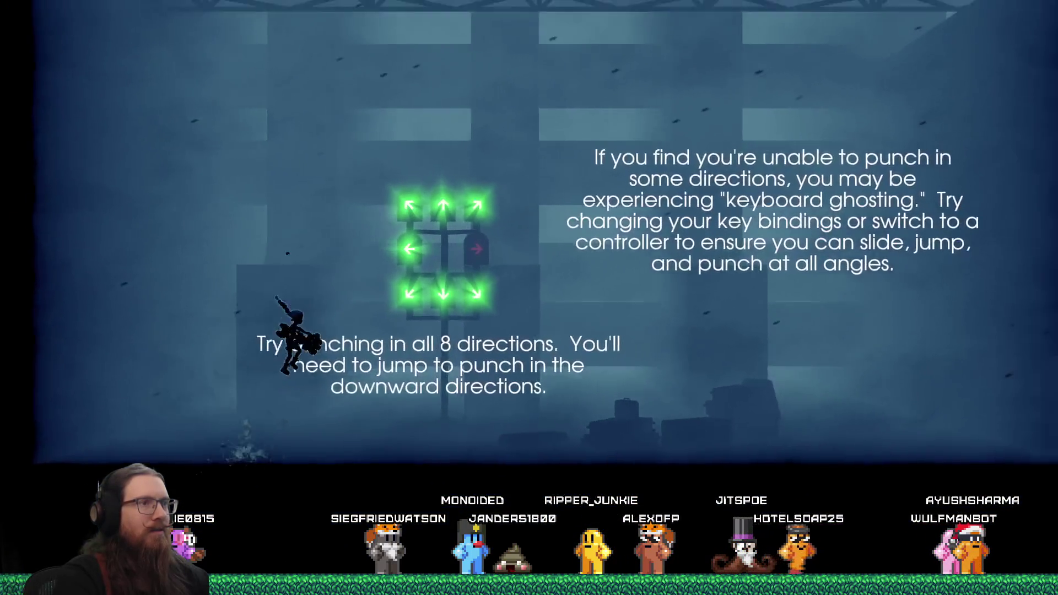
key("space")
key("Right")
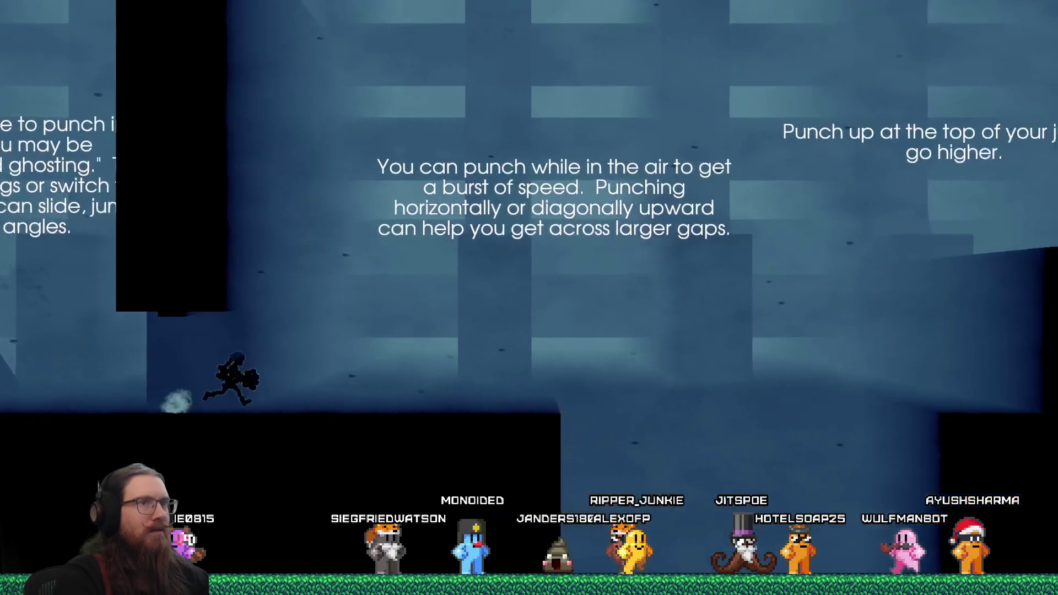
key("space")
key("Right")
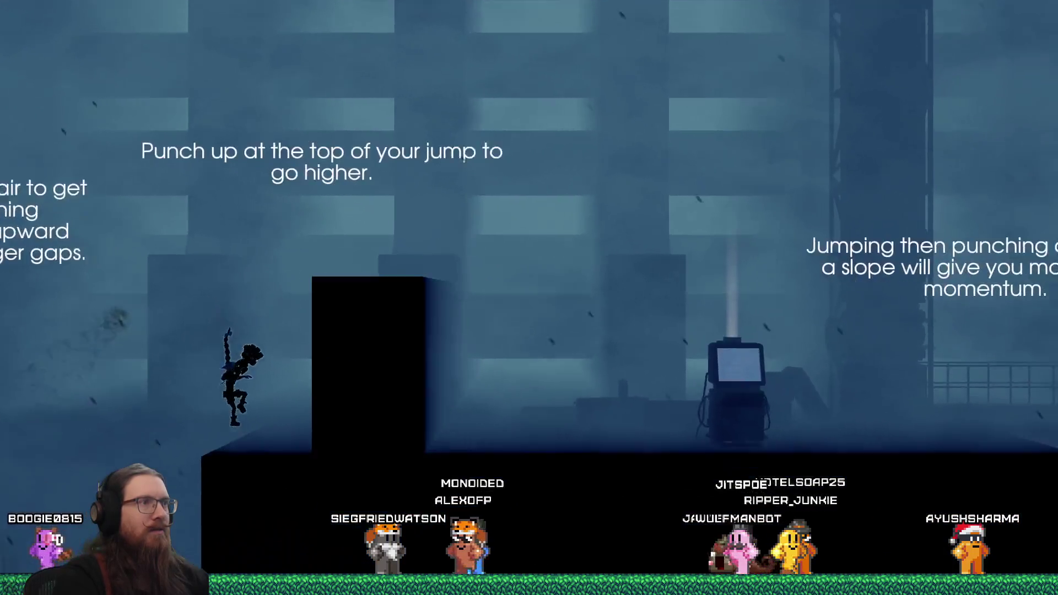
key("space")
key("Left")
key("space")
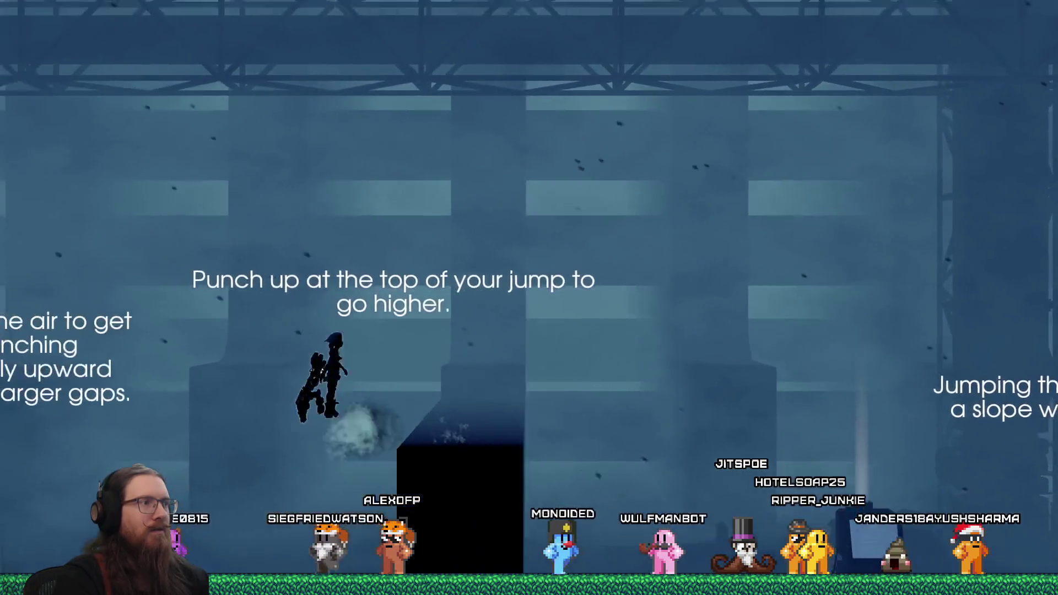
key("space")
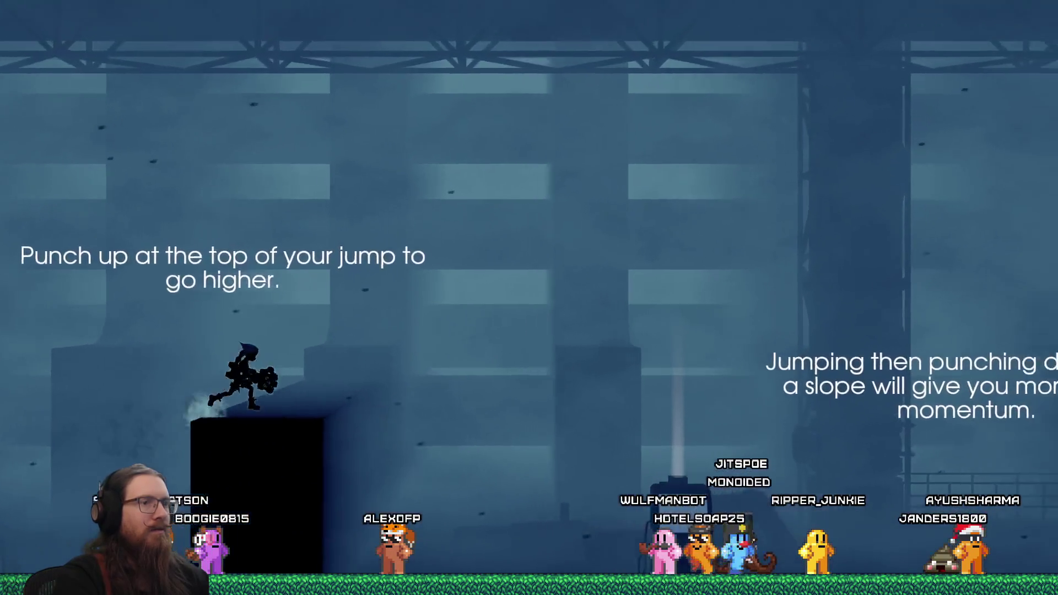
key("Right")
key("Right")
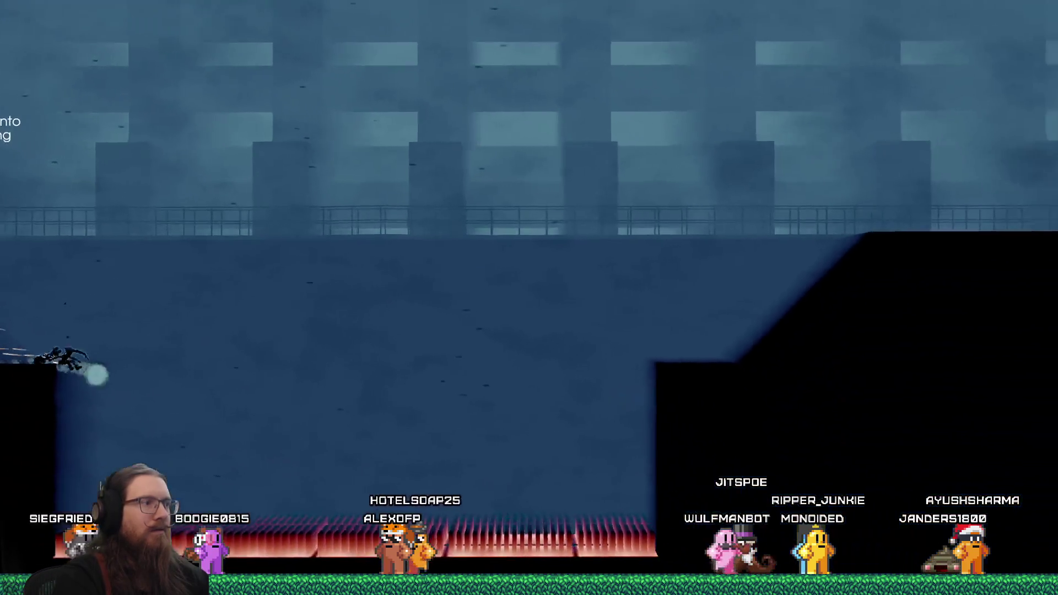
key("space")
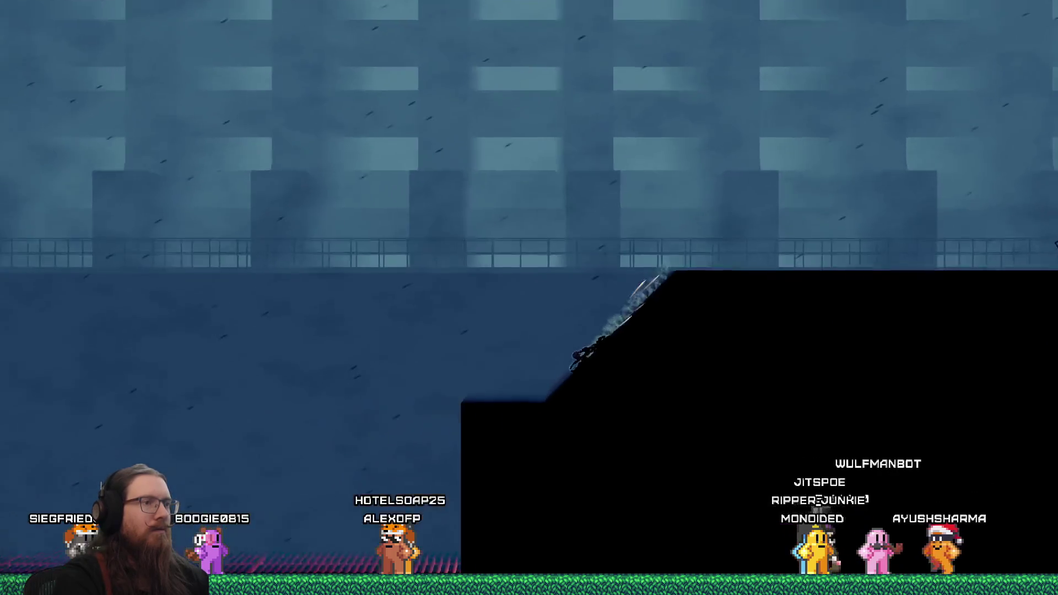
key("space")
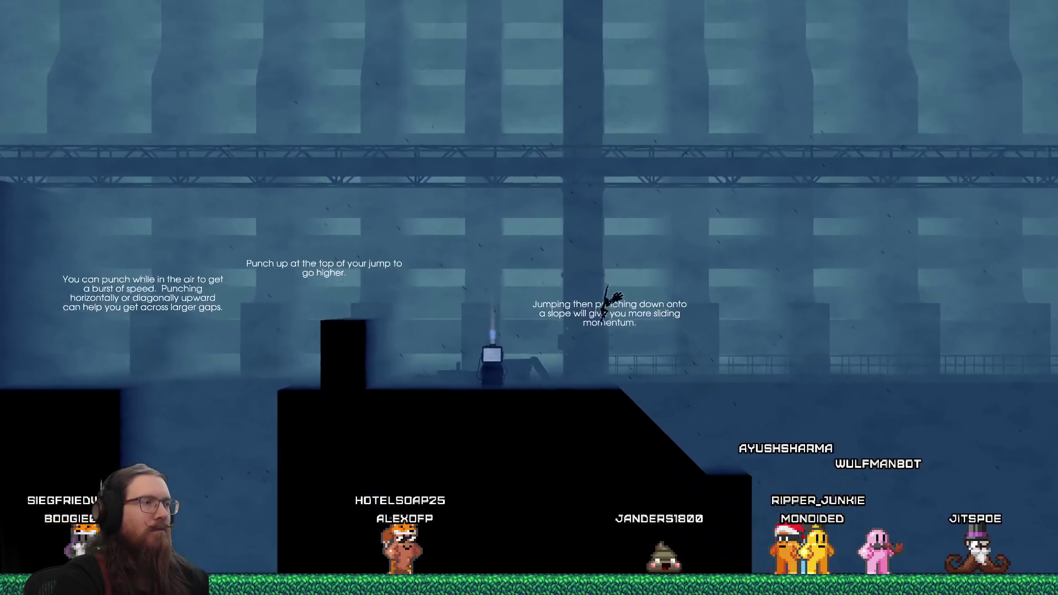
Step: Leap the spike pits, run up the ramp toward the portal, and drop into the lower room
key("Right")
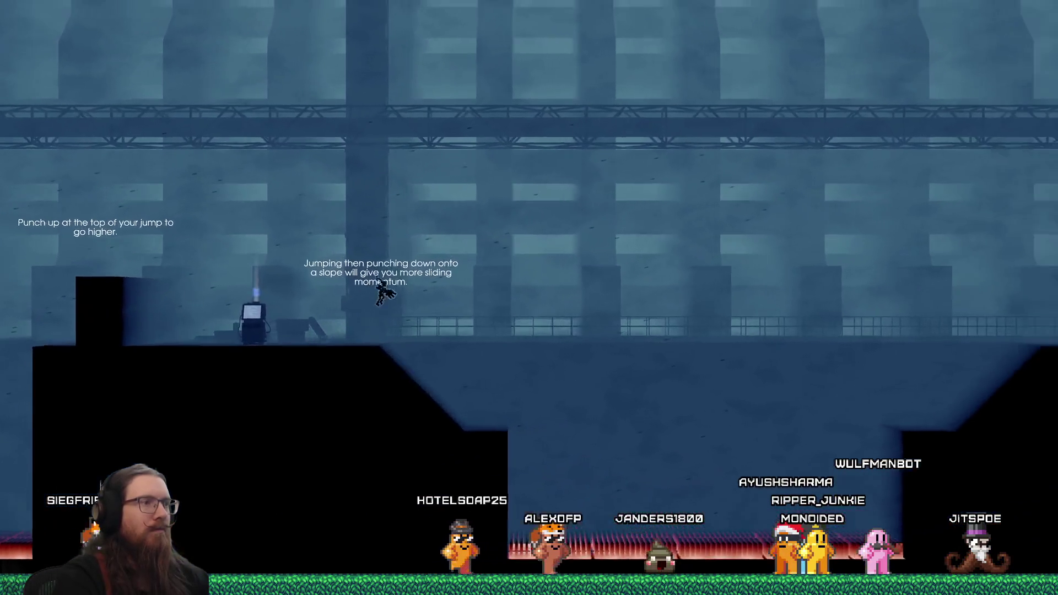
key("Right")
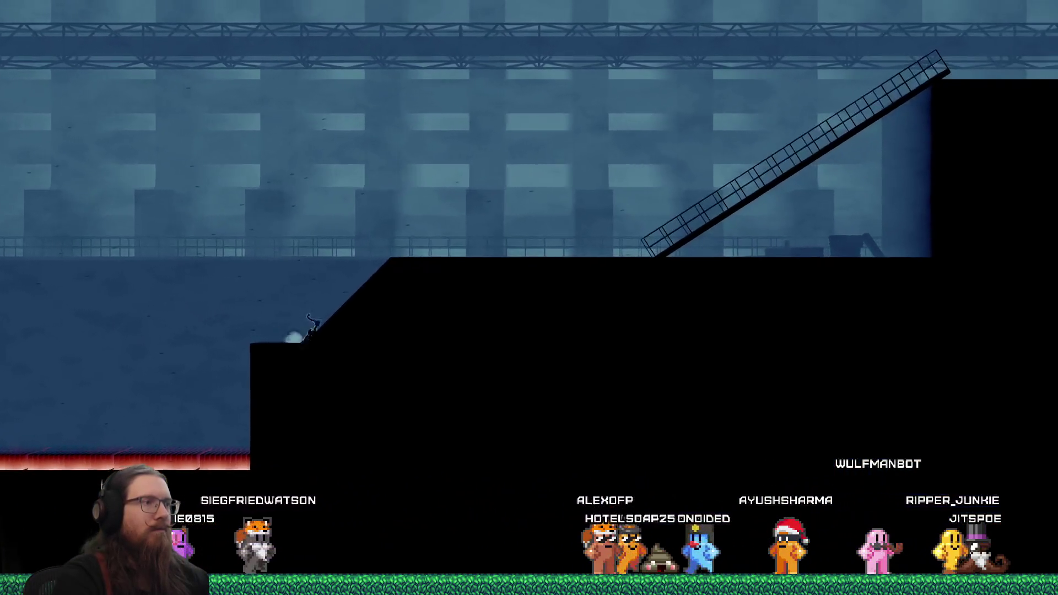
key("Left")
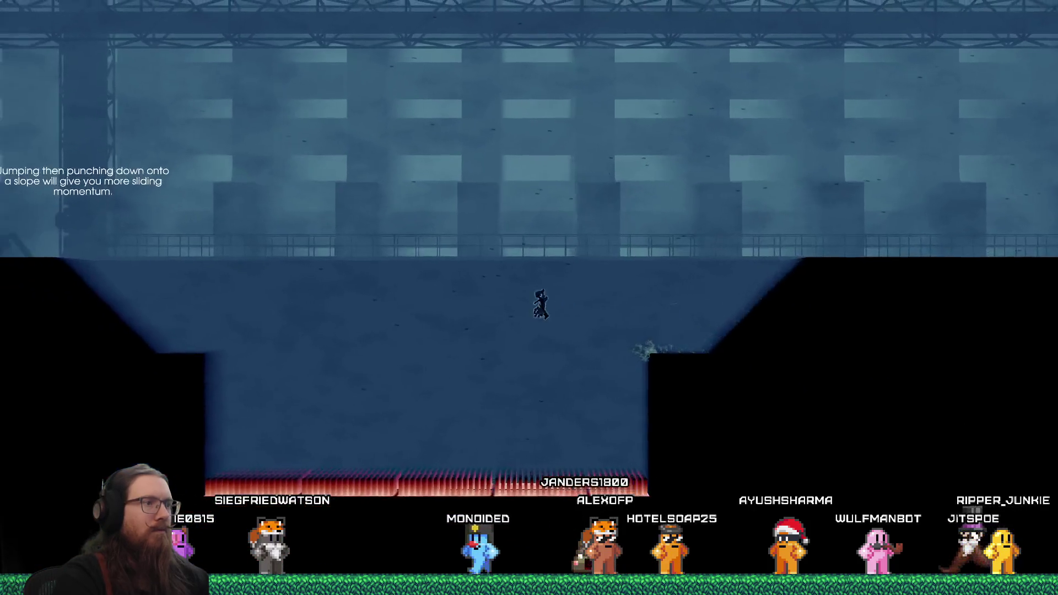
key("Right")
key("Right")
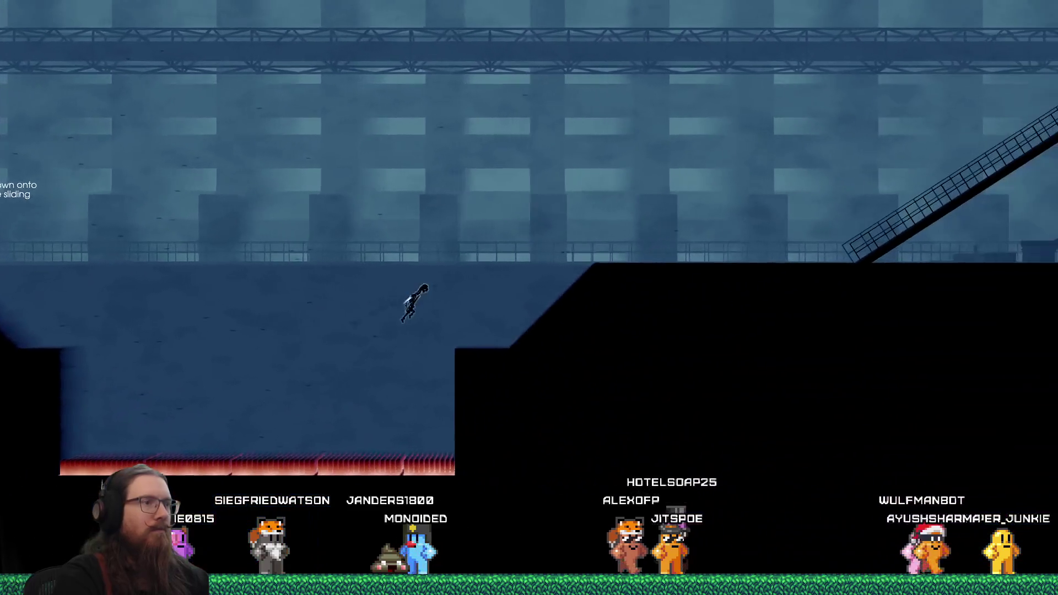
key("Right")
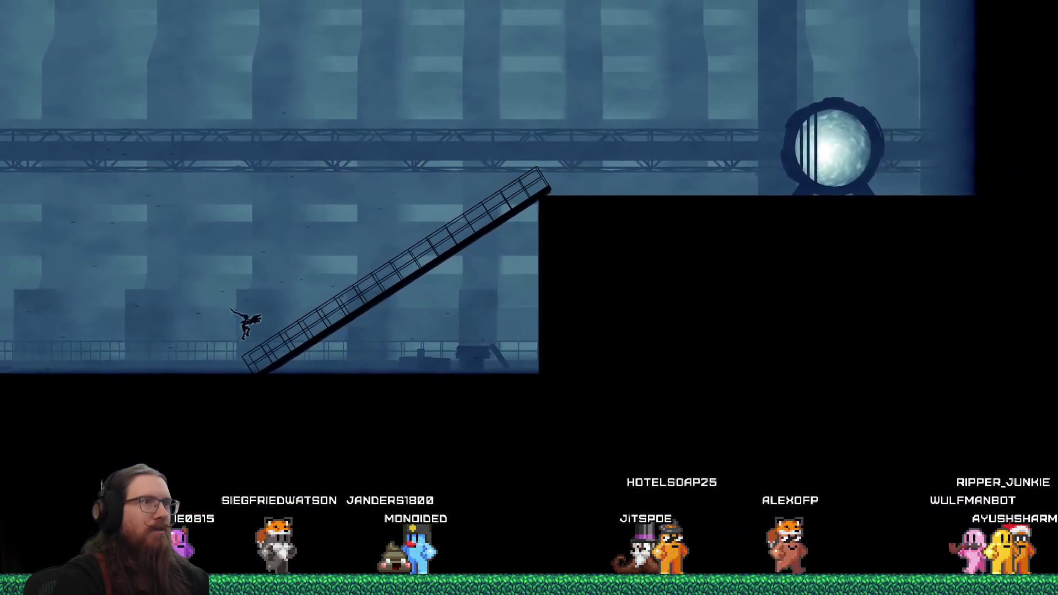
key("Right")
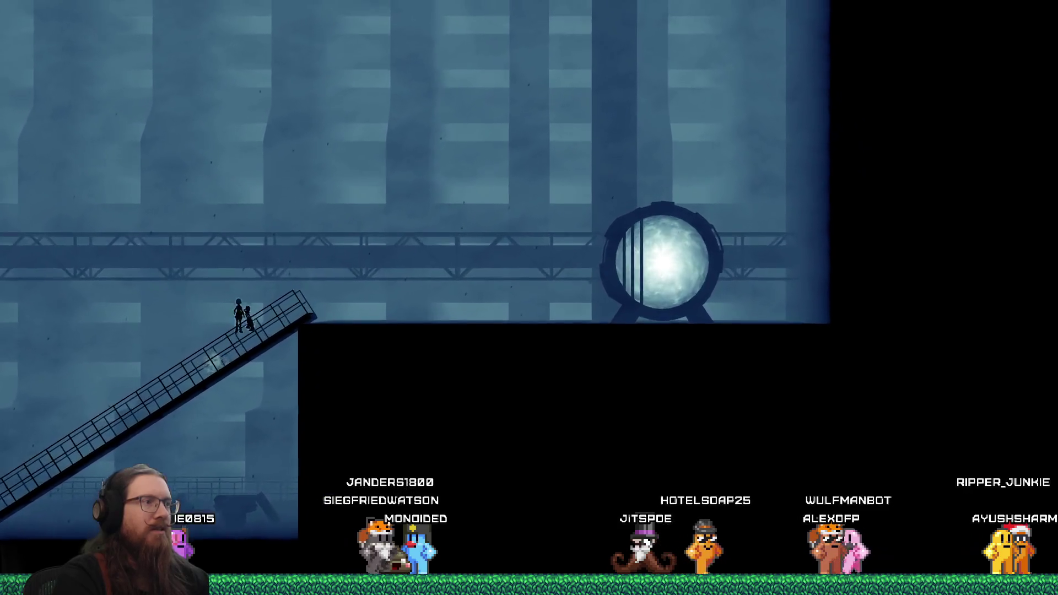
key("space")
key("Right")
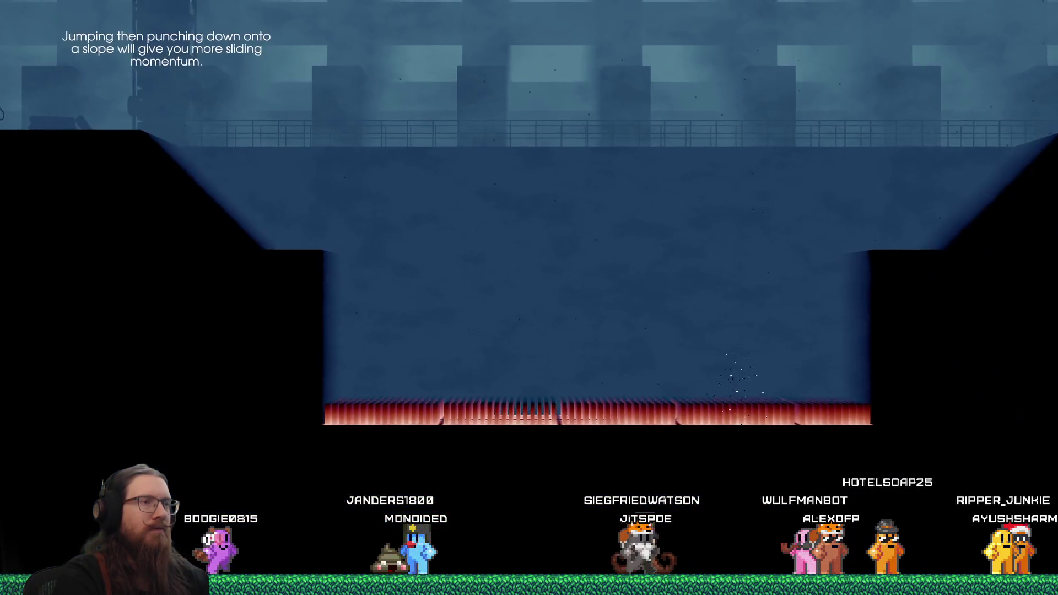
key("Right")
key("space")
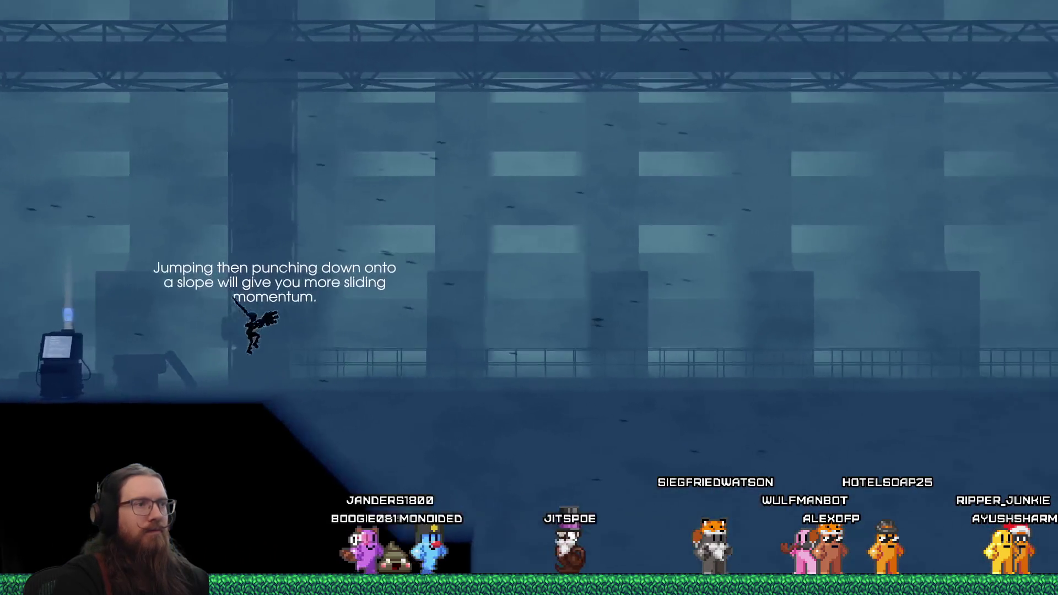
key("Right")
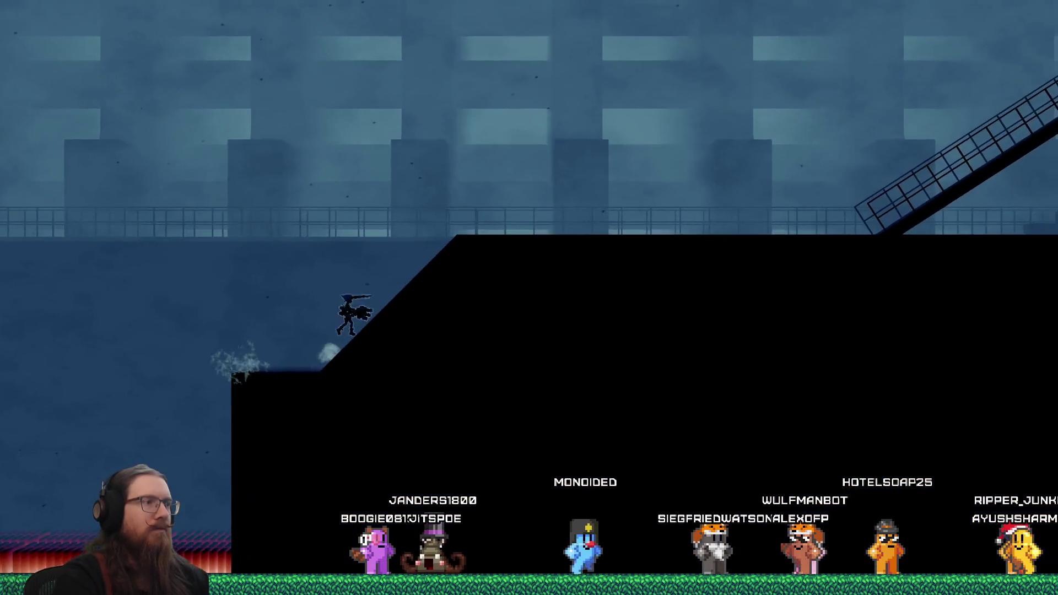
key("space")
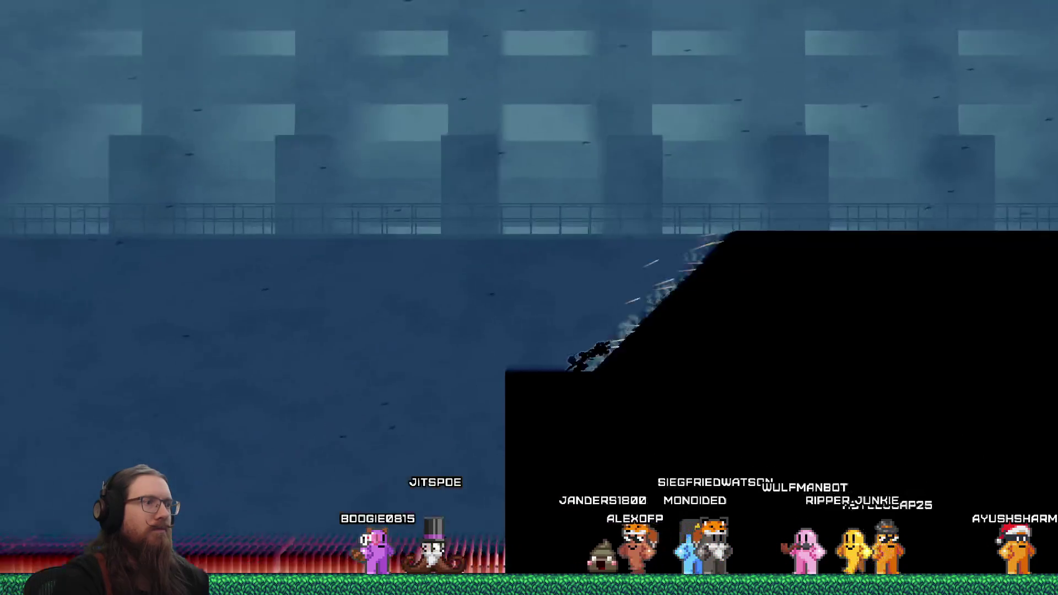
key("Right")
key("Left")
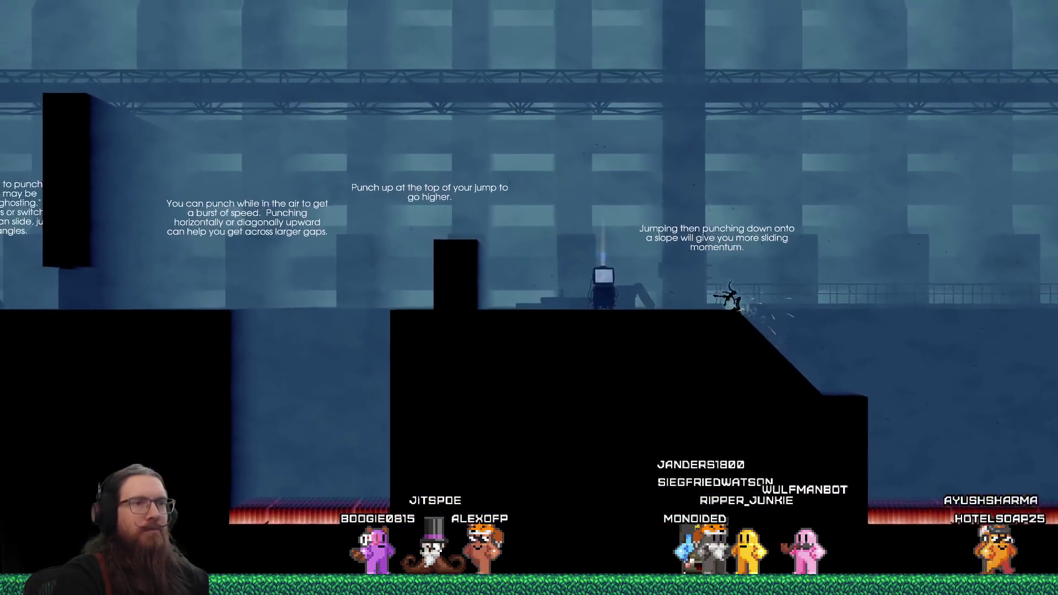
key("Right")
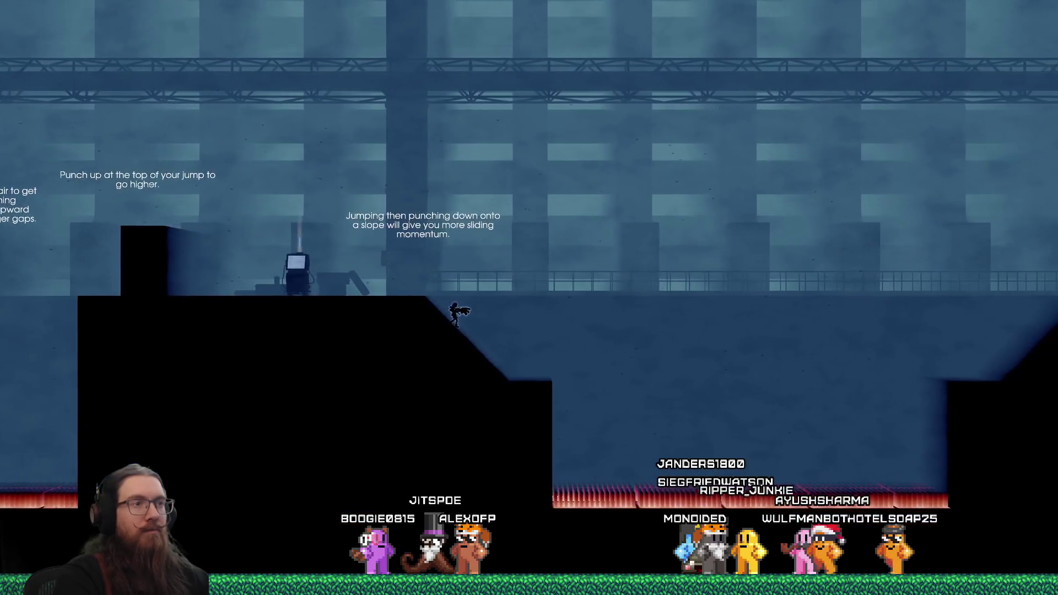
Step: Fly right across the level, retest the slope over the pit, then quit from the console
key("grave")
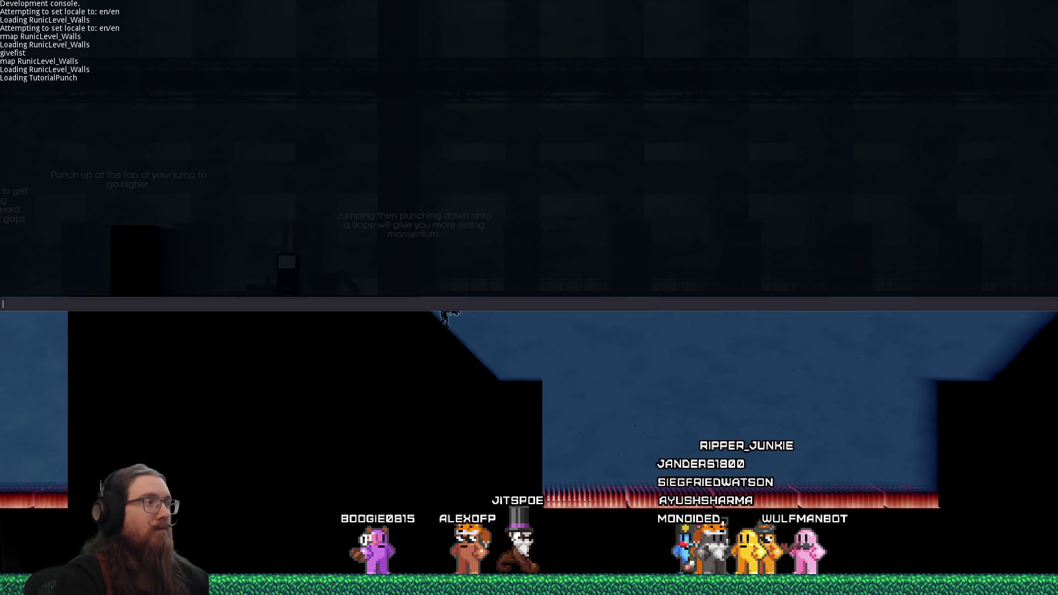
key("grave")
key("Right")
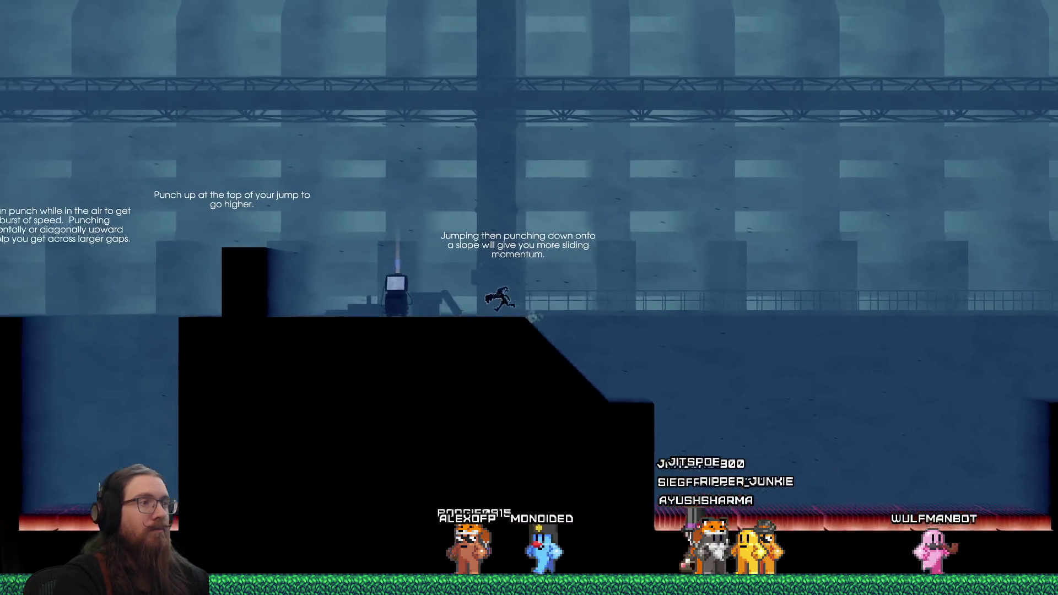
key("Right")
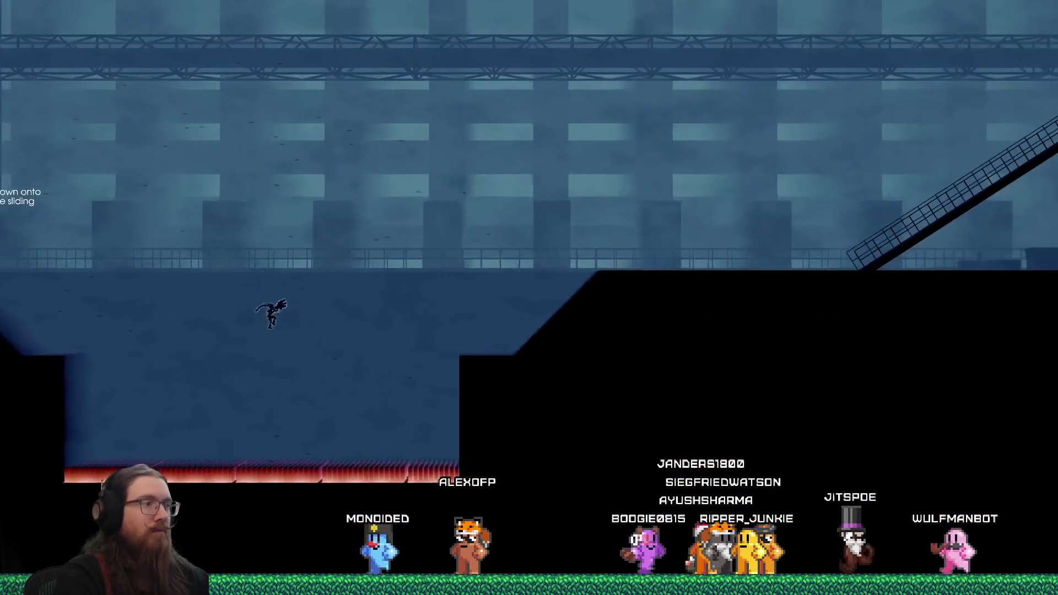
key("Left")
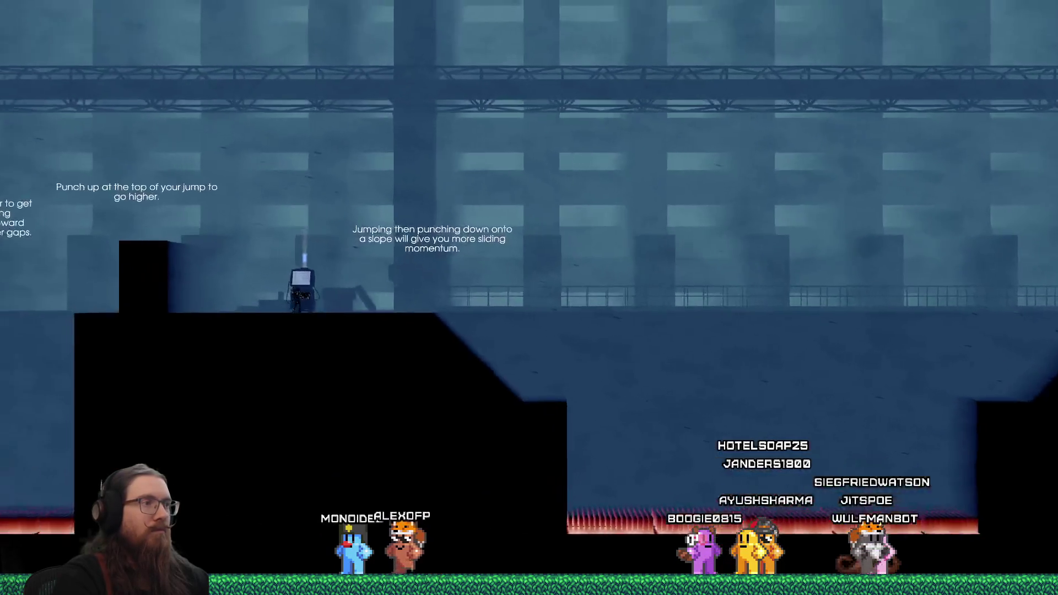
key("Right")
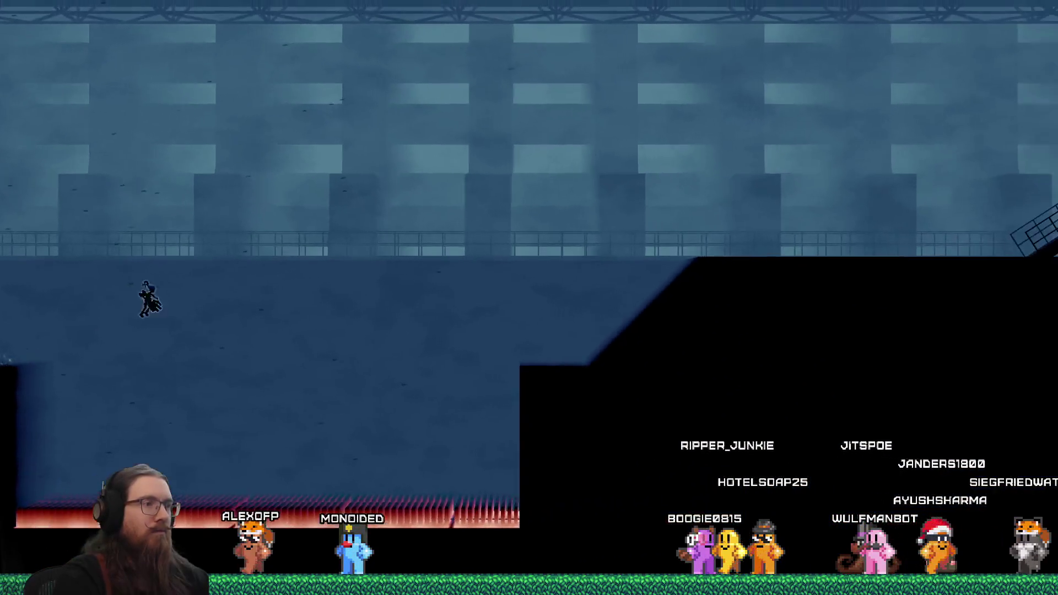
key("Right")
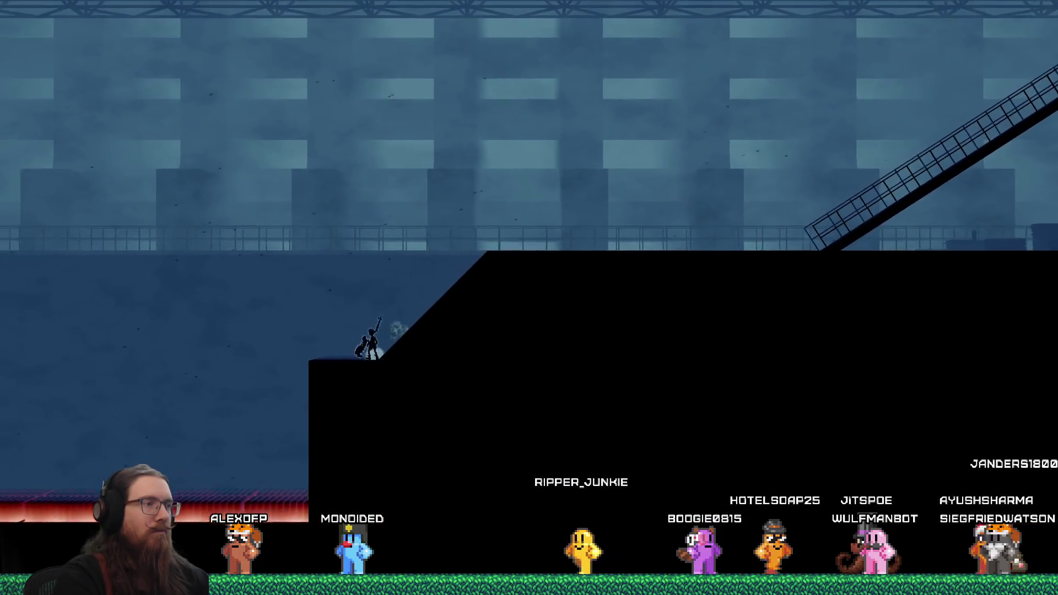
key("Right")
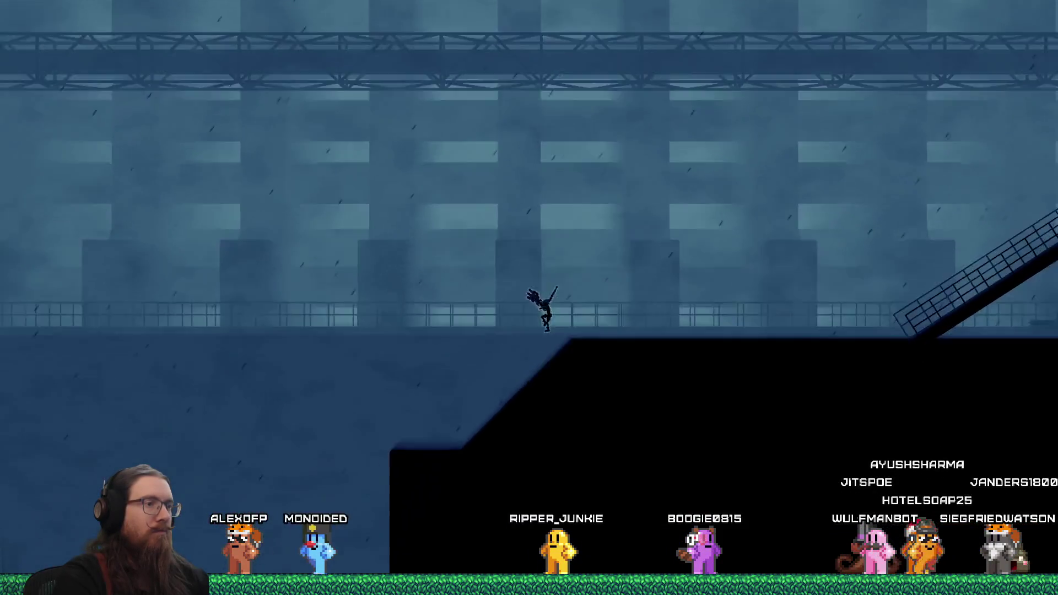
key("Left")
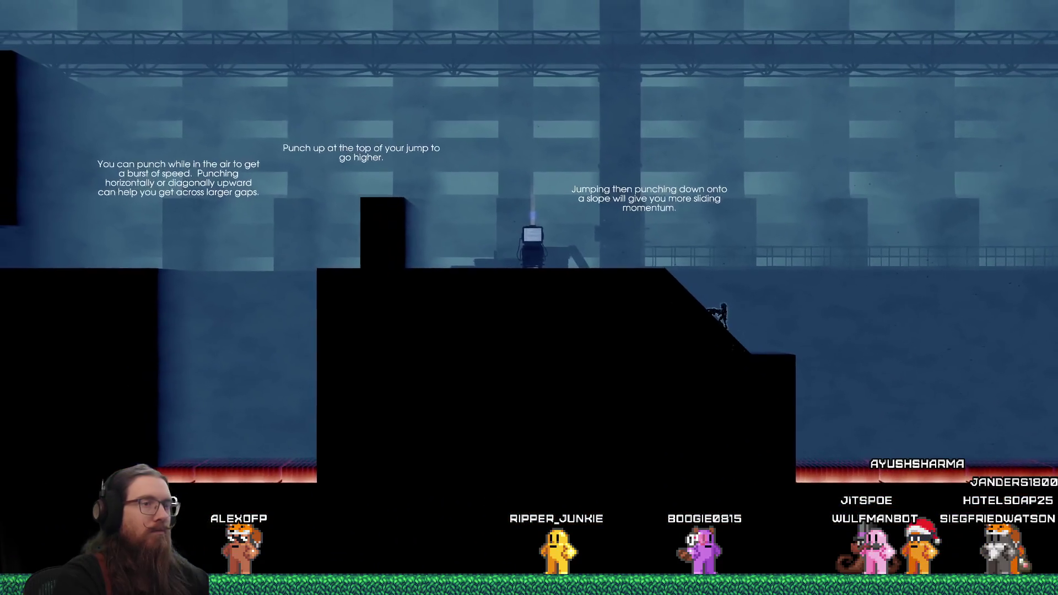
key("Right")
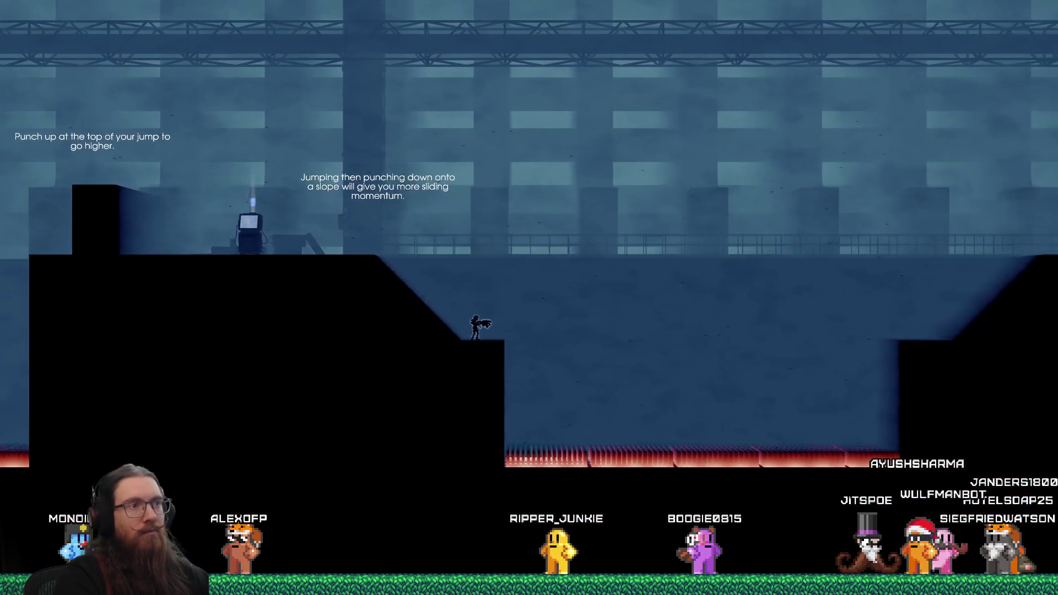
key("grave")
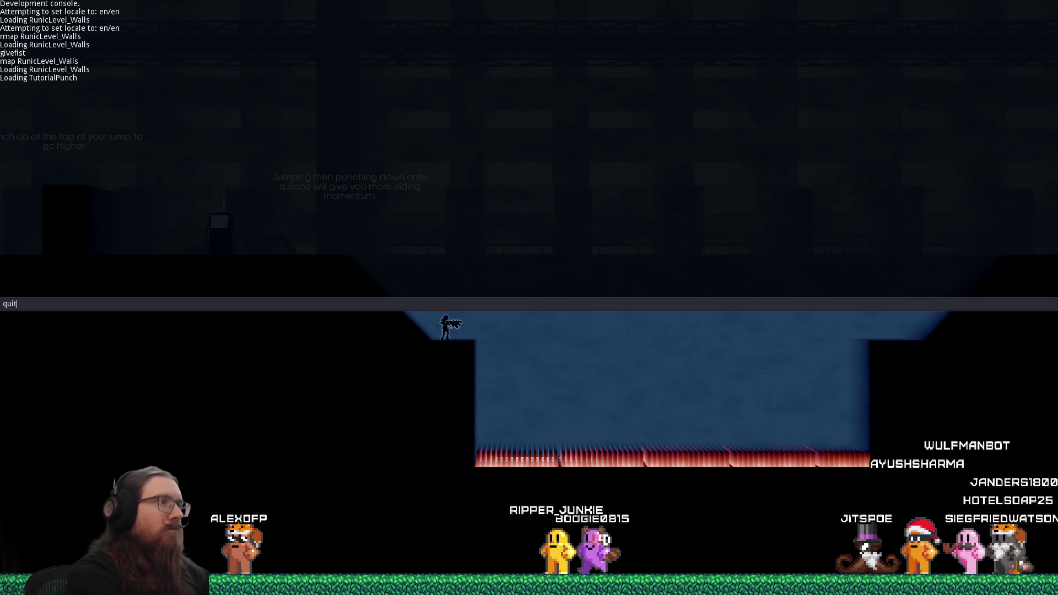
key("Return")
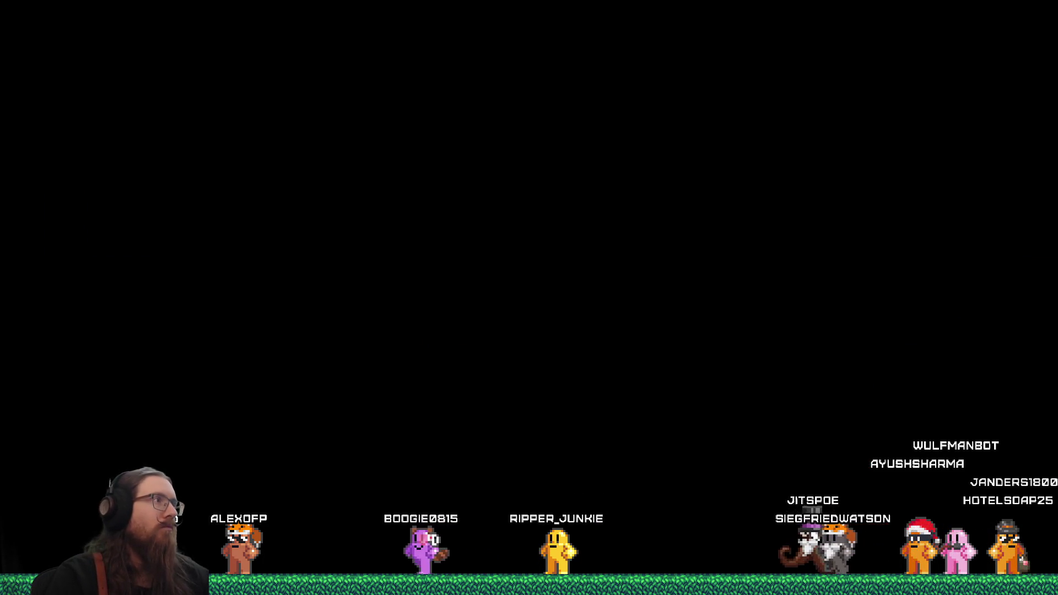
Step: Filter the FileSystem by 'tutorial', open Levels/TutorialPunch.tscn, and look over its tutorial labels
type("tutorial")
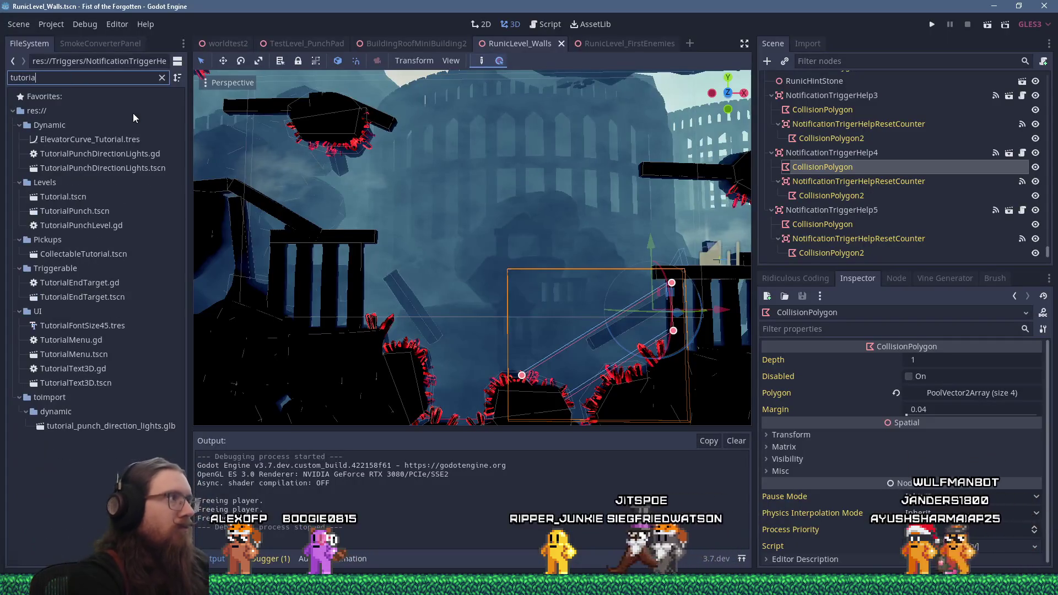
double_click(90, 211)
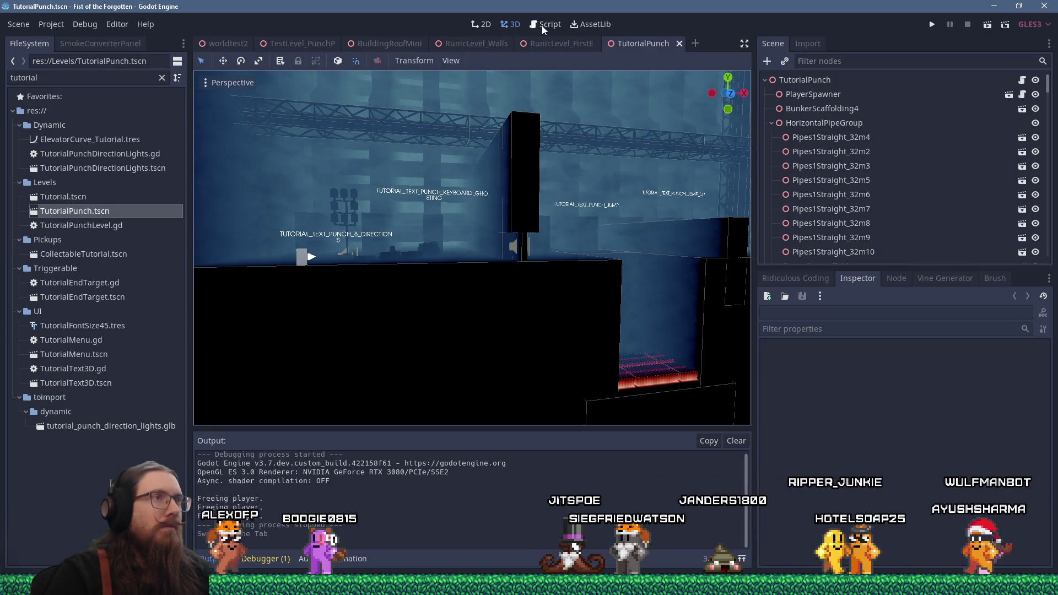
scroll(537, 209, "down", 5)
scroll(386, 171, "up", 2)
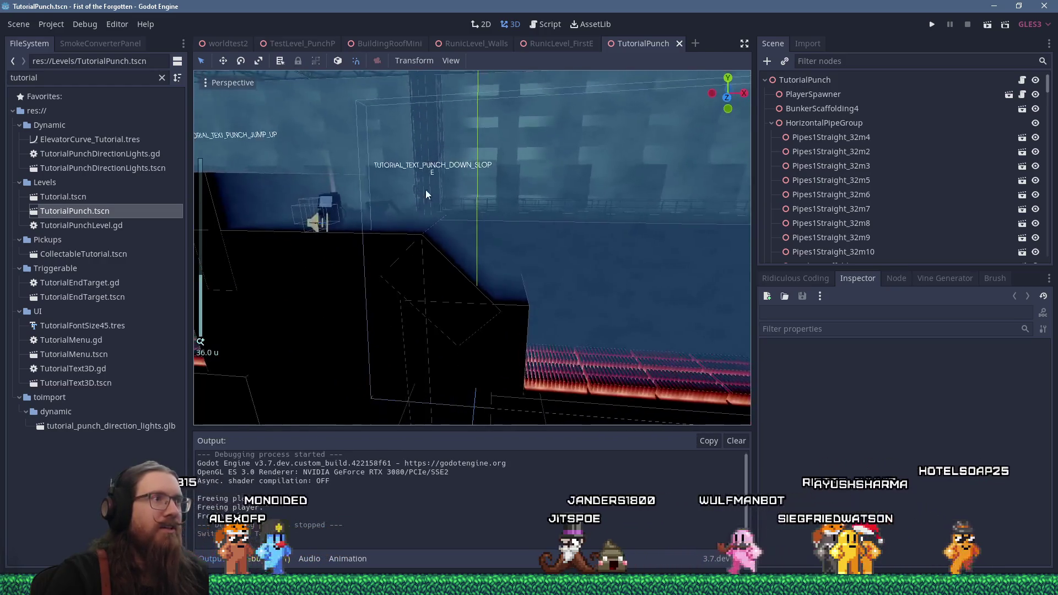
left_click(507, 193)
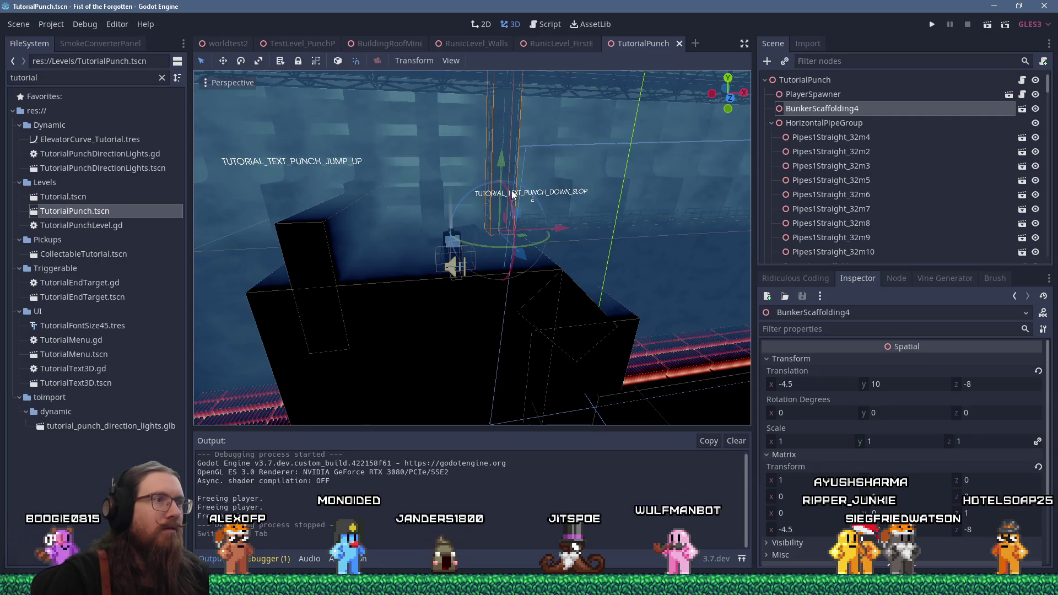
scroll(799, 201, "down", 5)
left_click(828, 62)
Step: Filter the Scene tree by 'tutori' and drag the TutorialTextElevator label to the left
type("tutori")
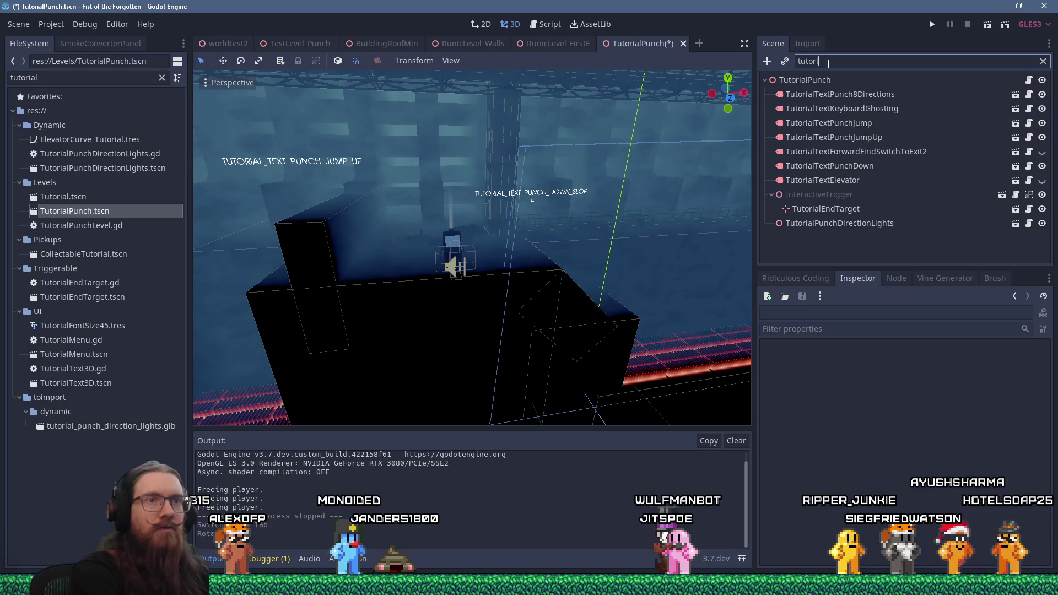
double_click(851, 178)
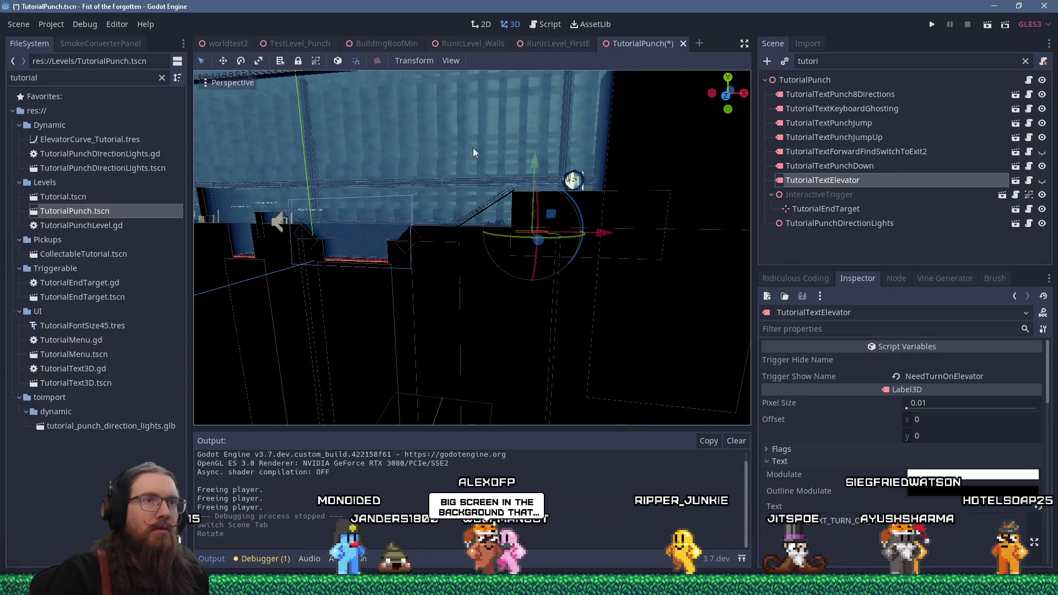
scroll(470, 147, "up", 2)
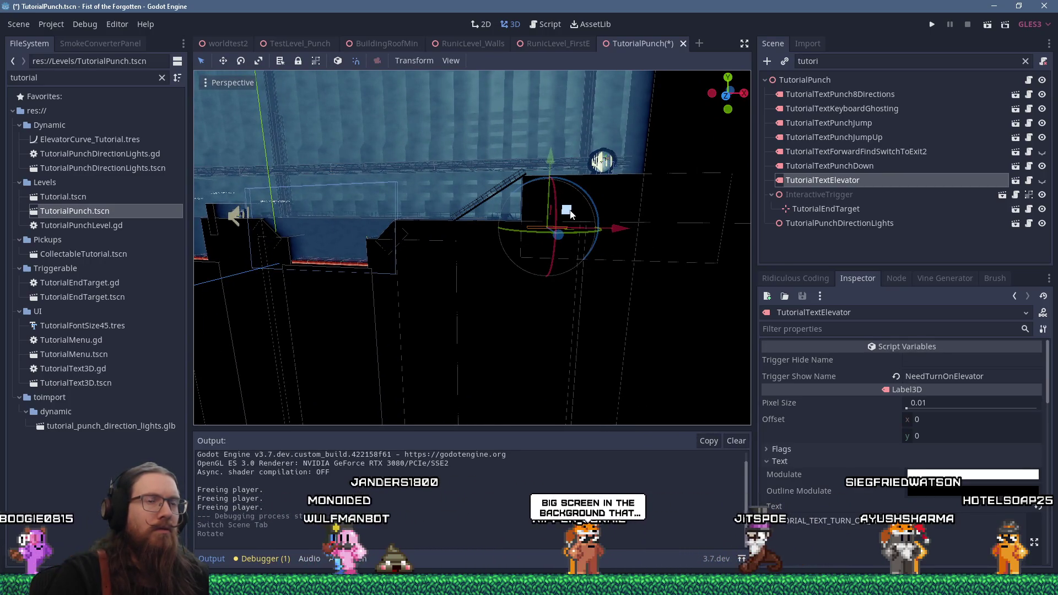
left_click_drag(568, 211, 348, 203)
Step: Make the TutorialTextElevator label visible and start renaming the node
scroll(437, 210, "up", 3)
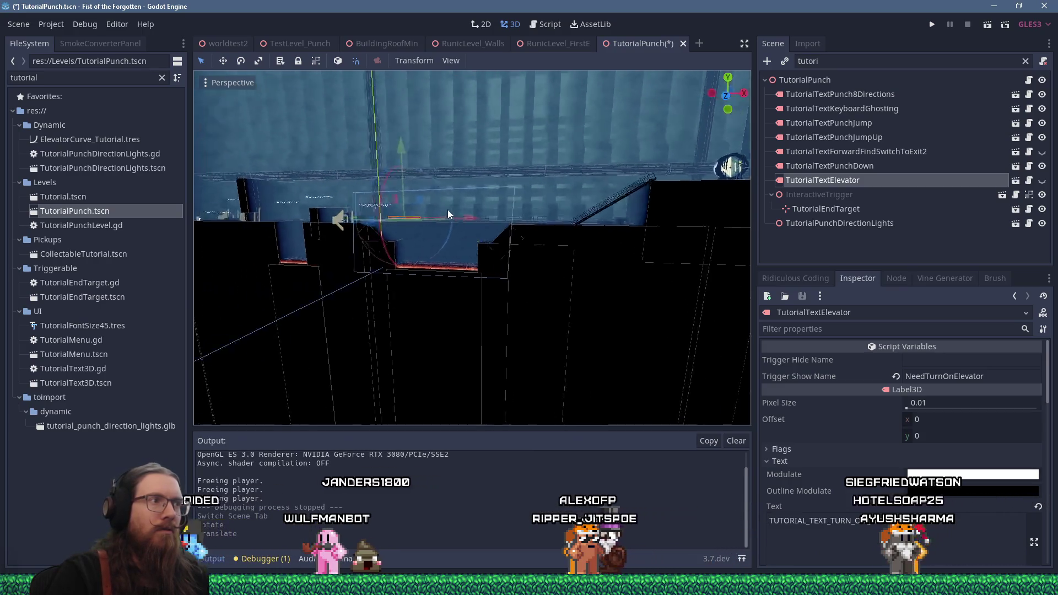
scroll(491, 228, "up", 4)
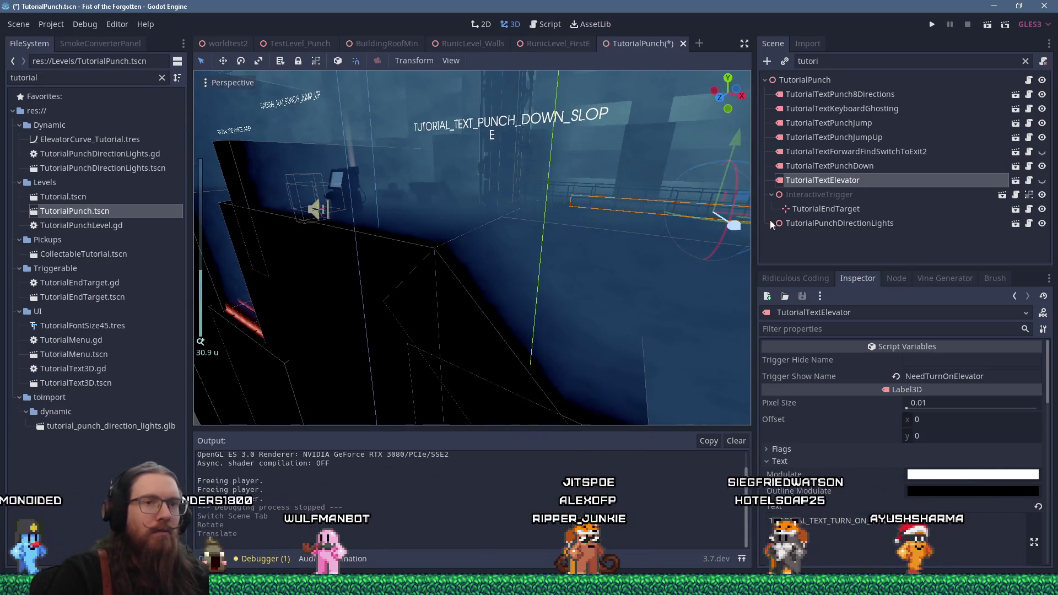
left_click(1042, 180)
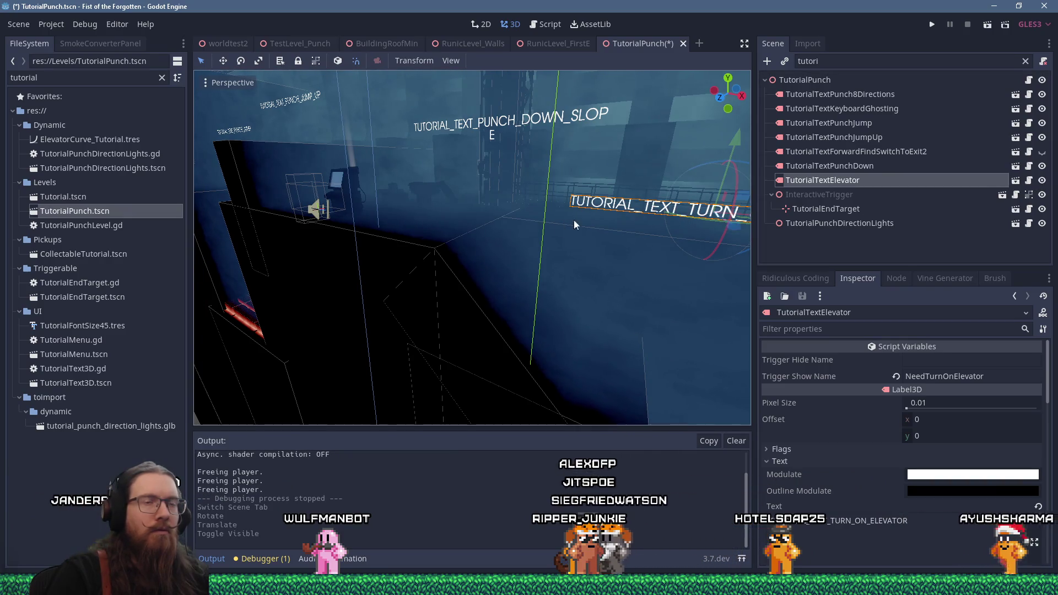
left_click(862, 180)
type("PunchUpDi")
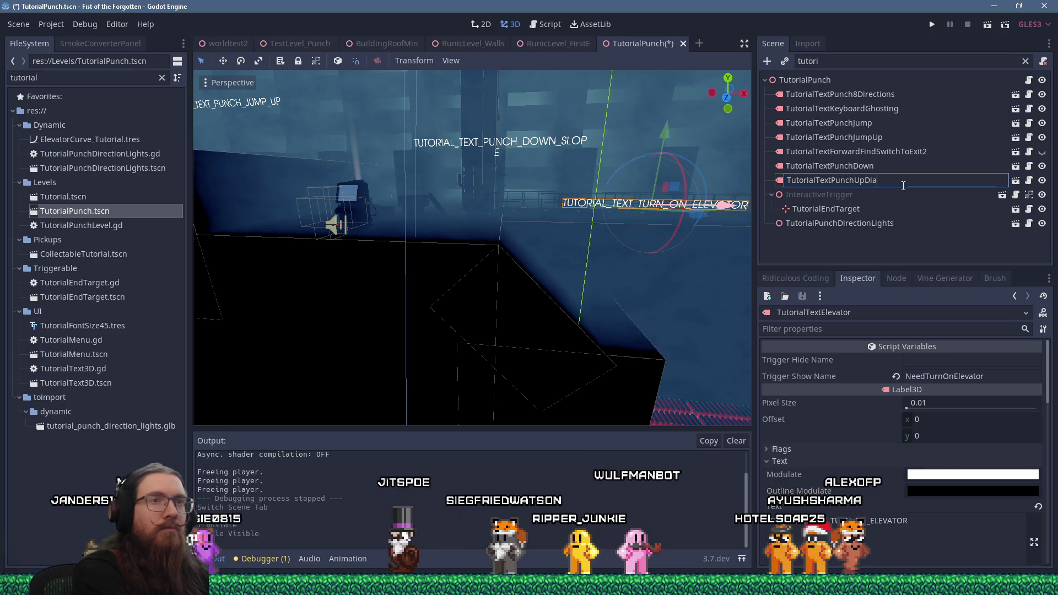
Step: Rename the label node to TutorialTextPunchUpDiagonally
type("gonally")
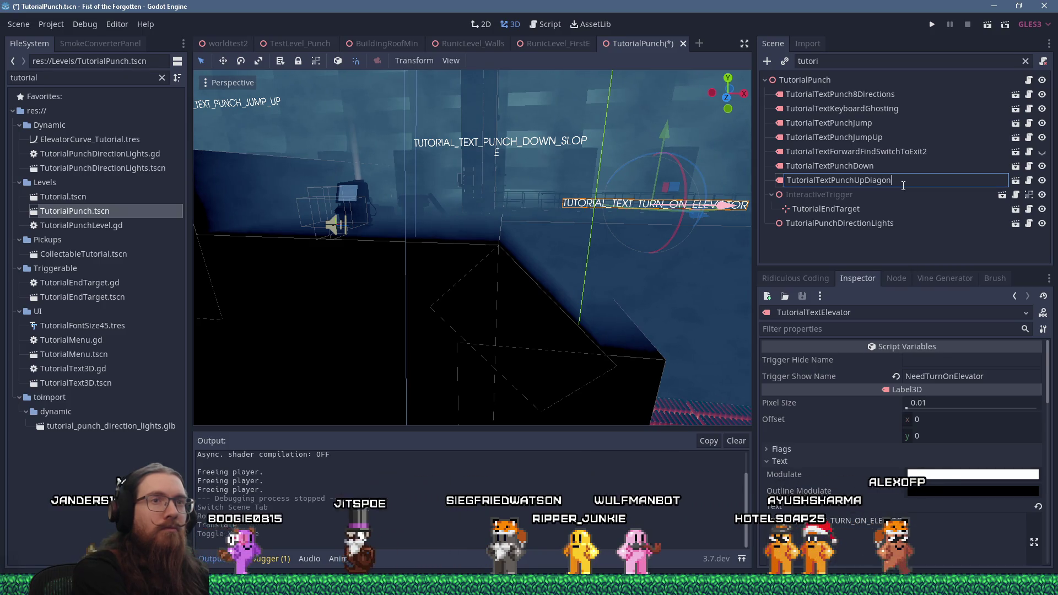
key("Return")
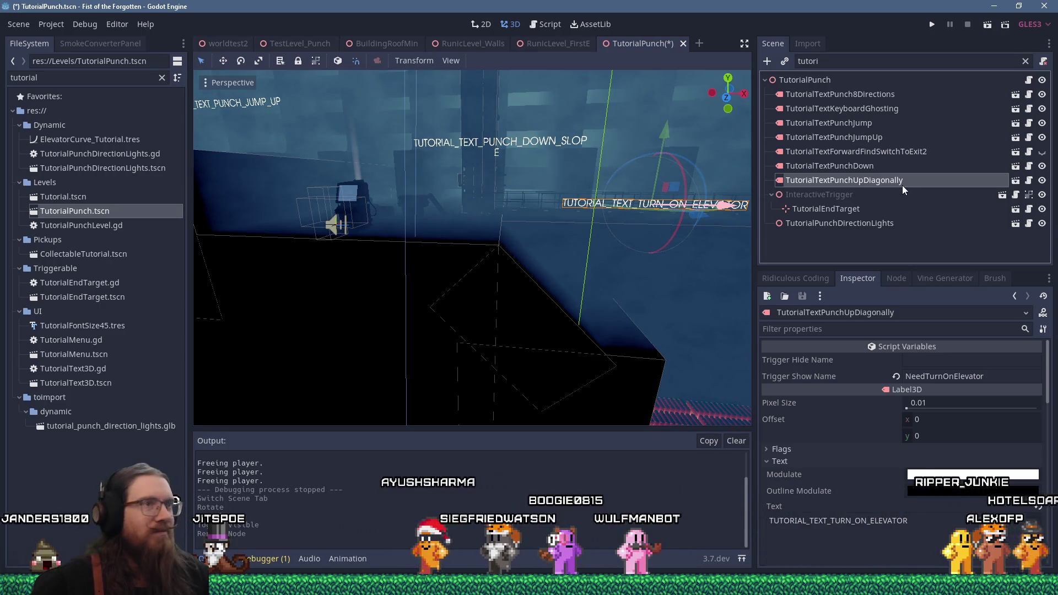
left_click_drag(650, 308, 503, 267)
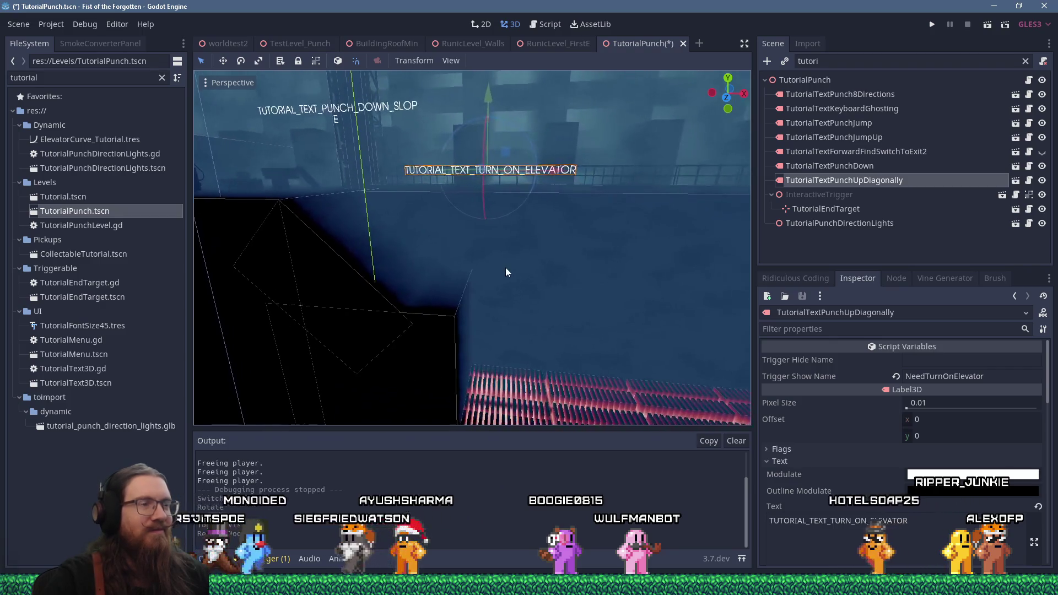
Step: Revert the label's inherited Trigger Show Name value so it is cleared
left_click(813, 279)
left_click(859, 277)
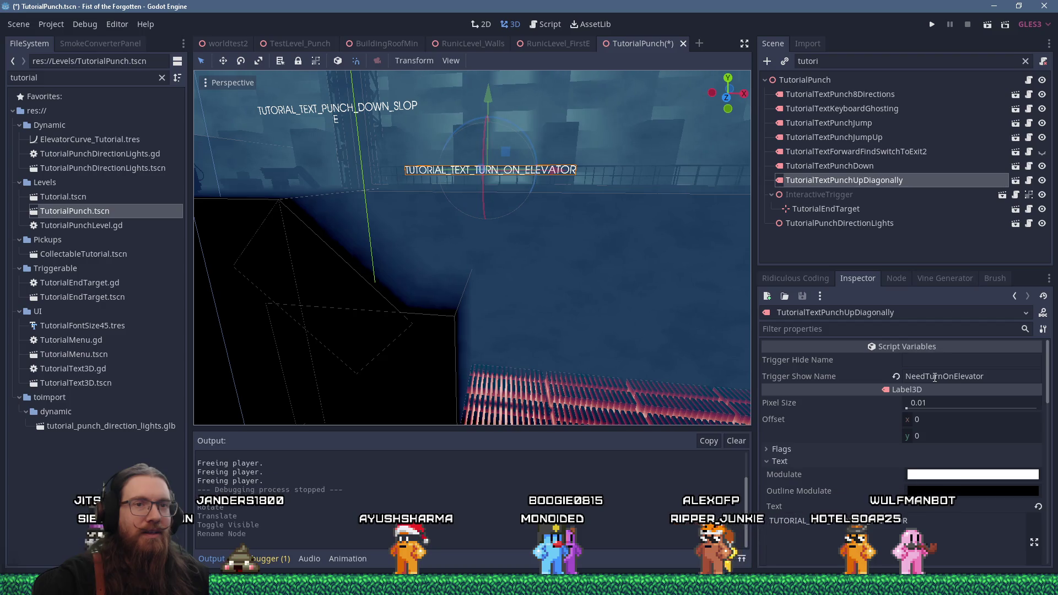
left_click(897, 377)
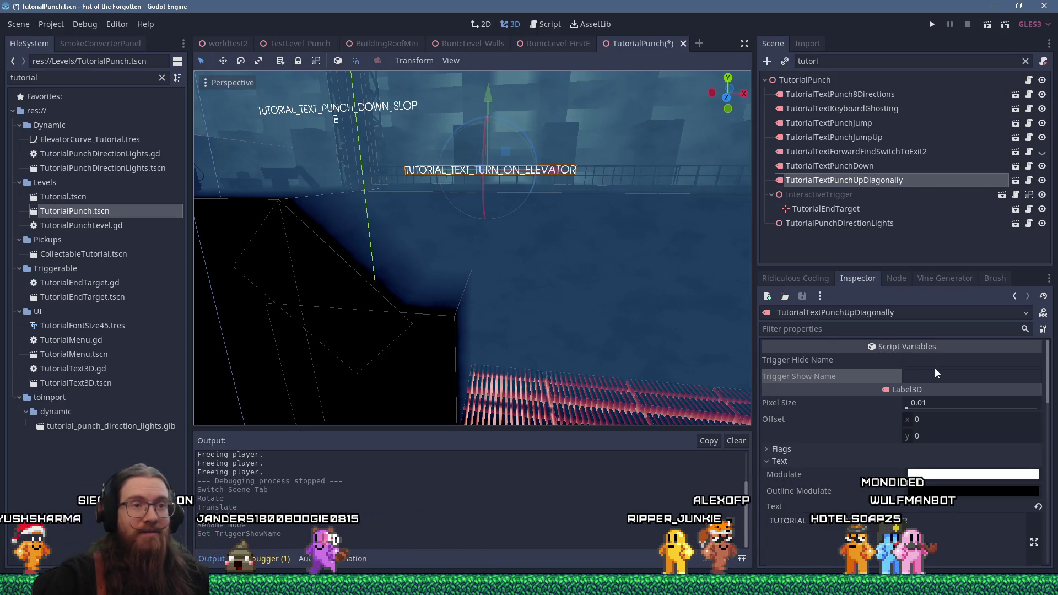
scroll(924, 425, "down", 5)
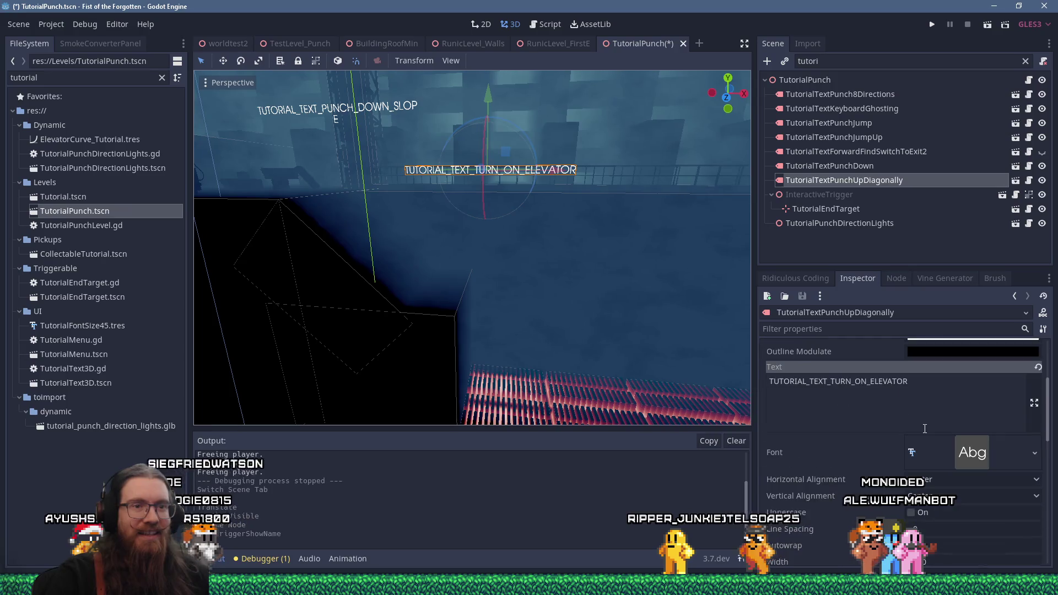
scroll(925, 431, "up", 5)
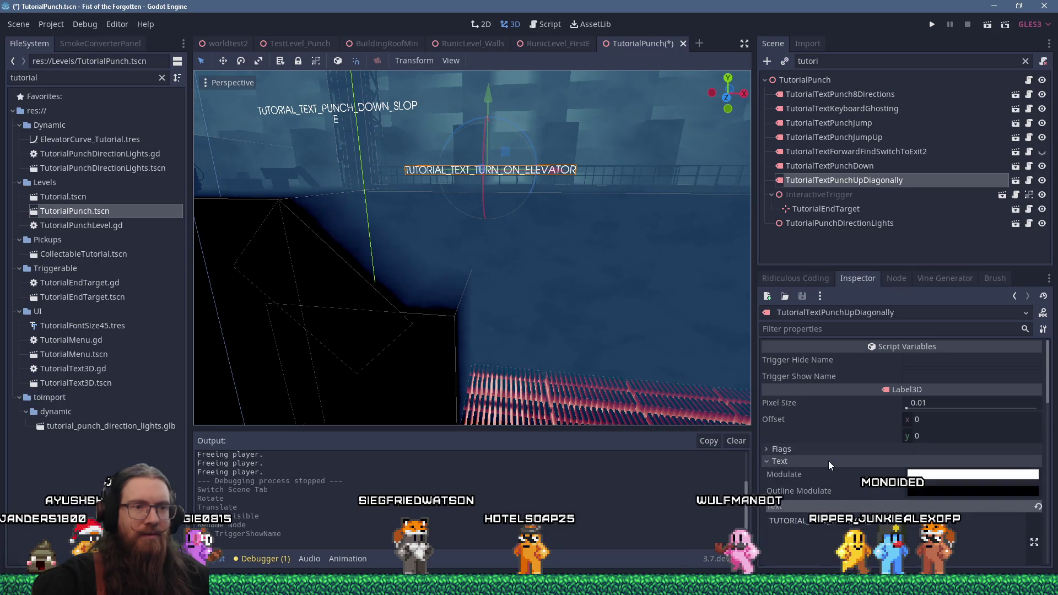
scroll(828, 461, "down", 2)
Step: Change the label's text key from TURN_ON_ELEVATOR to TUTORIAL_TEXT_PUNCH_UP_DIAGONALLY
double_click(829, 435)
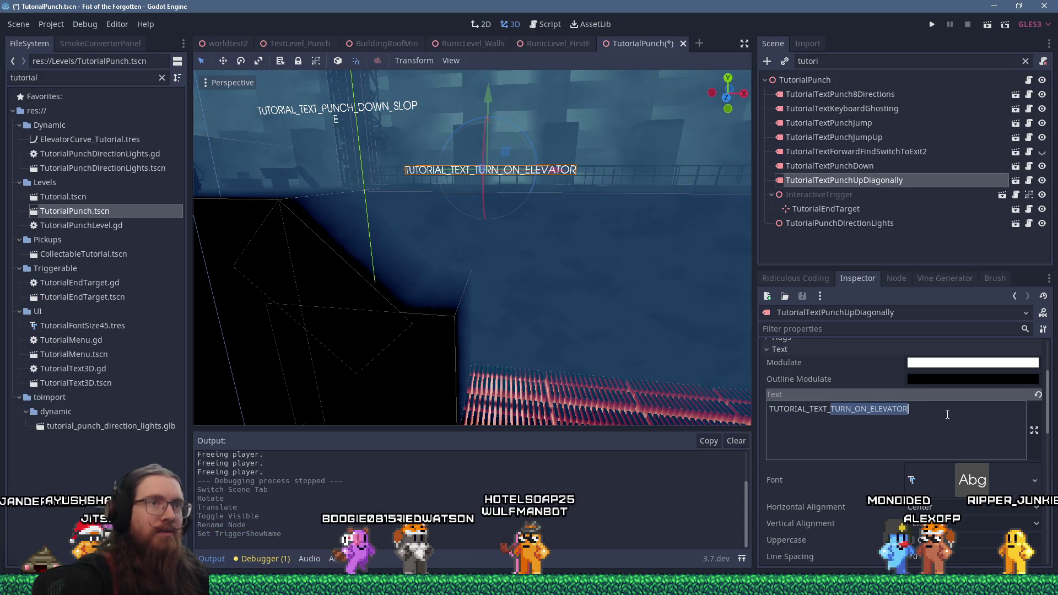
type("PUNCH_UP")
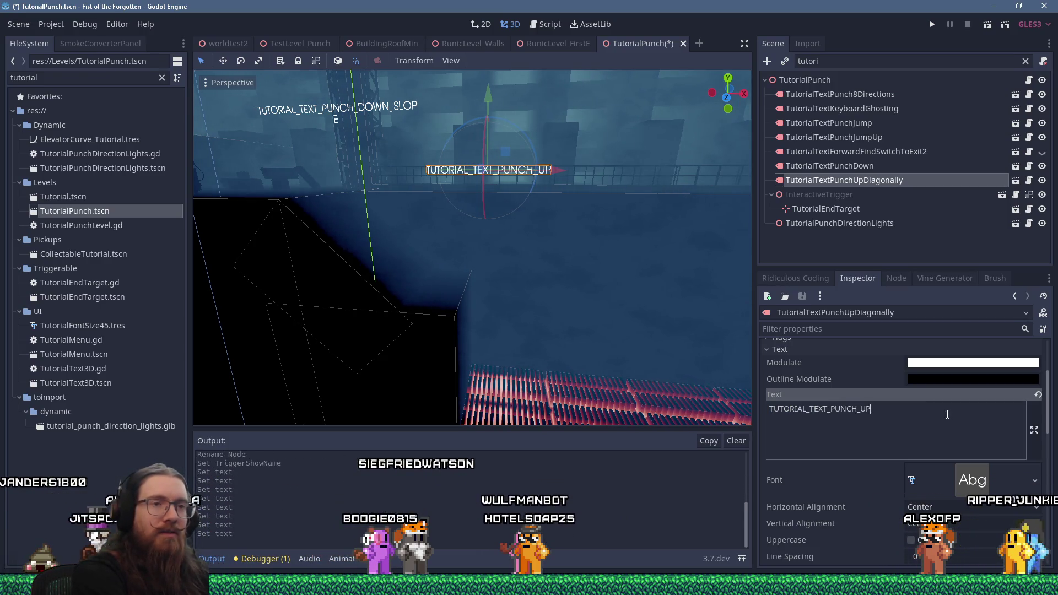
type("_DIAGONALLY")
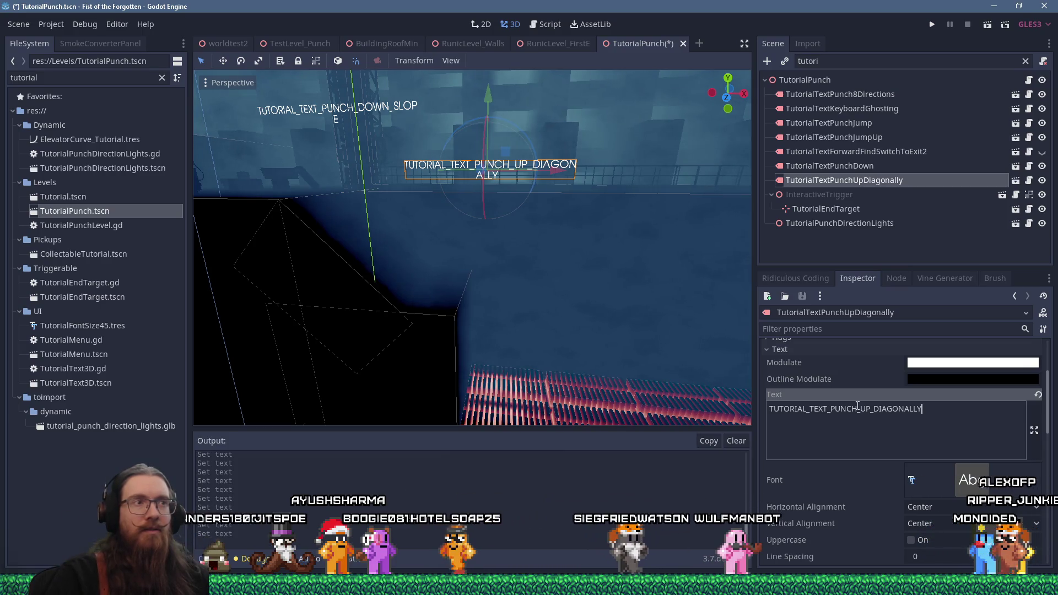
mouse_move(534, 253)
left_mouse_down()
mouse_move(521, 227)
mouse_move(551, 204)
mouse_move(551, 222)
mouse_move(457, 219)
mouse_move(511, 197)
left_mouse_up()
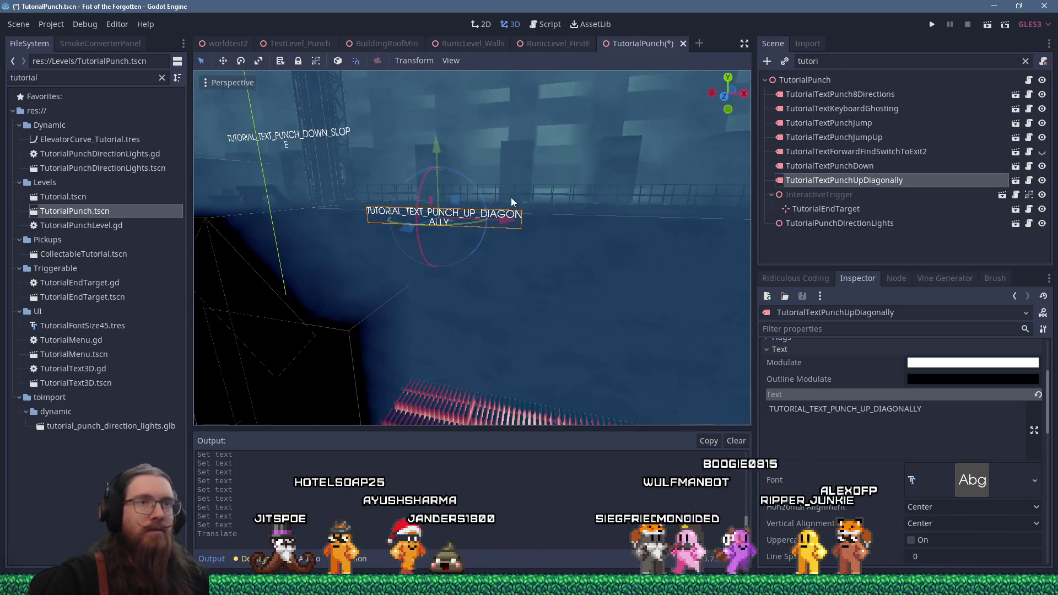
Step: Copy the TUTORIAL_TEXT_PUNCH_UP_DIAGONALLY key and save the TutorialPunch scene
double_click(814, 403)
right_click(813, 402)
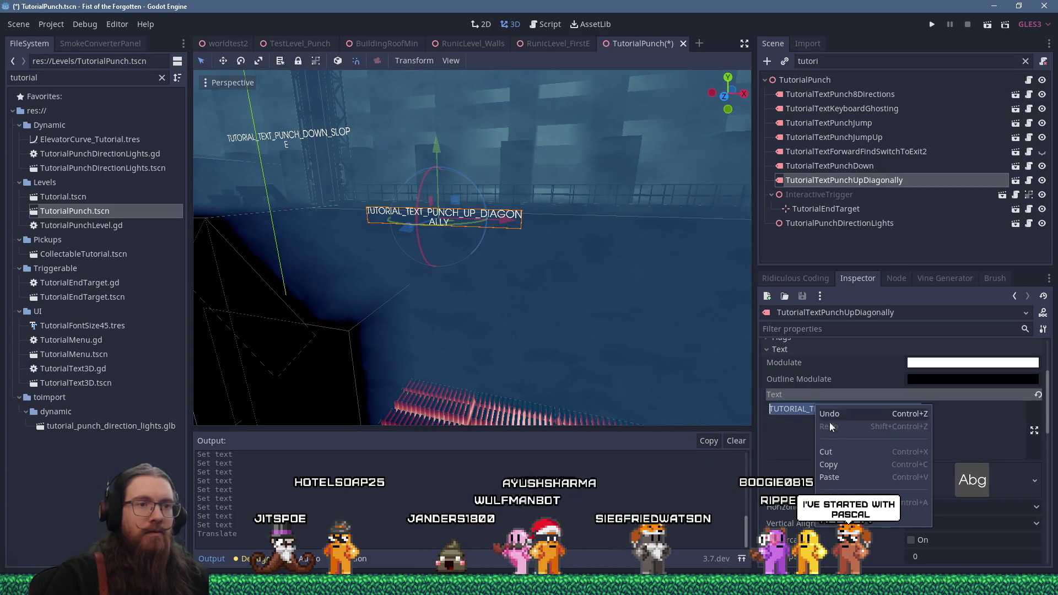
left_click(826, 425)
left_click(19, 24)
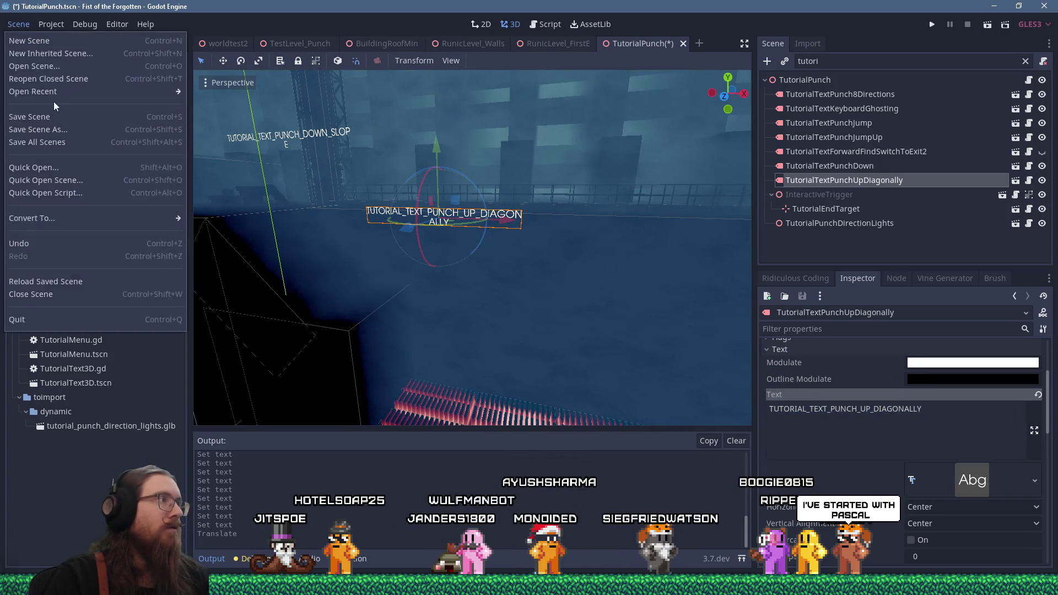
key("super+Tab")
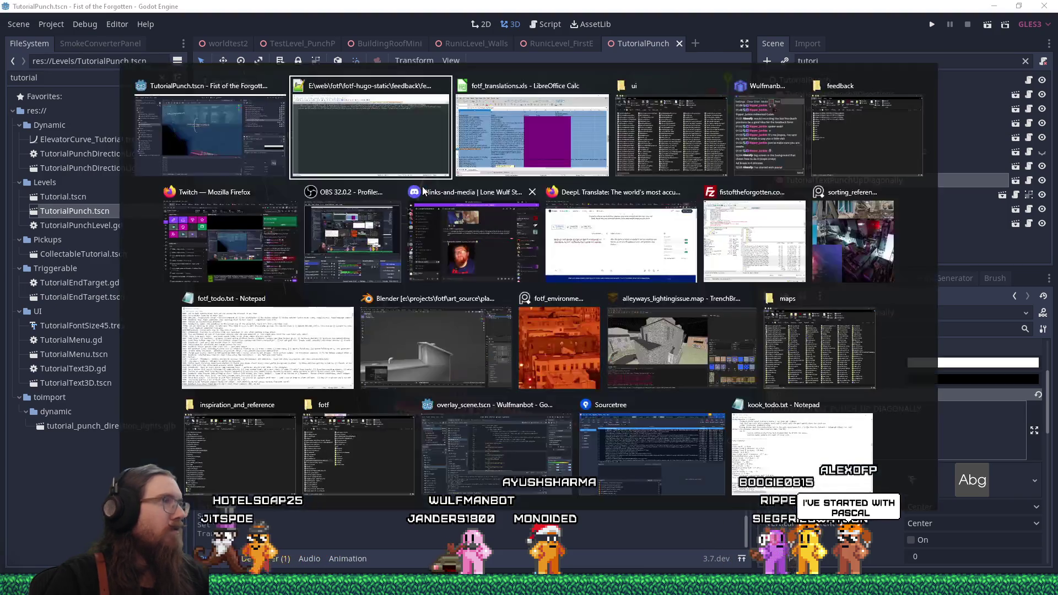
Step: Paste the key into A140 of fotf_translations.xls and enter 'Punch up diagonally to reach far away platforms.' in B140
key("Right")
key("Return")
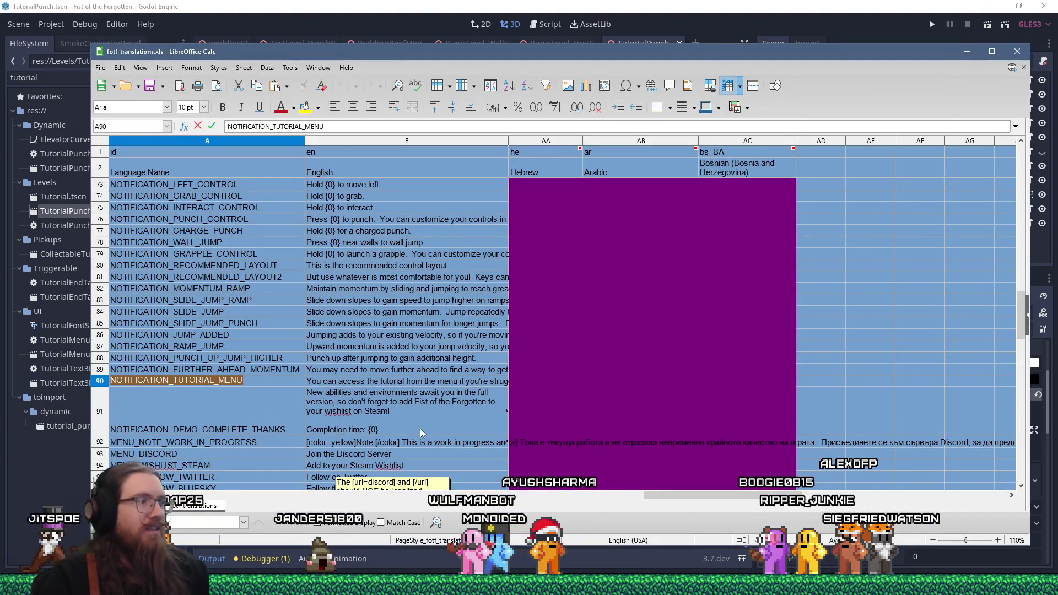
scroll(201, 405, "down", 15)
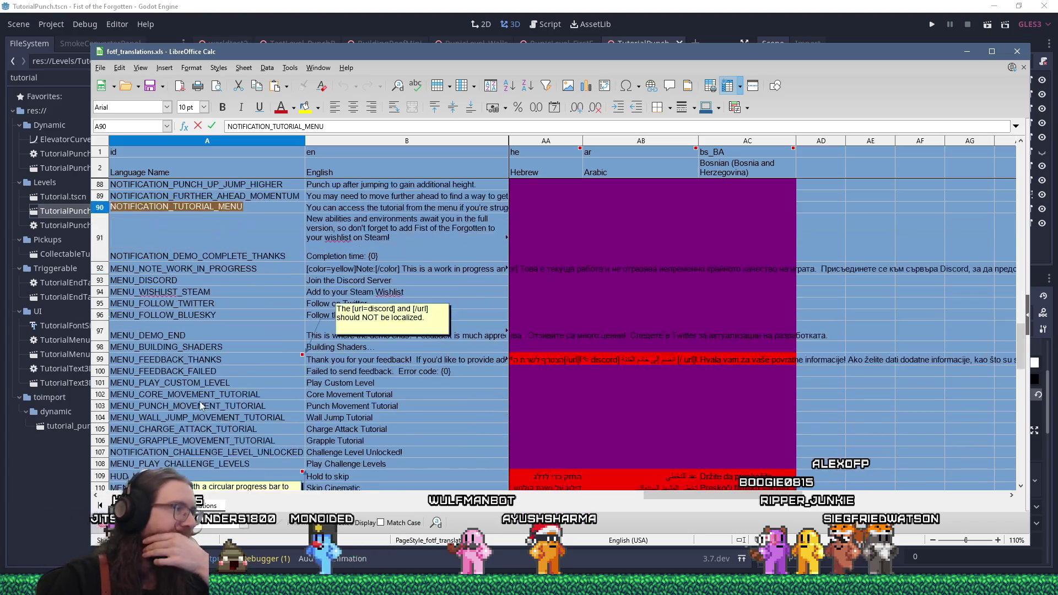
right_click(233, 439)
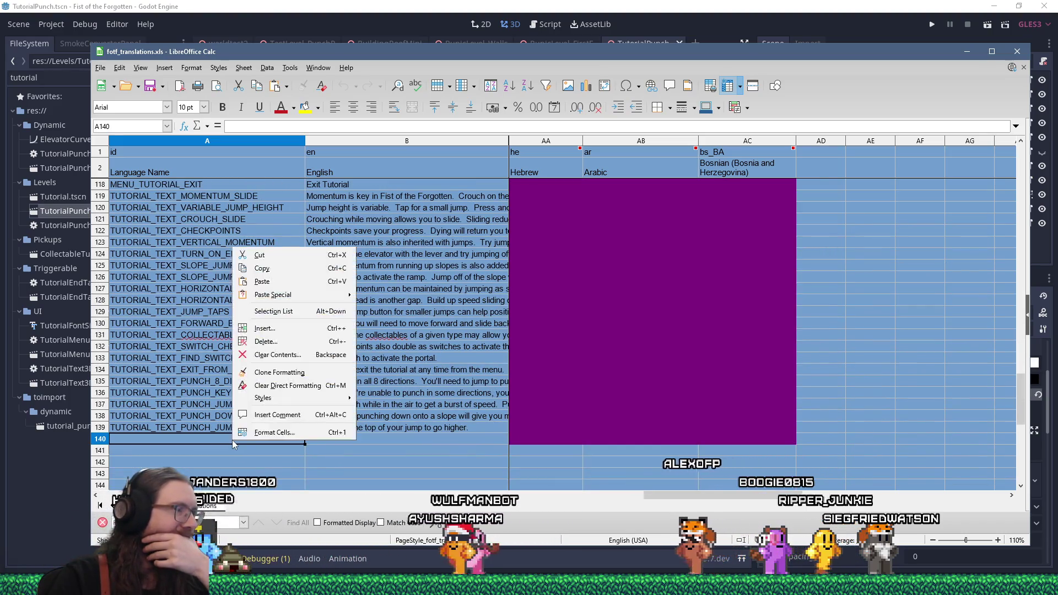
left_click(253, 281)
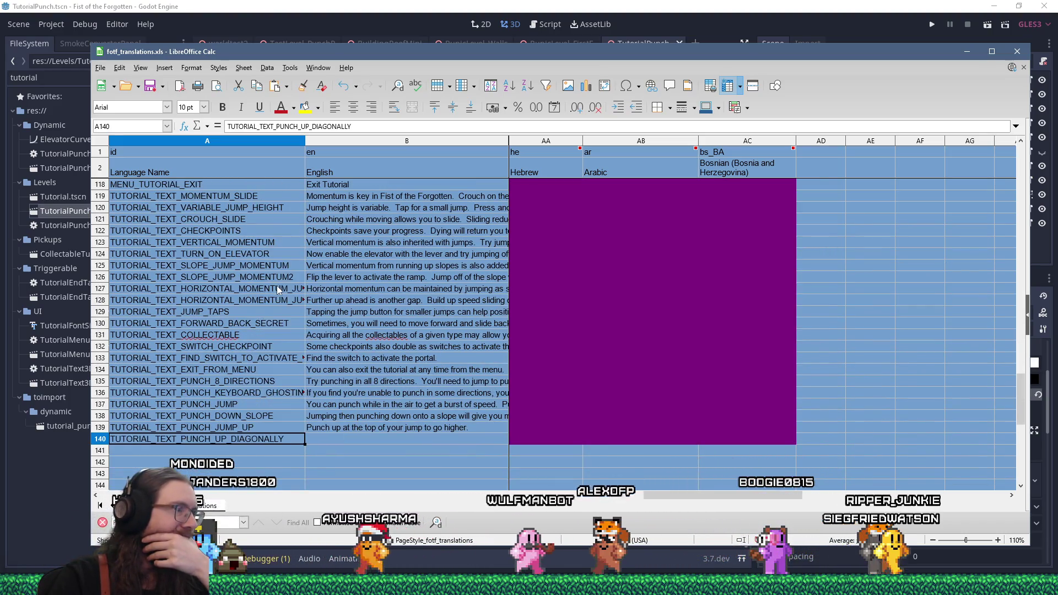
left_click(353, 442)
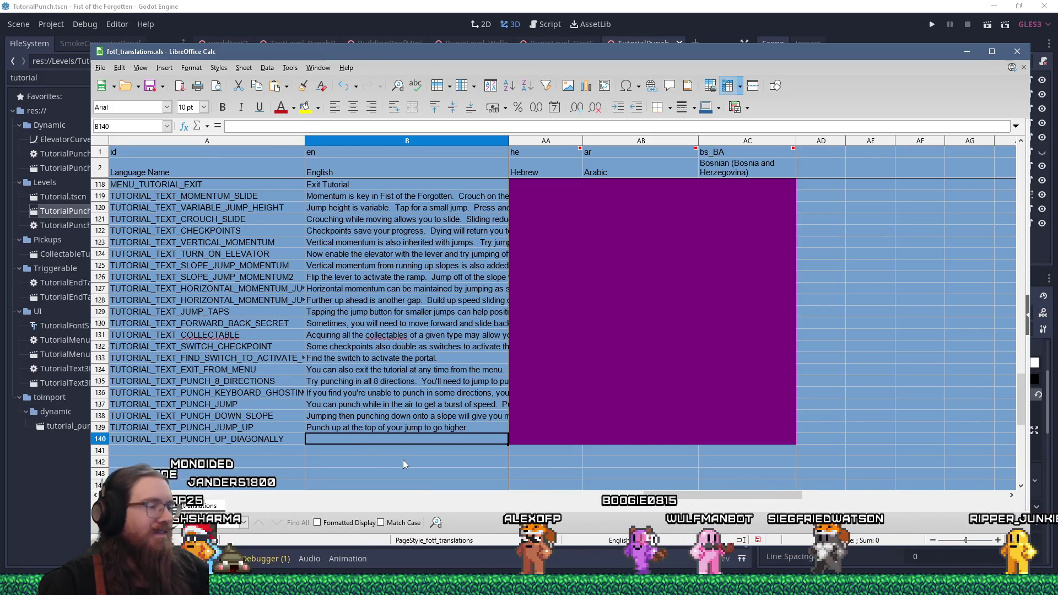
Step: Type 'Punch up diagonally to reach far away platforms.' as the English hint in cell B140
type("Punch ")
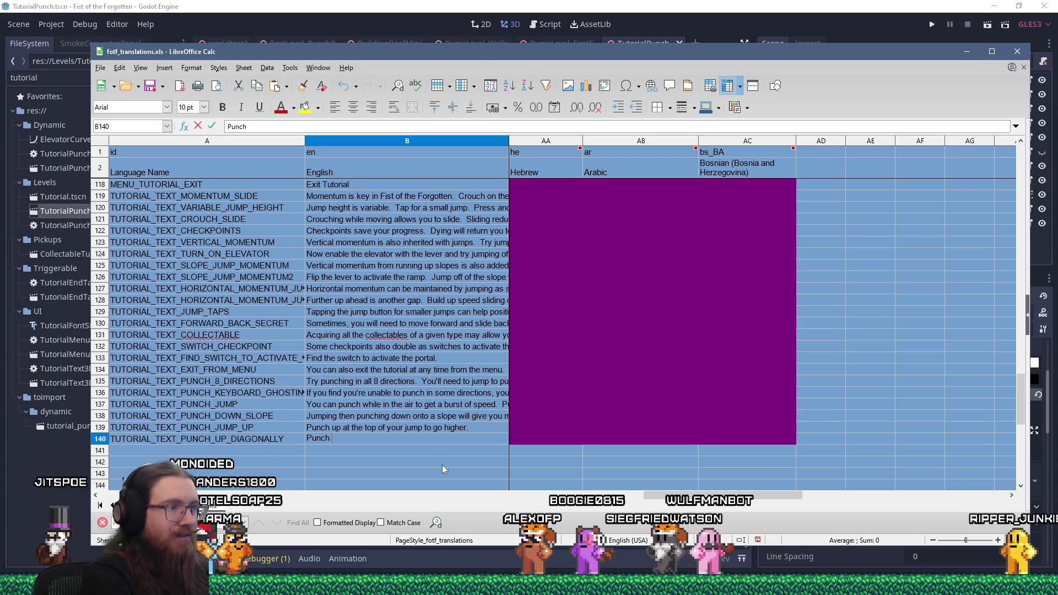
type("up diagonally ")
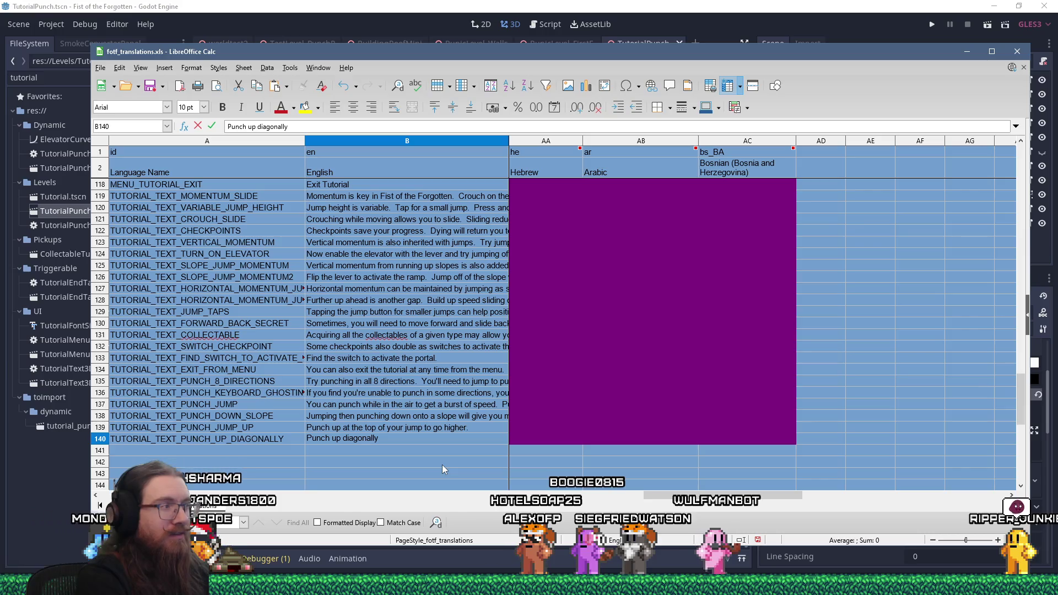
type("t")
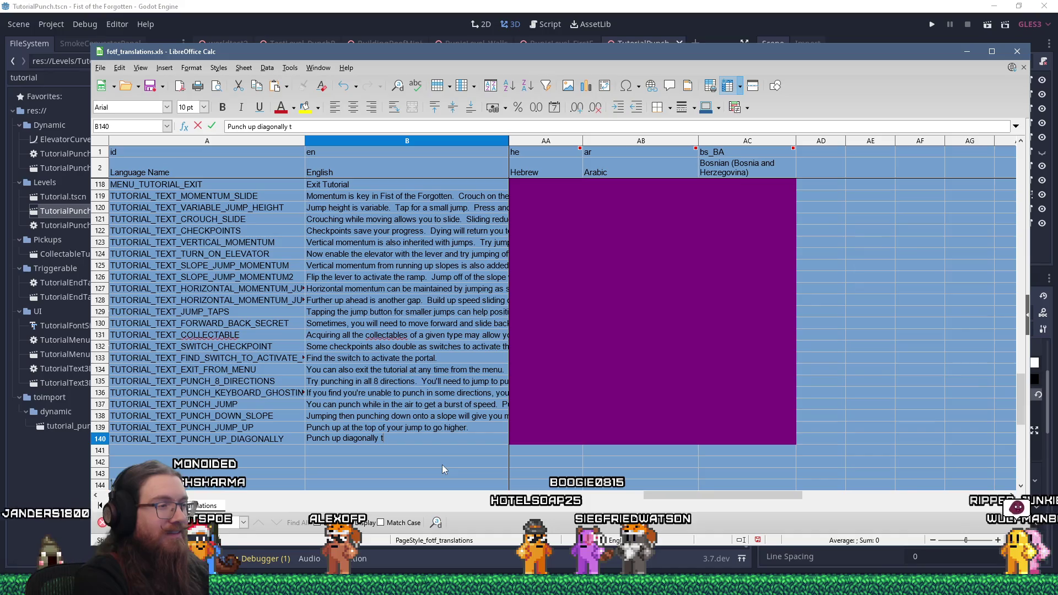
type("o reach far away platforms.")
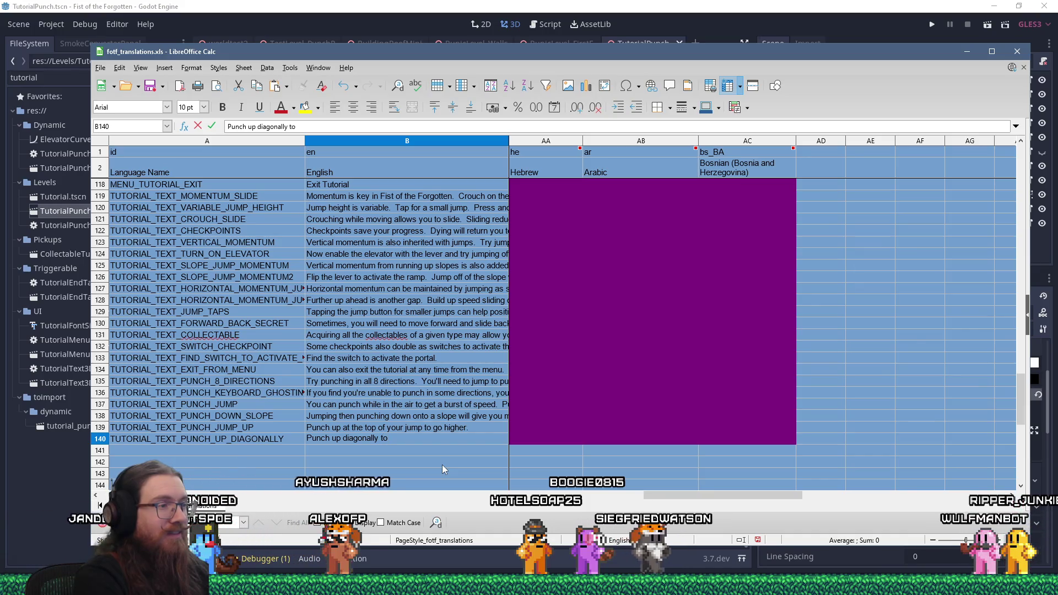
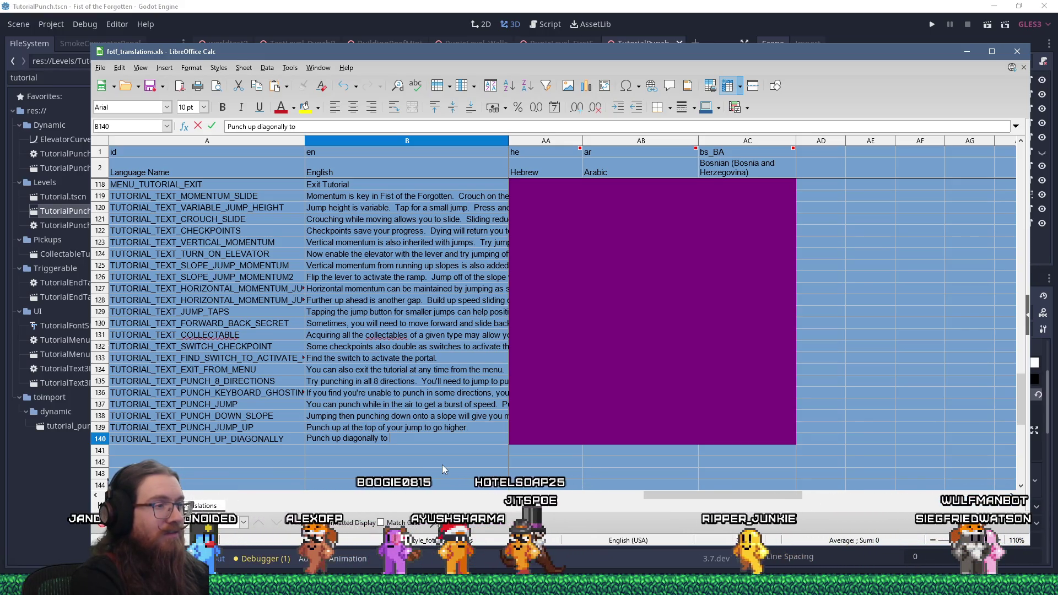
Step: Paste the key into A140 of fotf_translations.xls and enter 'Punch up diagonally to reach far away platforms.' in B140
Step: Type 'Punch up diagonally to reach far away platforms.' as the English hint in cell B140
type(" reach")
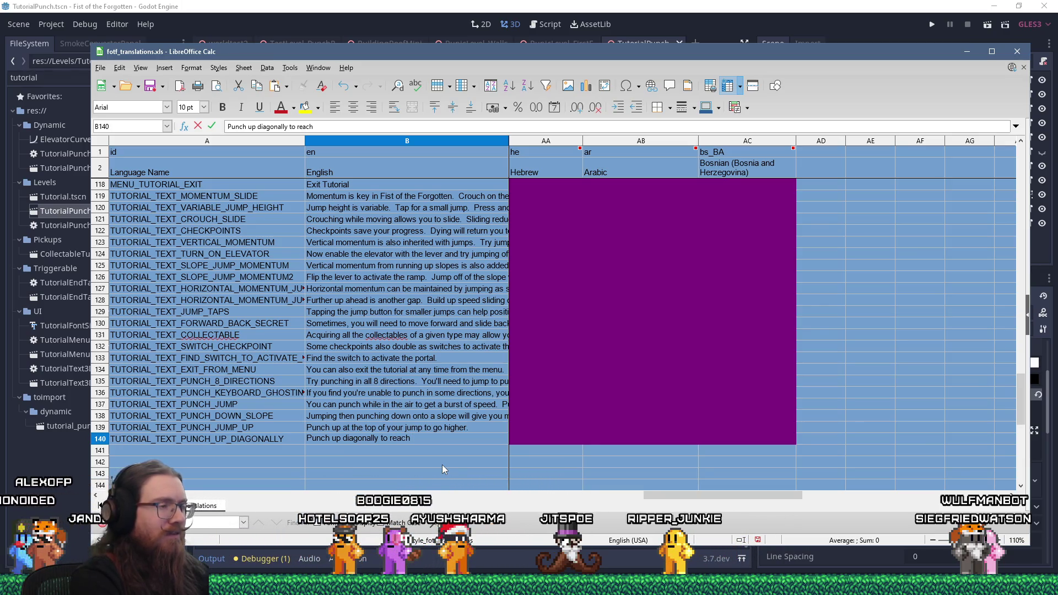
type(" far away platforms.")
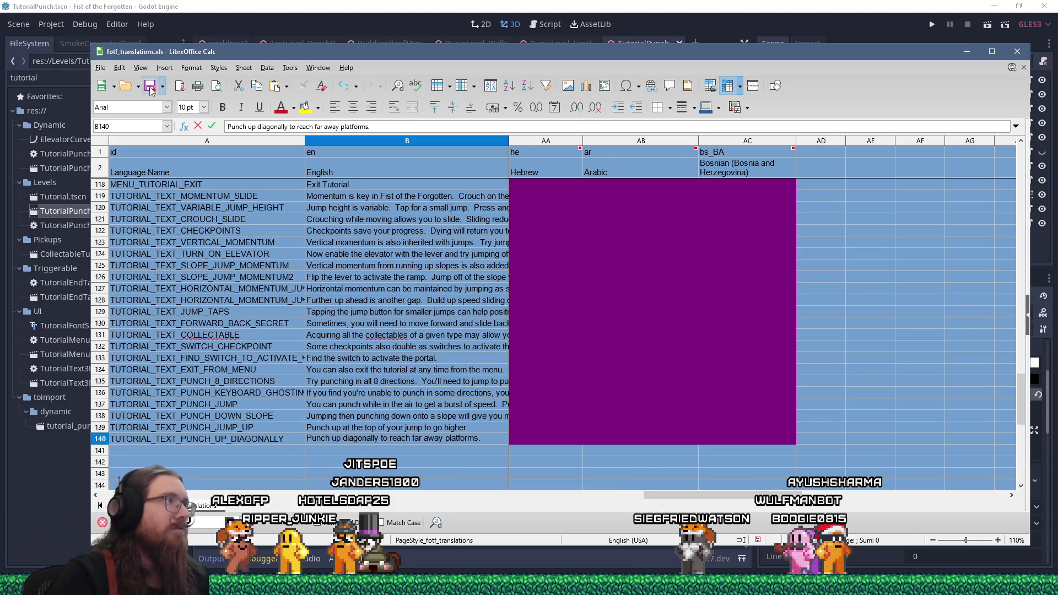
left_click(101, 70)
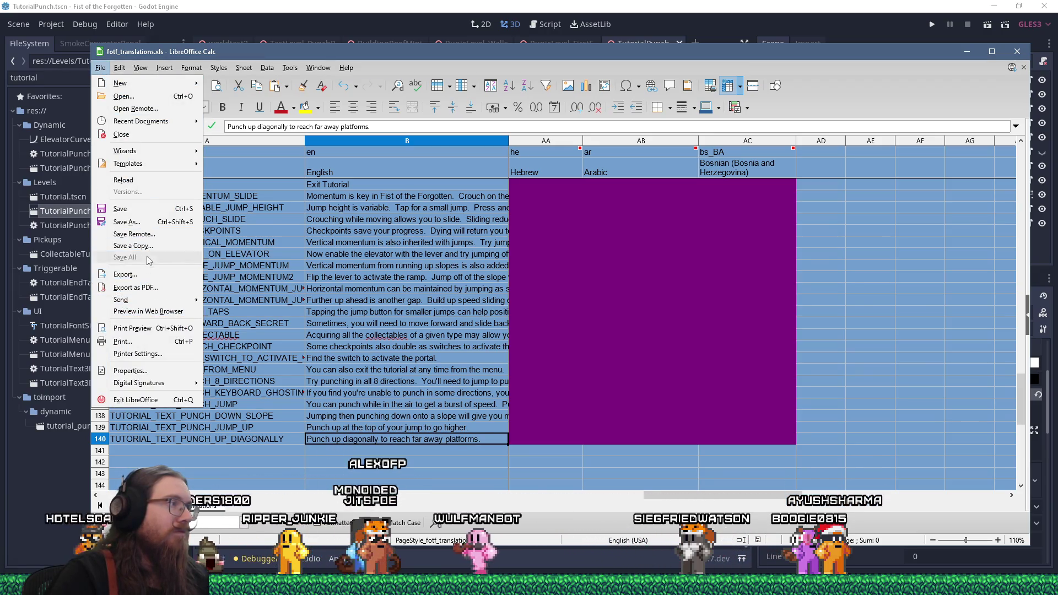
Step: Save a UTF-8, comma-delimited Text CSV copy that replaces fotf_translations.csv
key("Escape")
key("Escape")
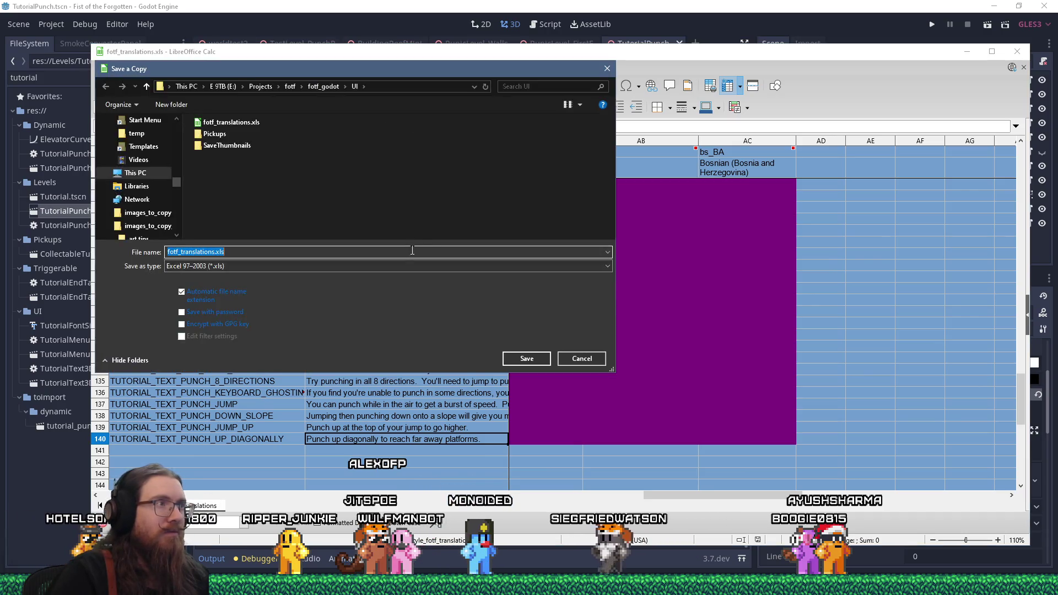
left_click(425, 267)
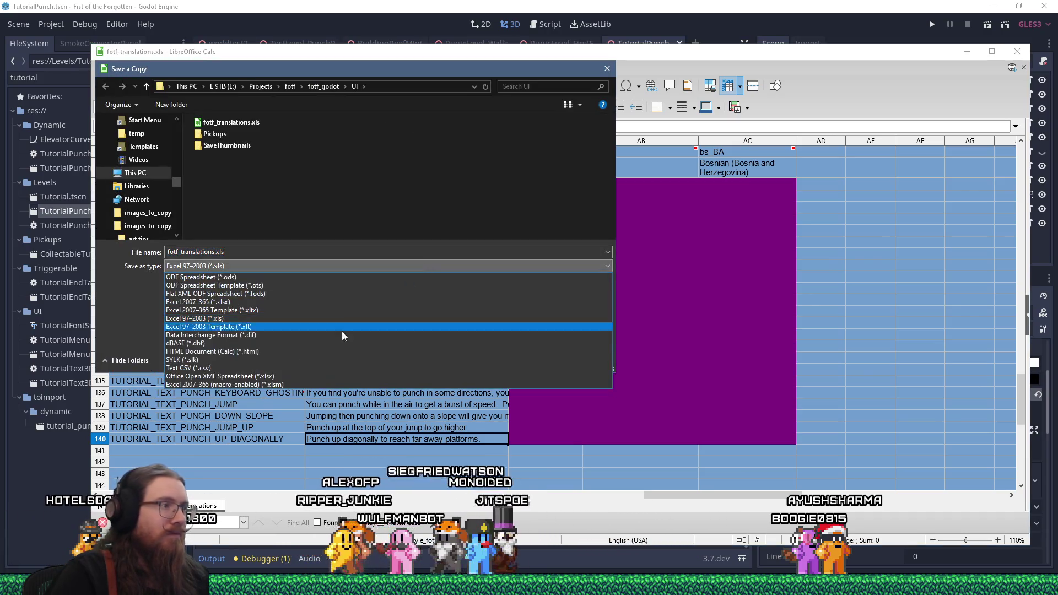
left_click(280, 369)
left_click(539, 362)
left_click(551, 294)
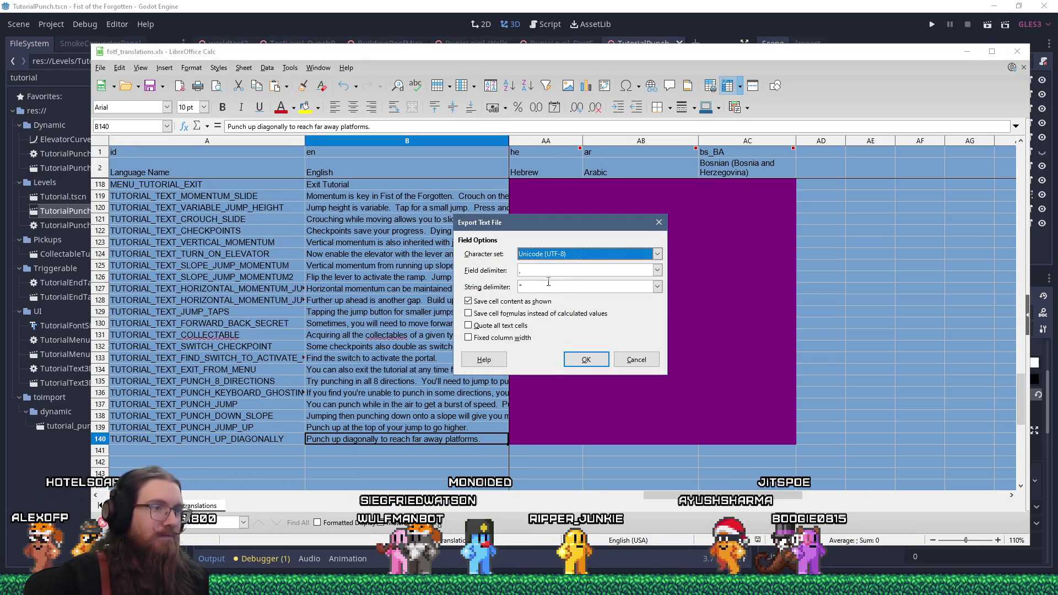
left_click(591, 358)
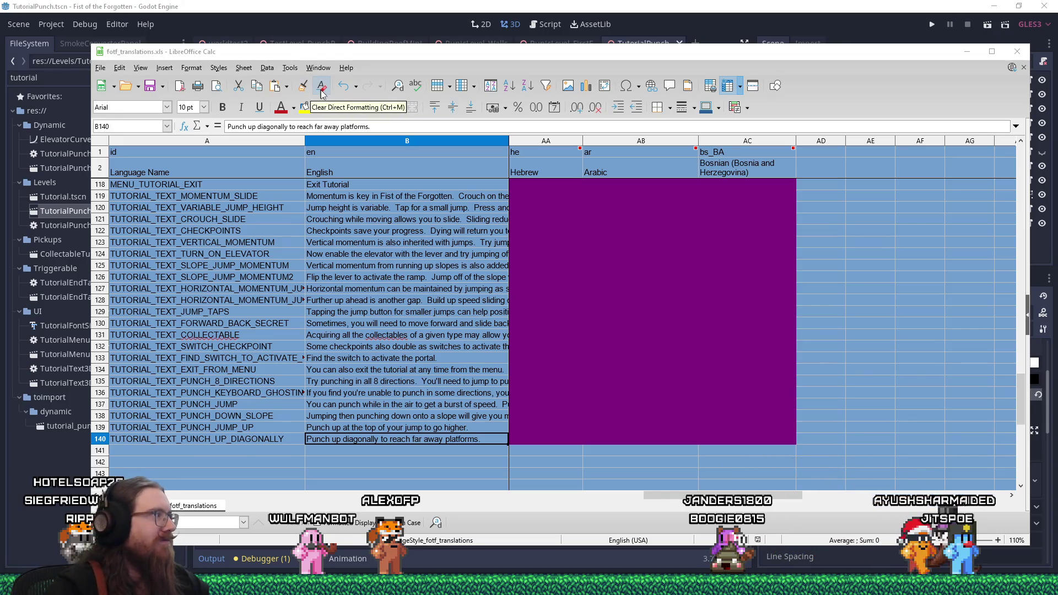
mouse_move(300, 53)
left_mouse_down()
mouse_move(294, 68)
mouse_move(293, 52)
left_mouse_up()
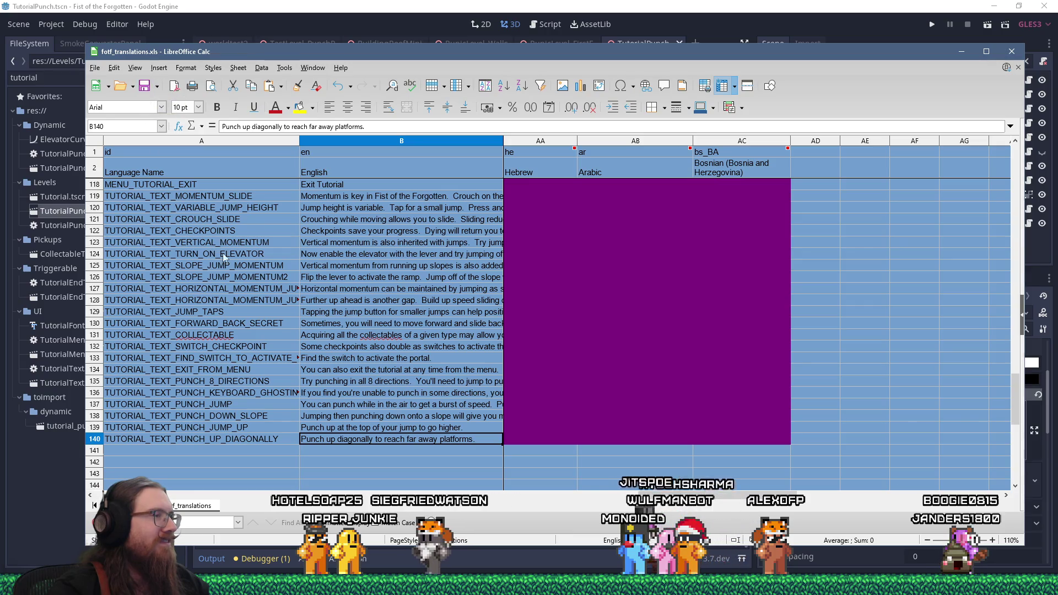
Step: Run the game from the Godot editor and try the up, sideways, downward and diagonal punches
left_click(893, 32)
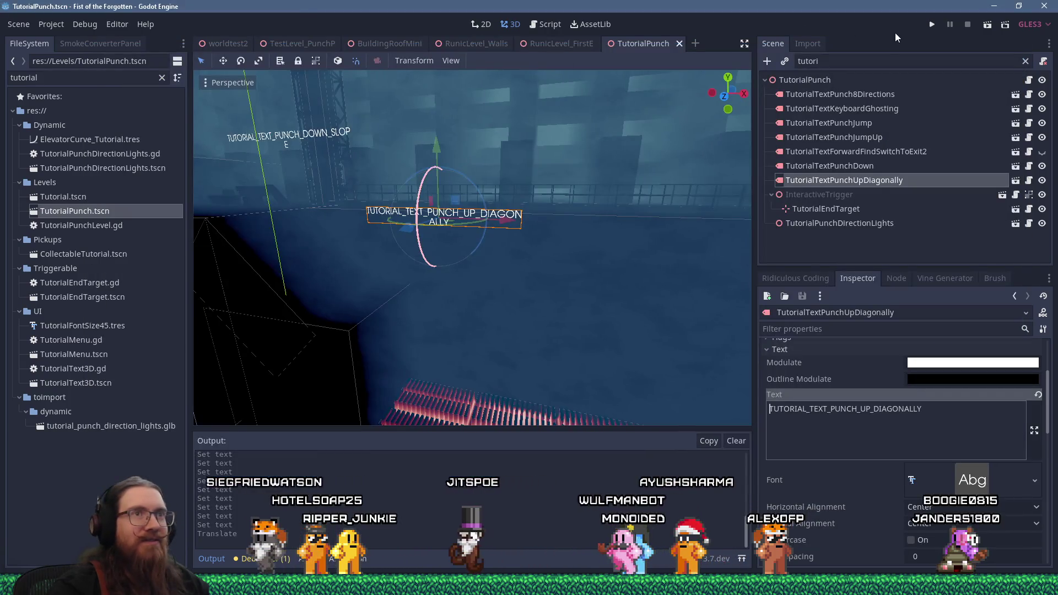
left_click(931, 25)
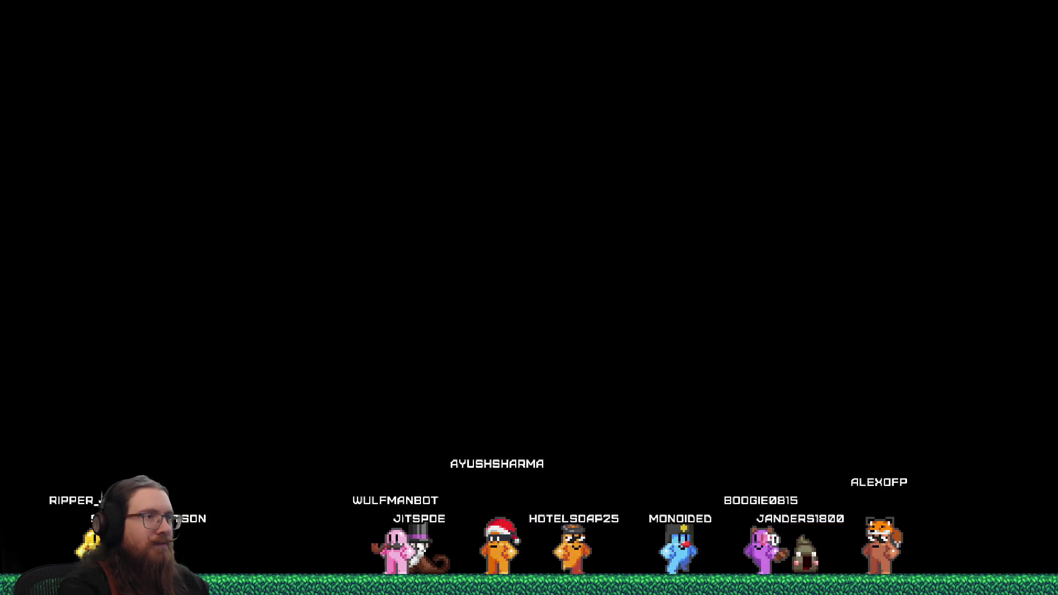
key("Right")
key("space")
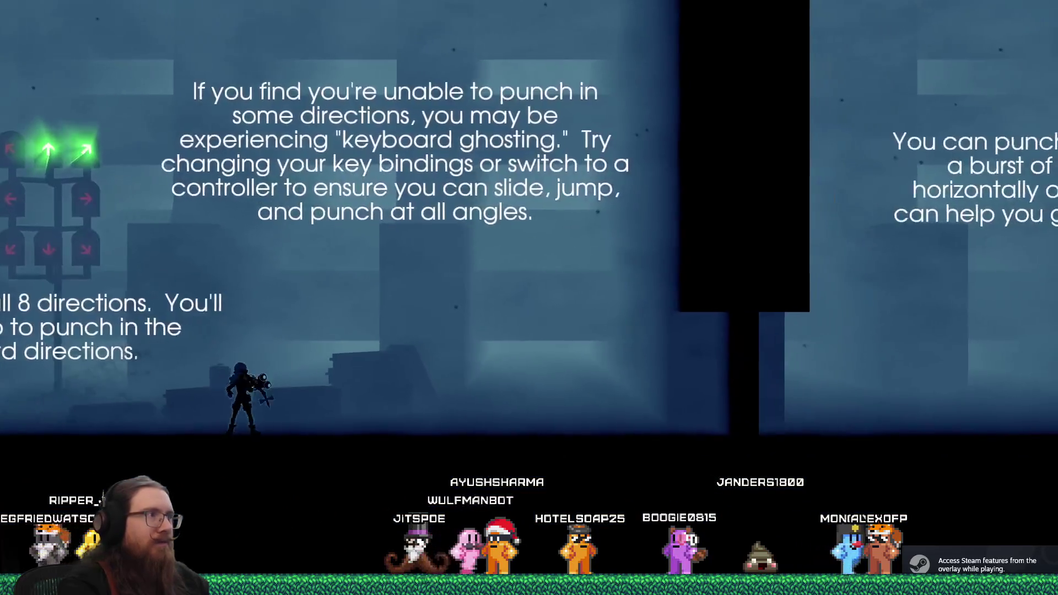
key("Left")
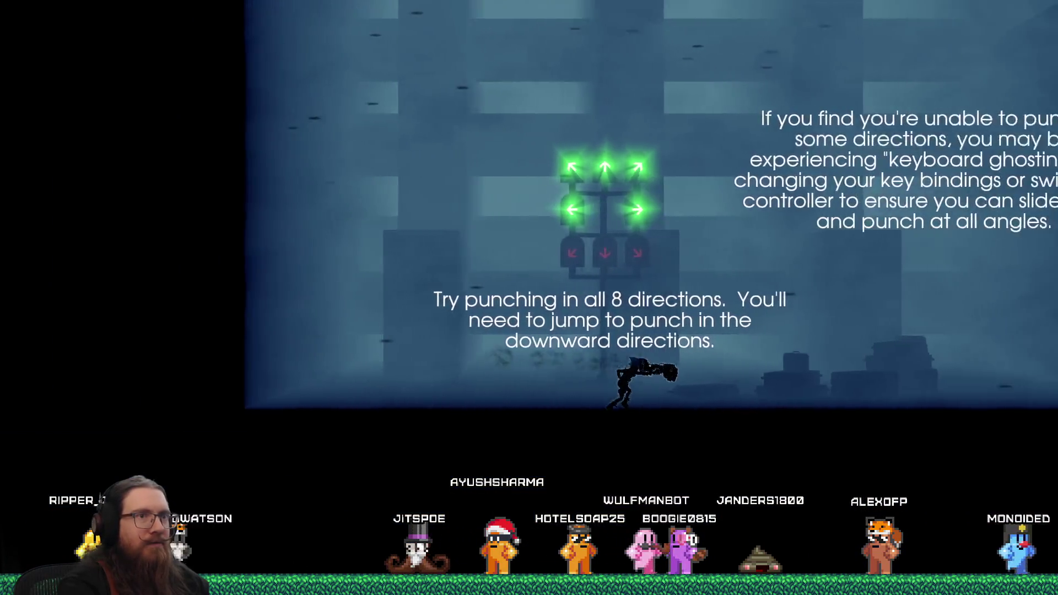
key("Left")
key("space")
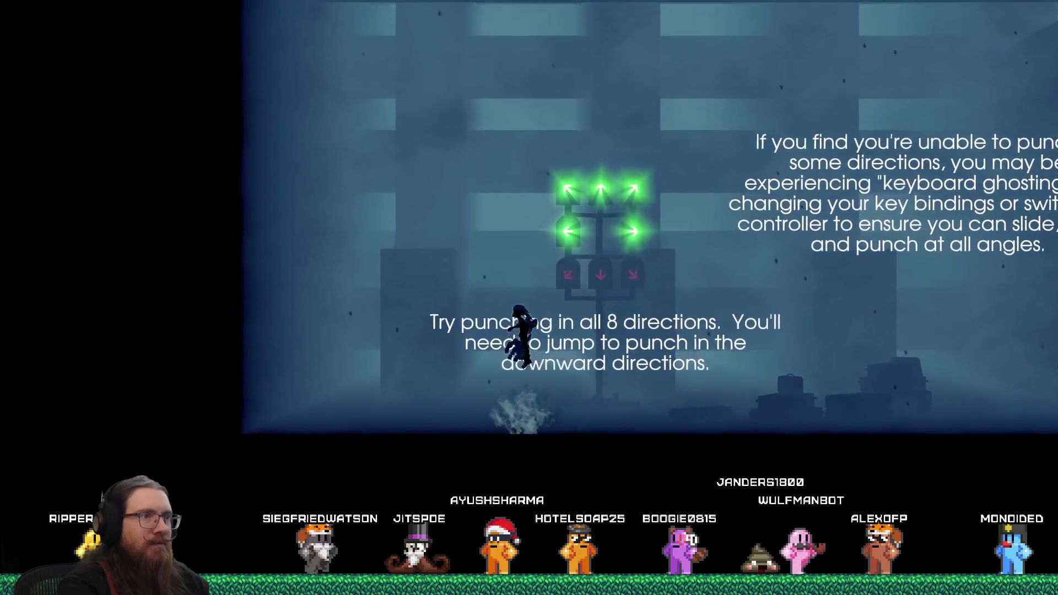
key("Right")
key("space")
key("Down")
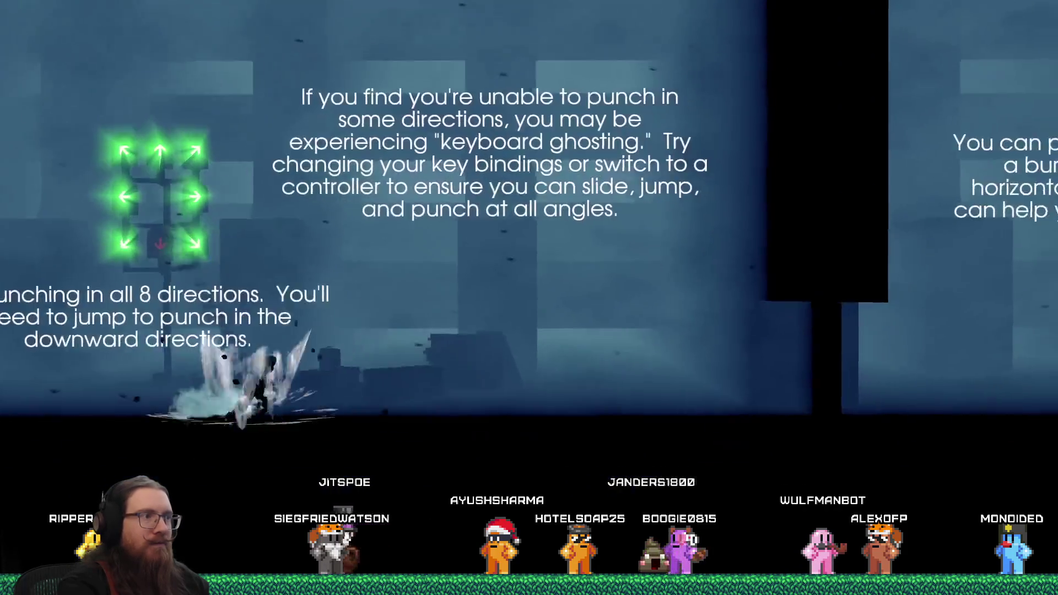
Step: Run right past the hints, punching up and then down onto the slope toward the lava
key("Right")
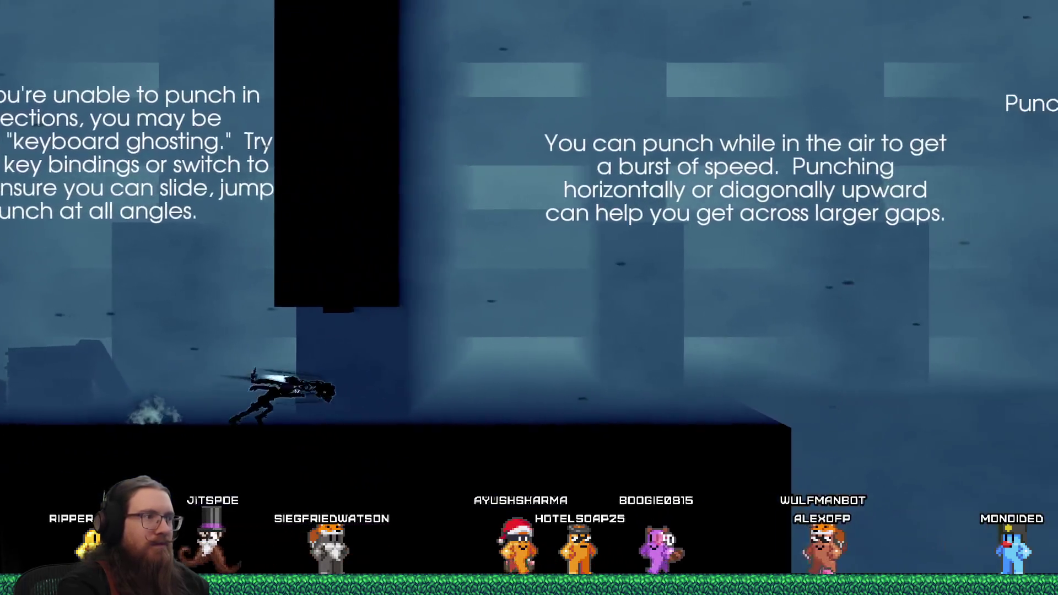
key("space")
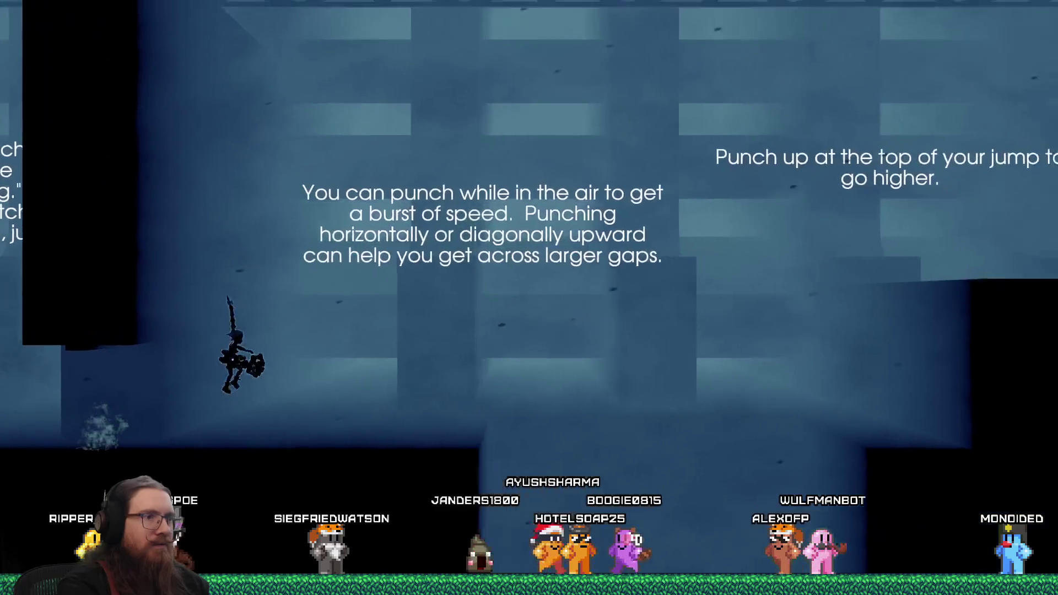
key("Right")
key("space")
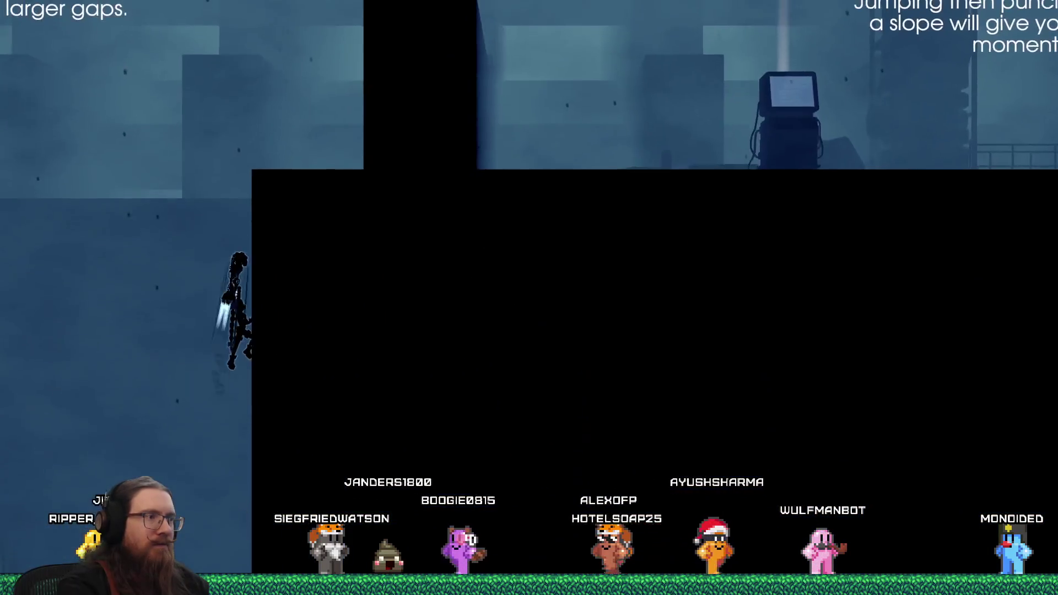
key("Left")
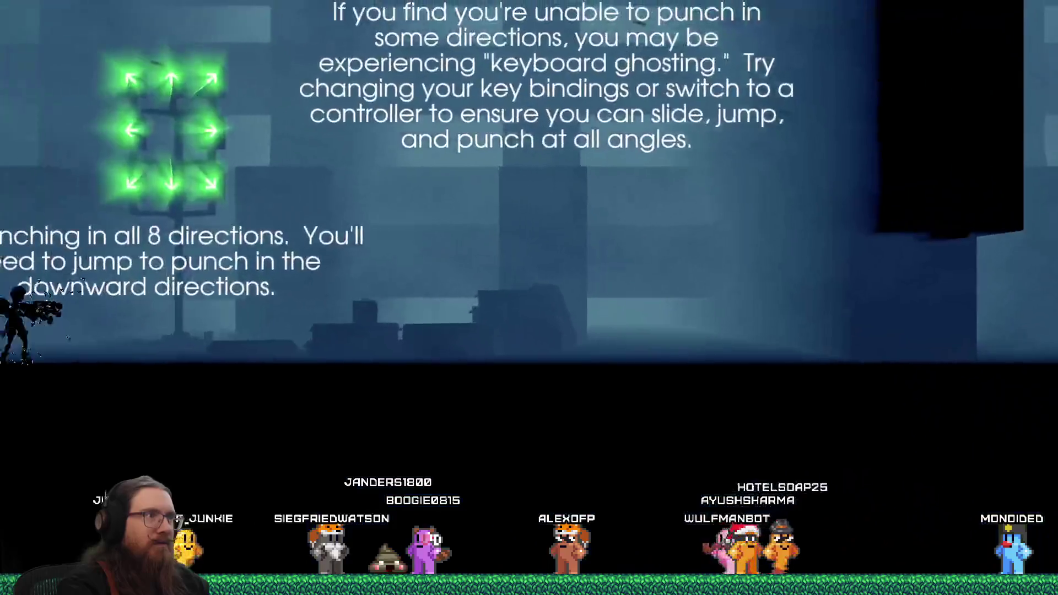
key("Right")
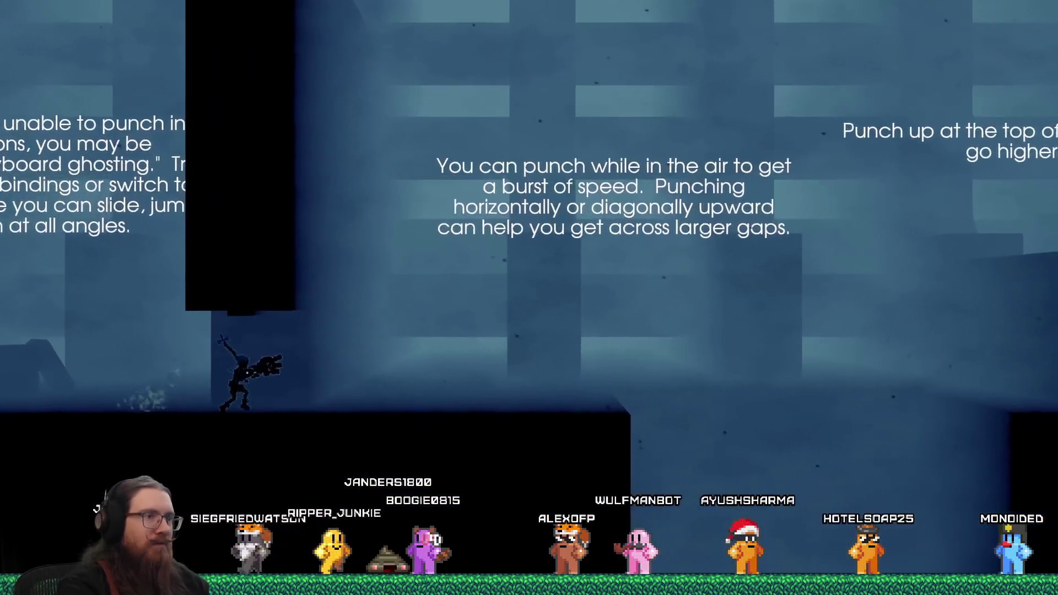
key("Right")
key("space")
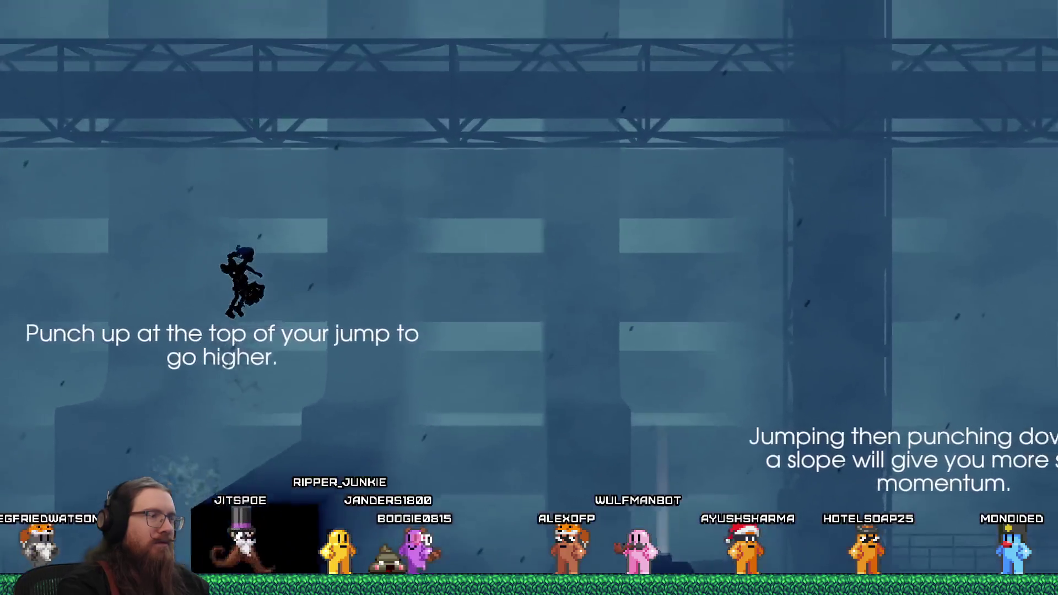
key("Right")
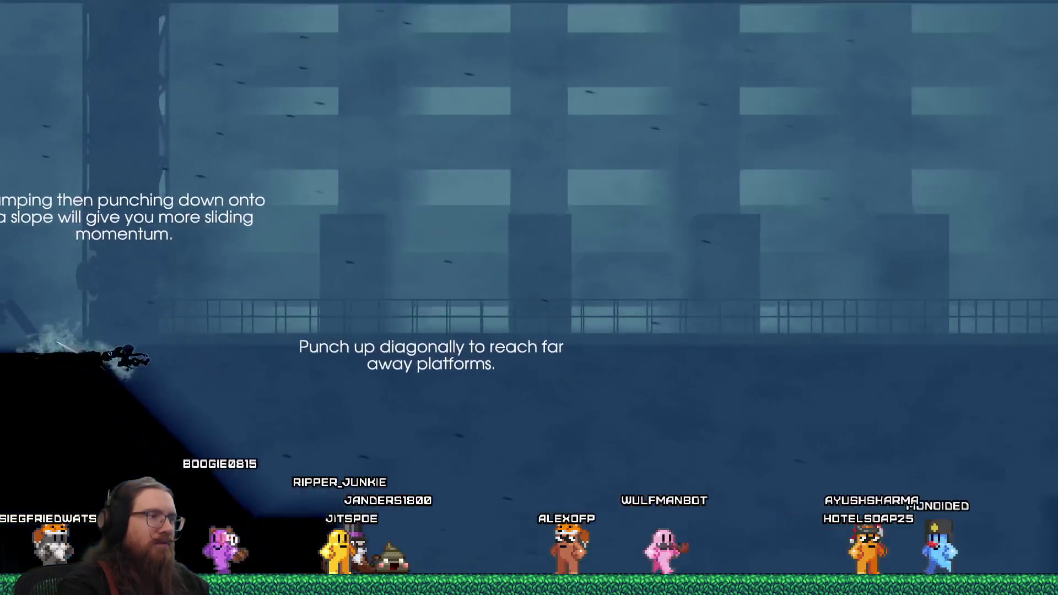
key("Right")
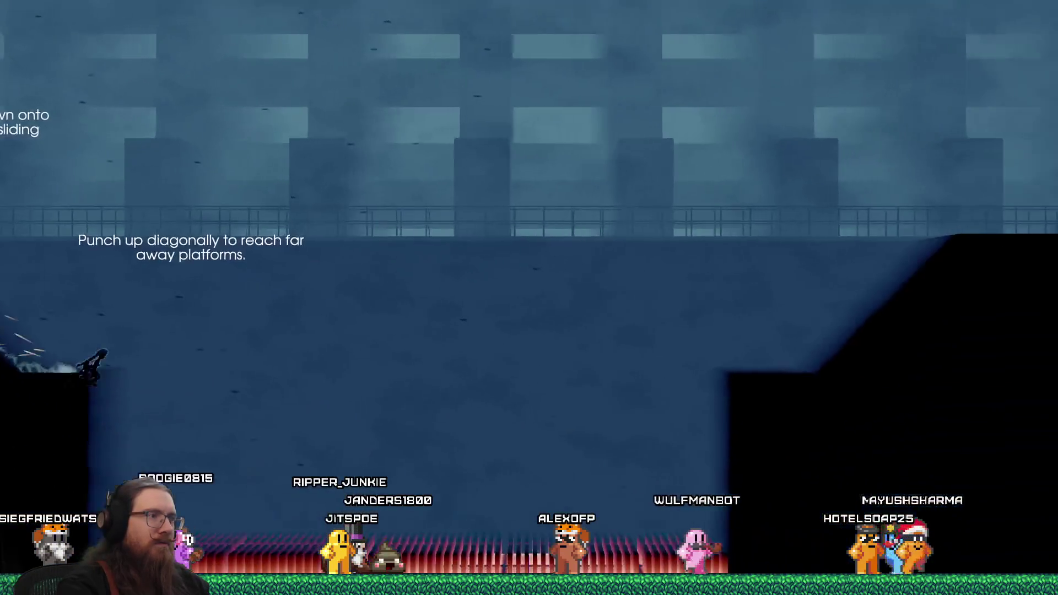
key("space")
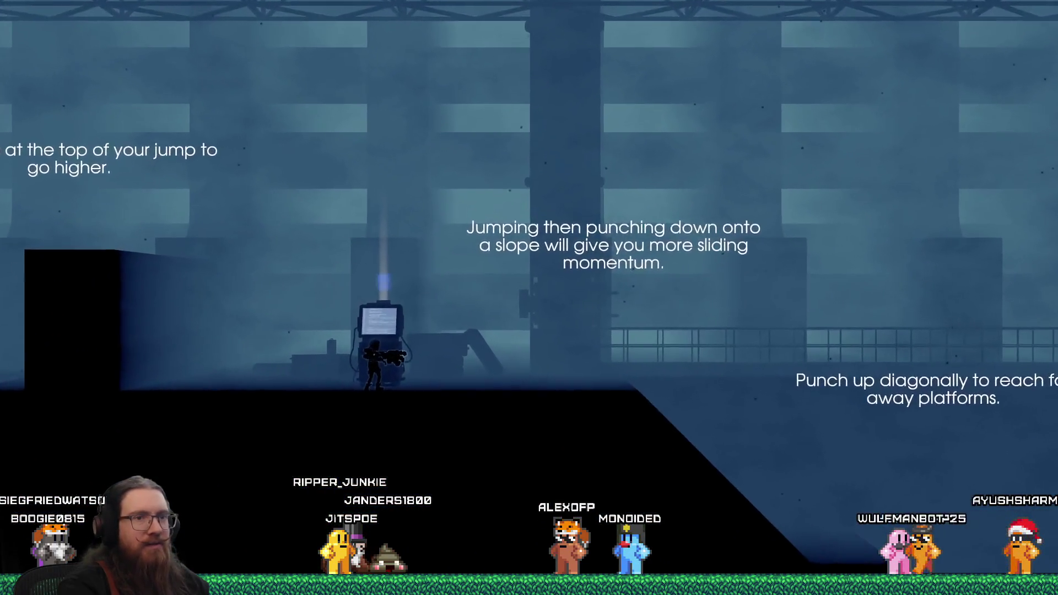
Step: Repeatedly slide down the slope and launch across the lava pit toward the far platform
key("Right")
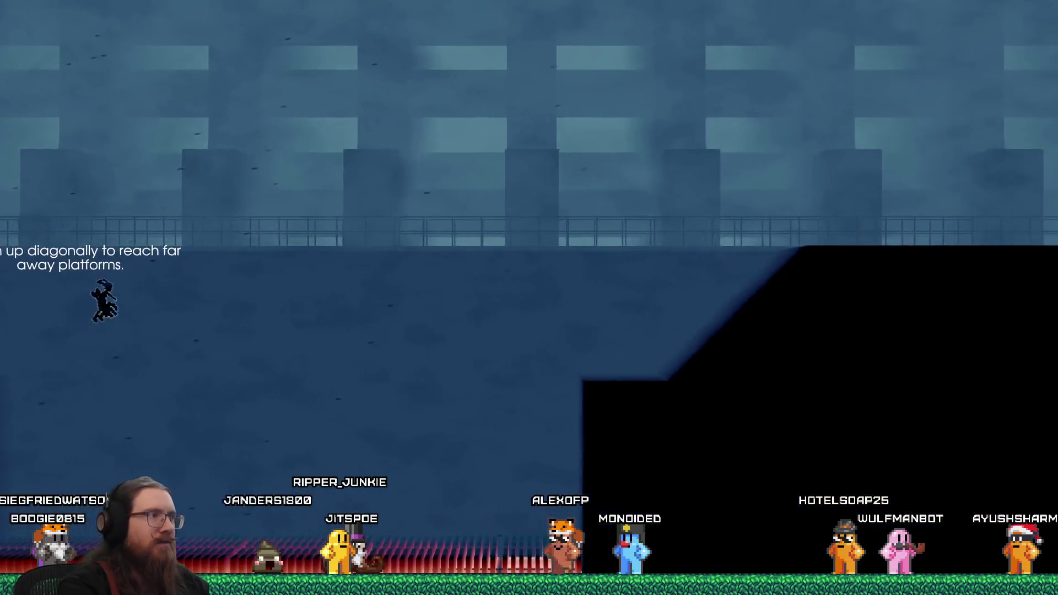
key("Right")
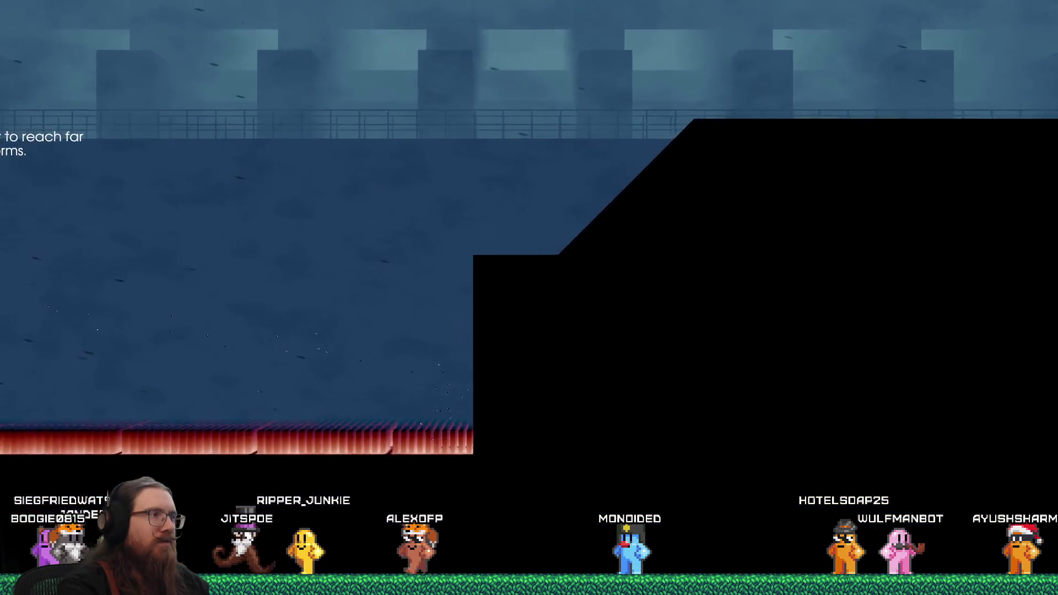
key("Right")
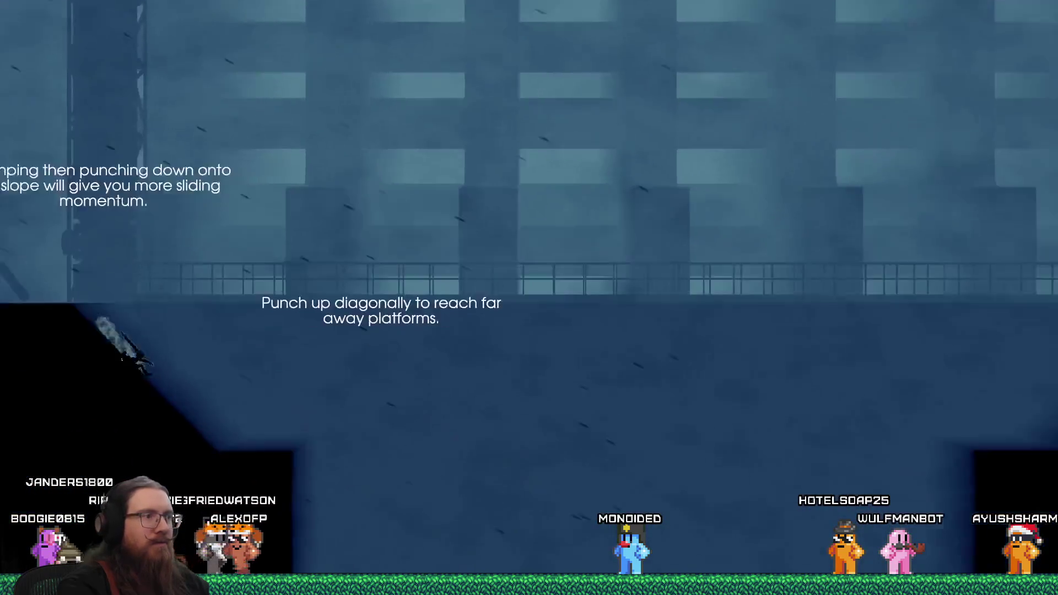
key("Right")
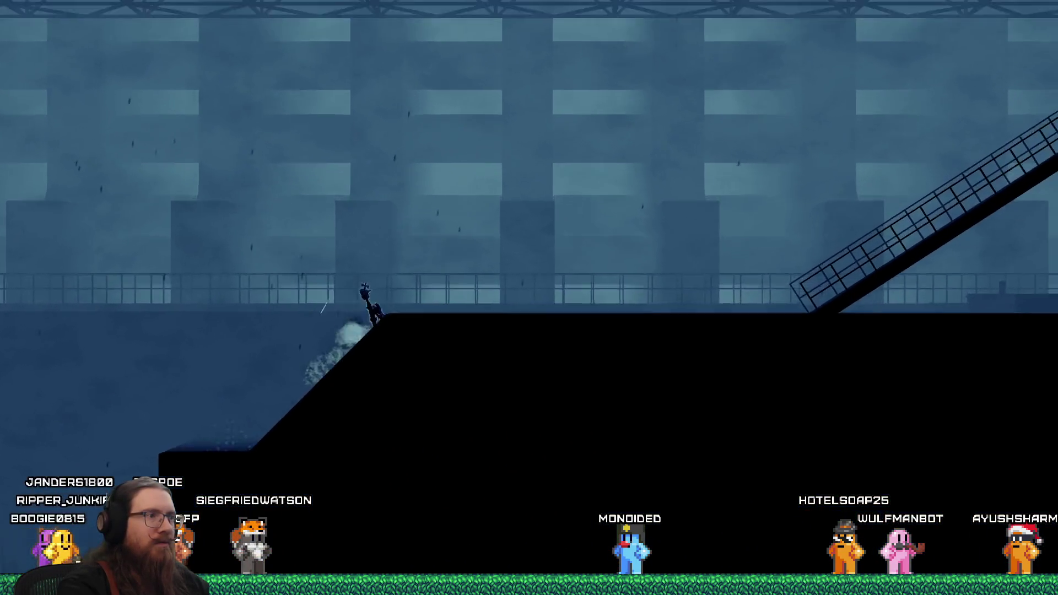
key("Left")
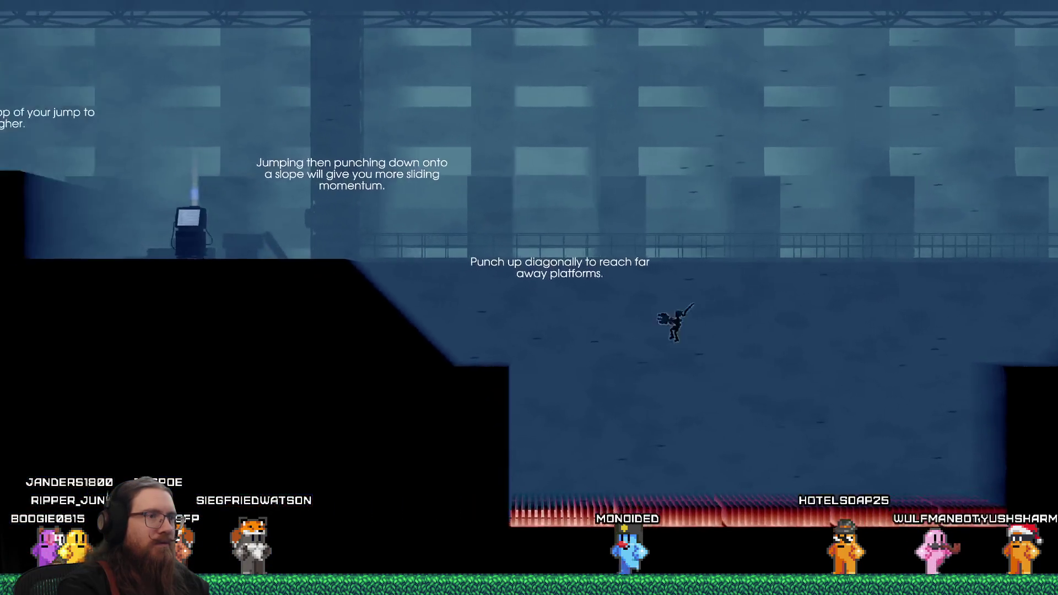
key("Left")
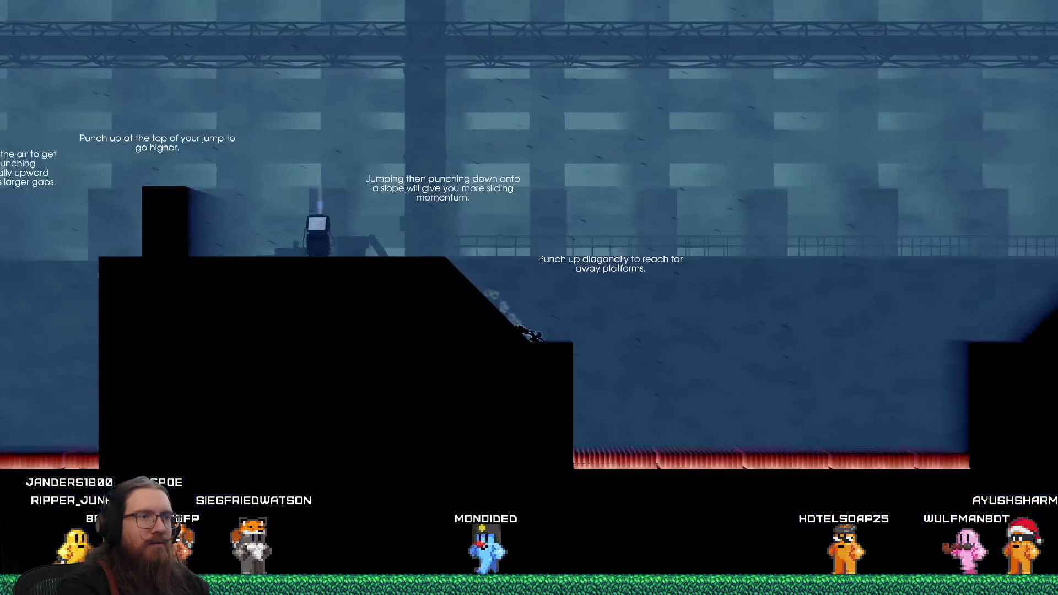
key("Right")
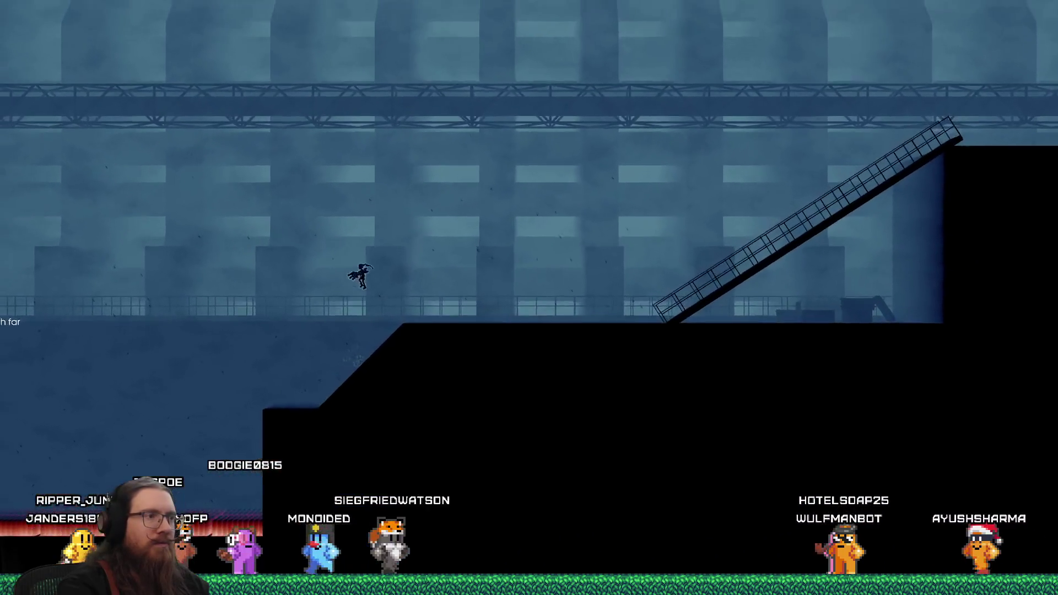
key("Left")
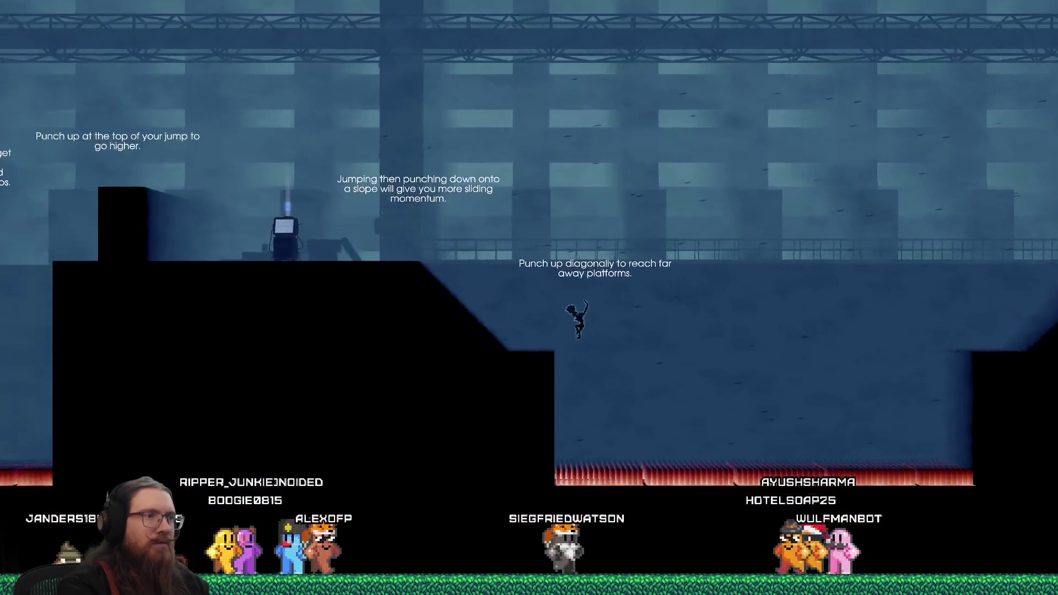
key("Left")
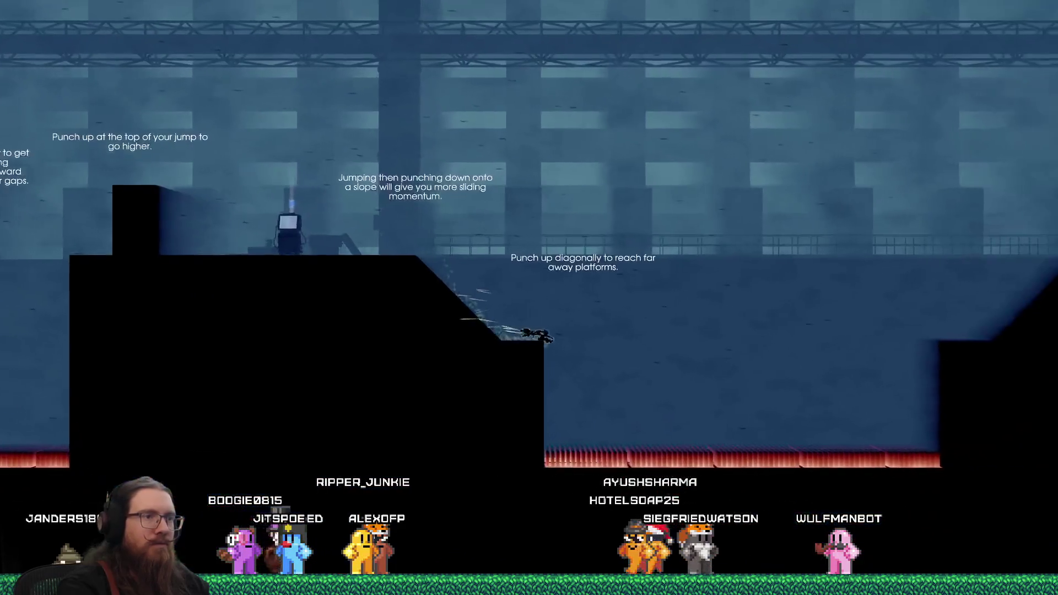
key("Right")
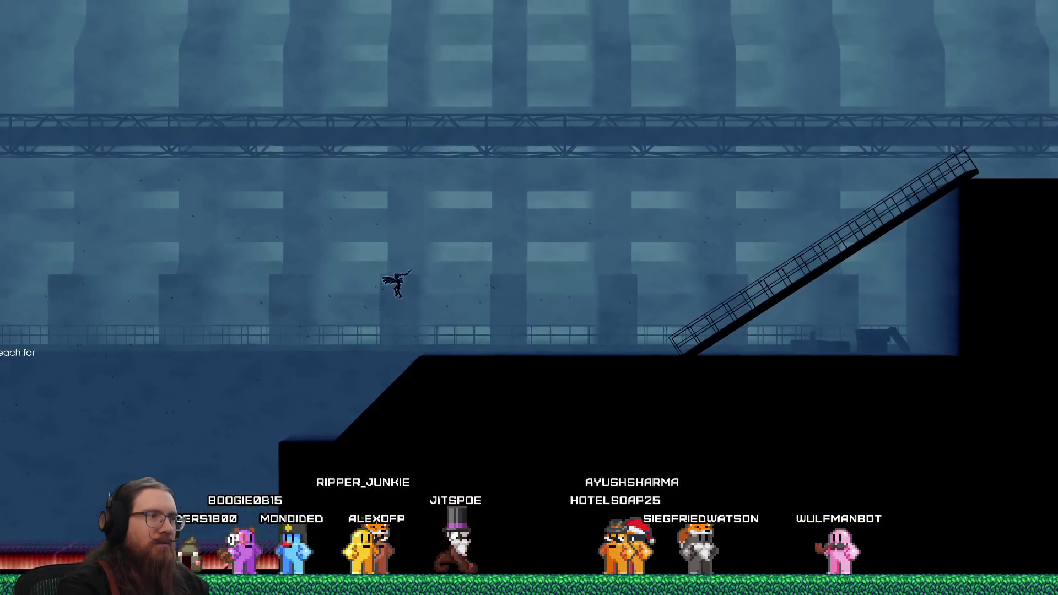
key("Left")
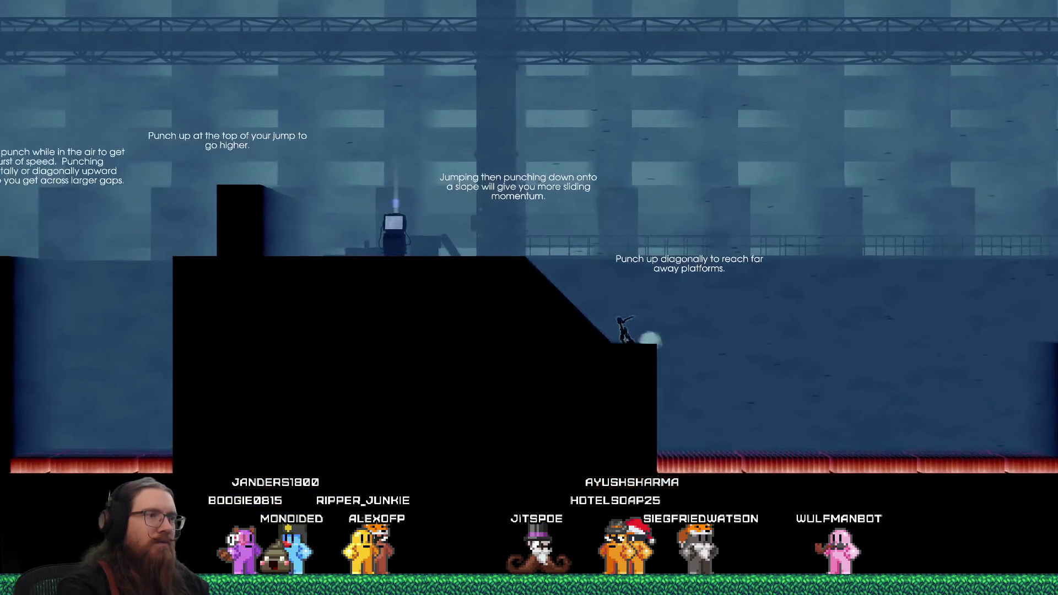
key("Right")
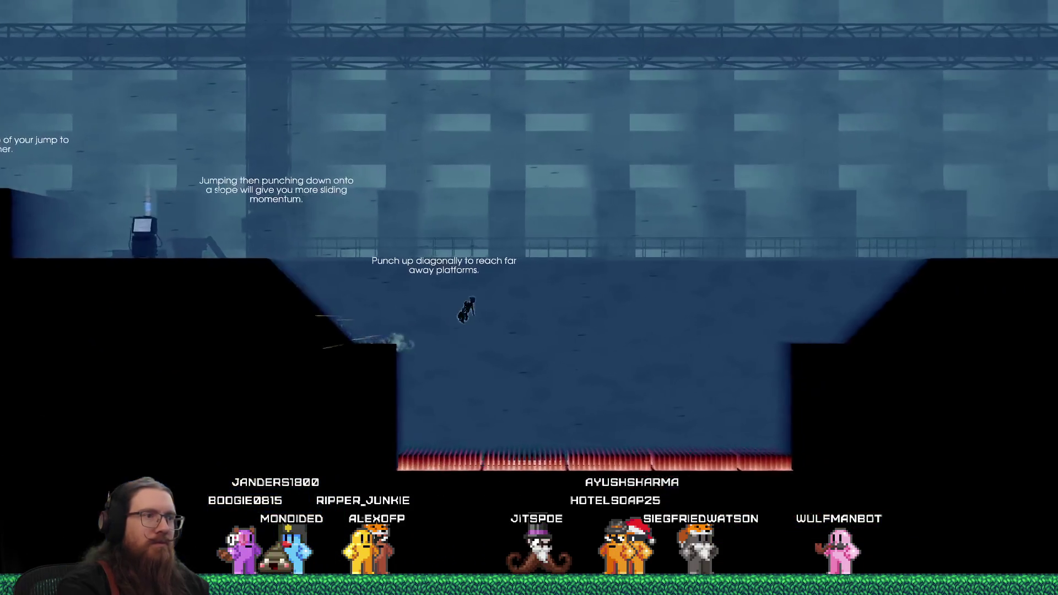
key("Right")
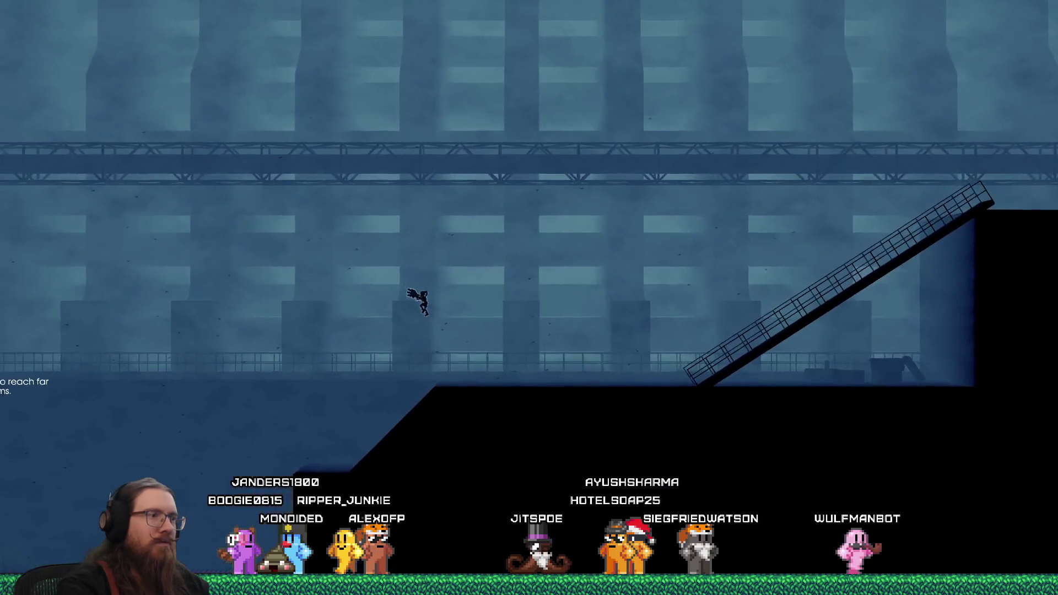
key("Left")
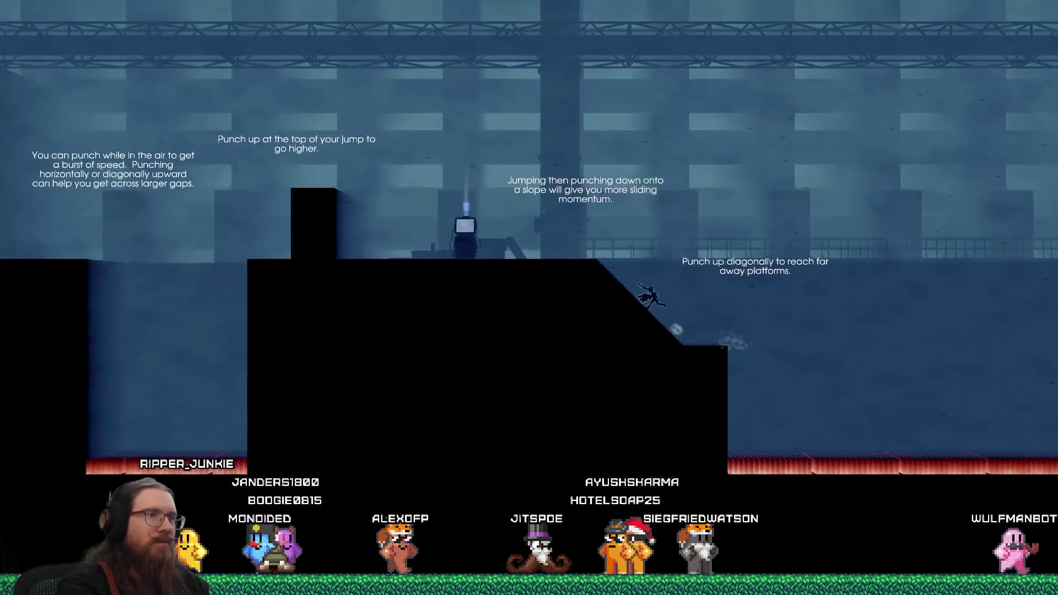
key("Right")
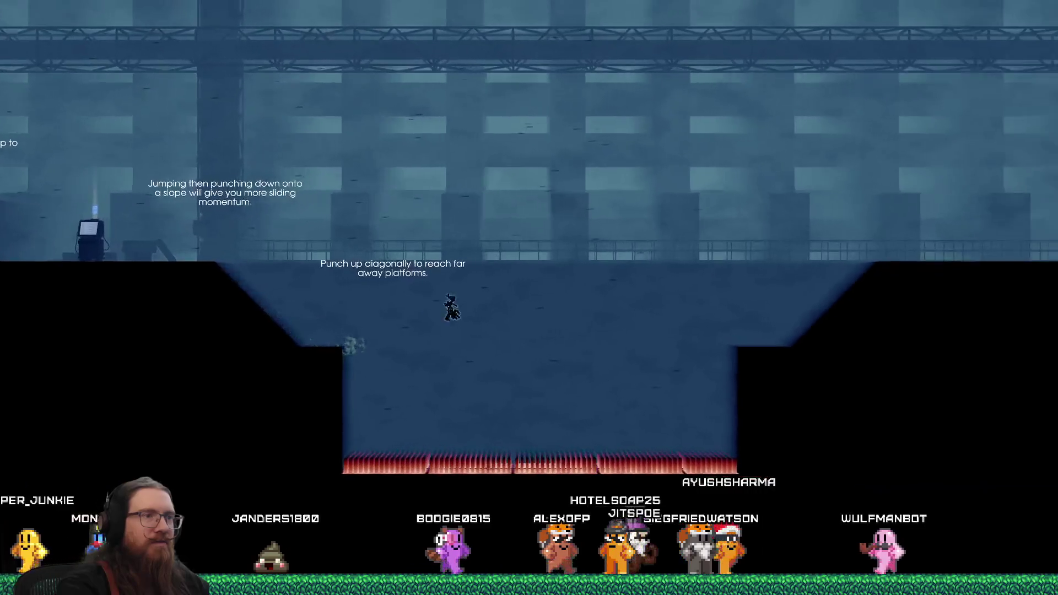
key("Right")
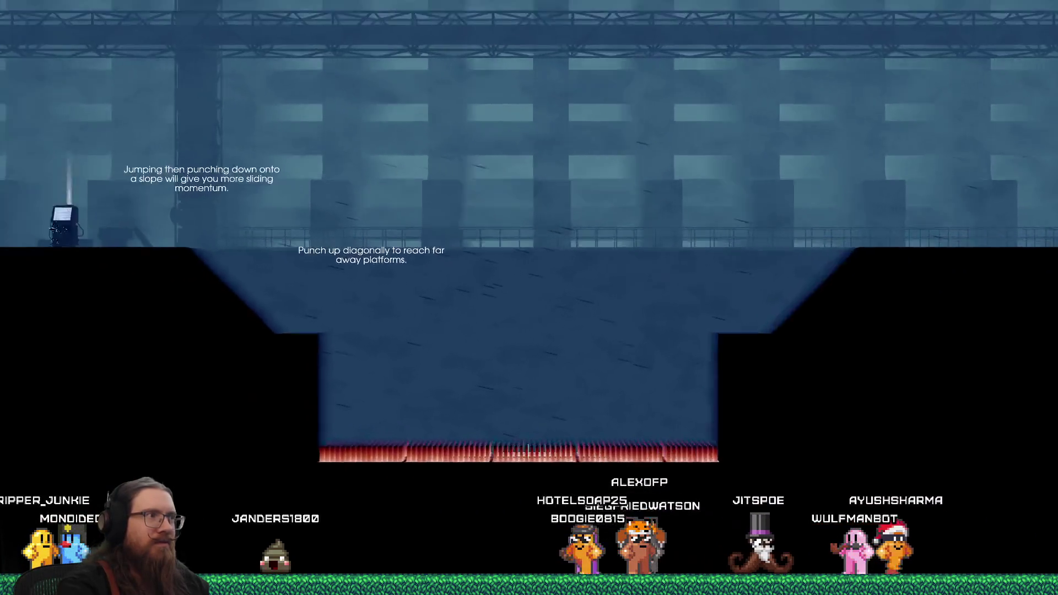
key("Right")
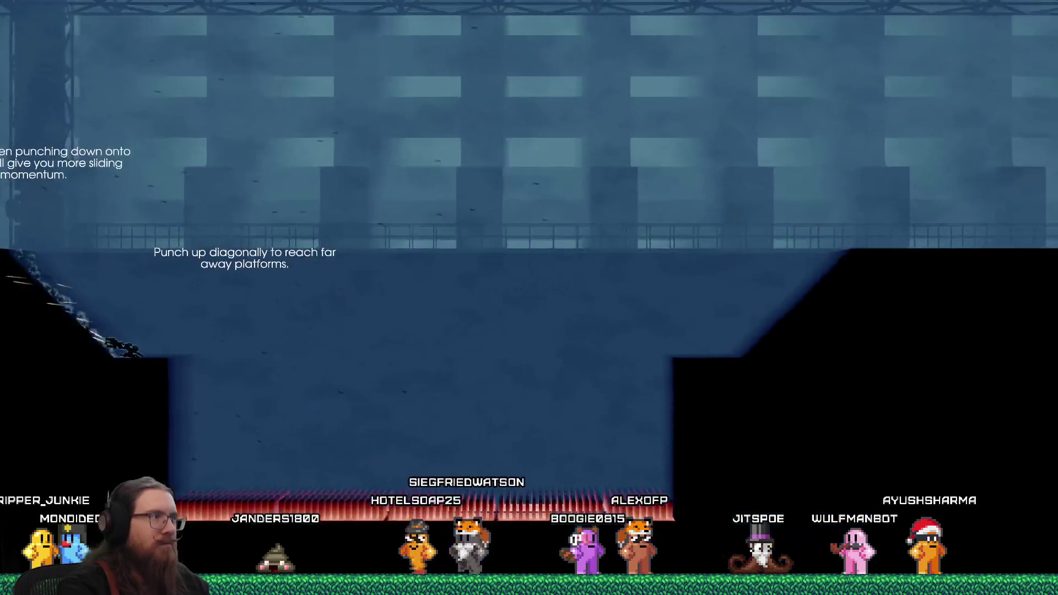
key("Right")
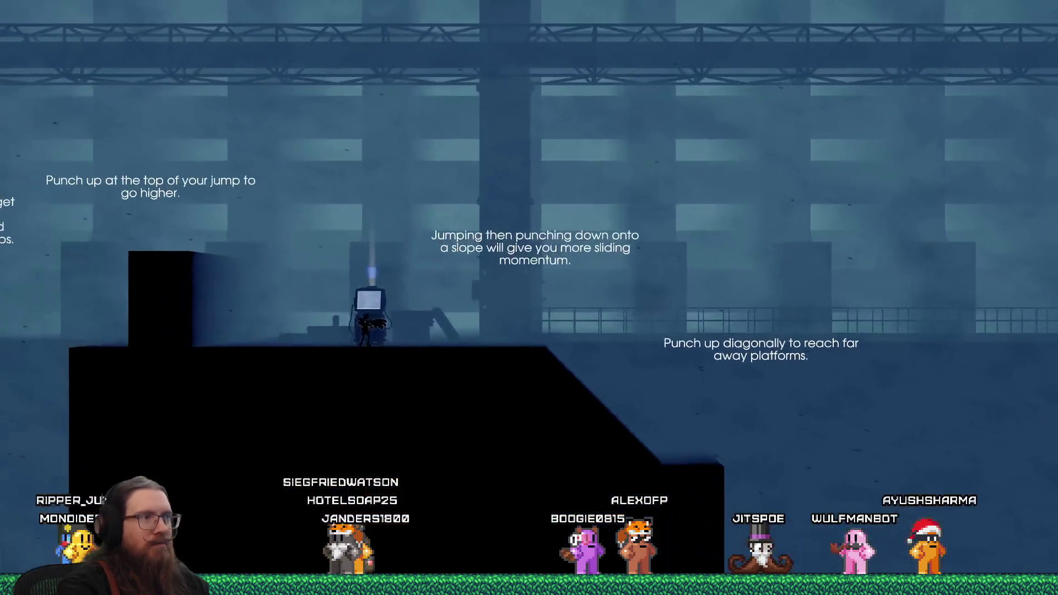
Step: Enter 'next' in the developer console to skip to the next level
key("grave")
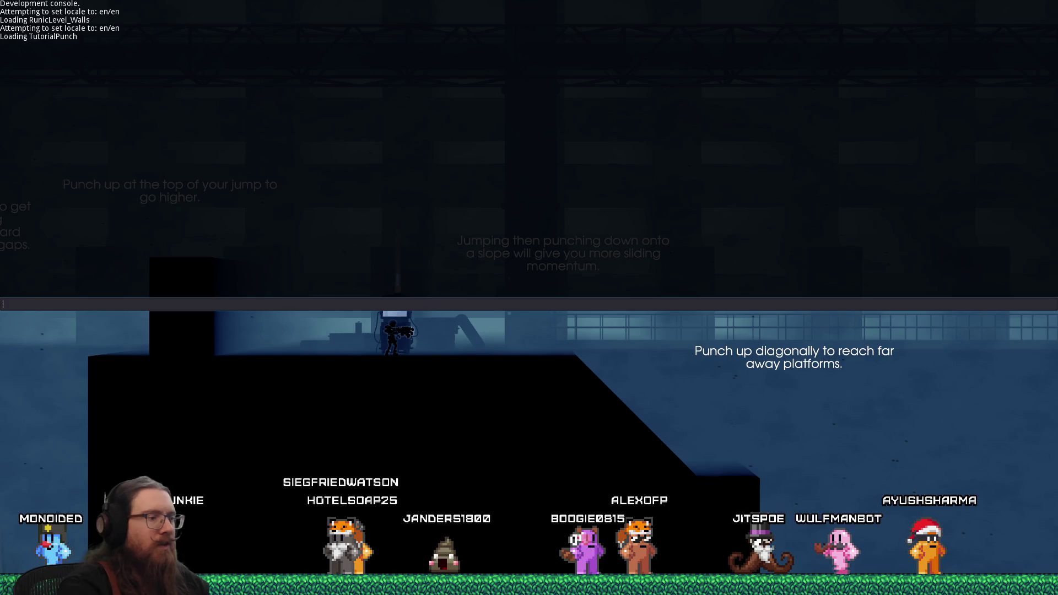
type("qunext")
key("Return")
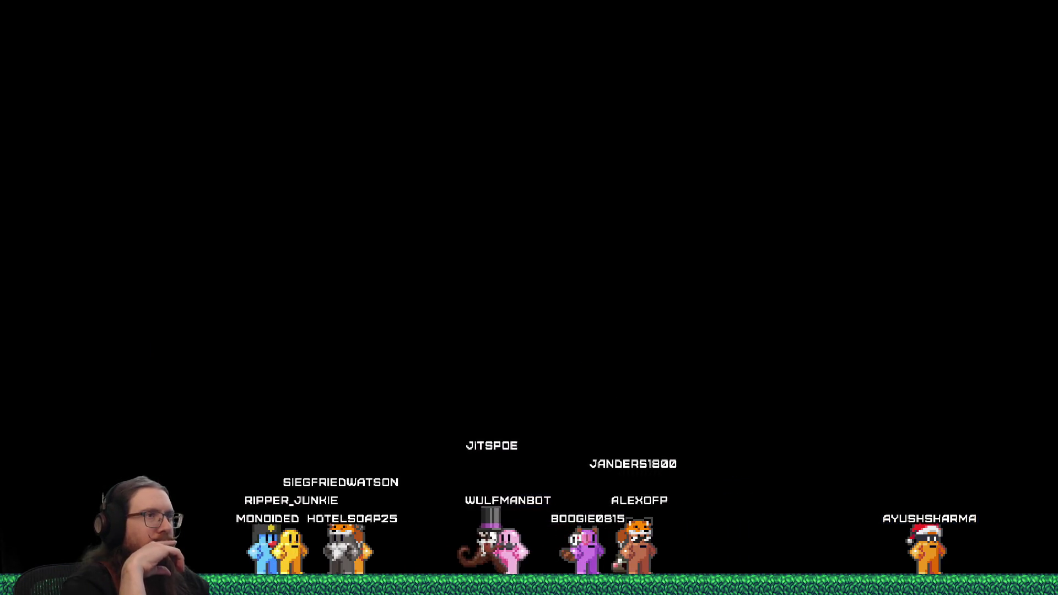
key("alt+Tab")
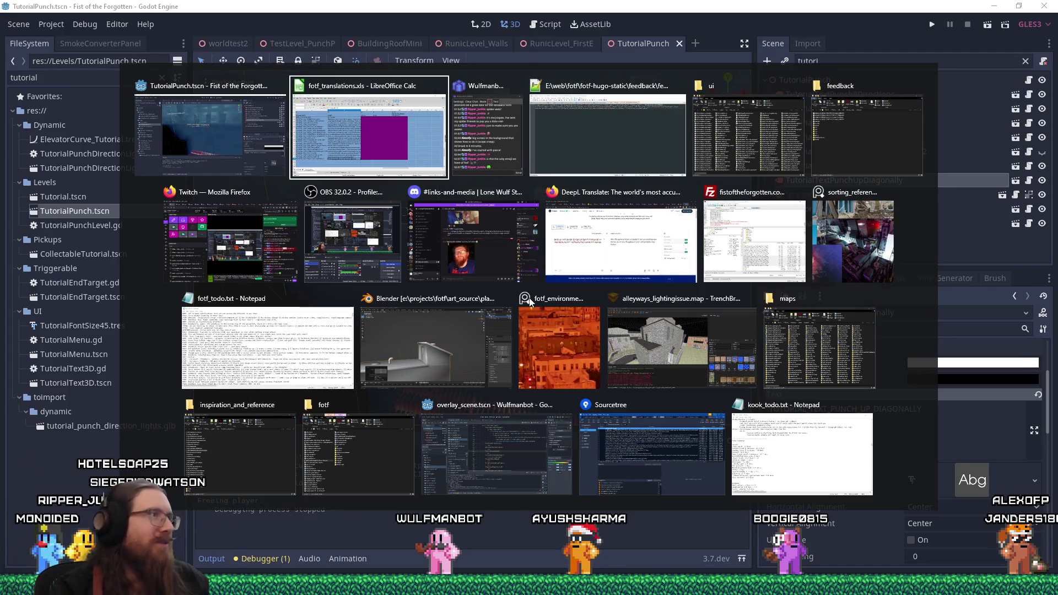
Step: Bring the fotf_translations spreadsheet to the front from the window switcher
key("alt")
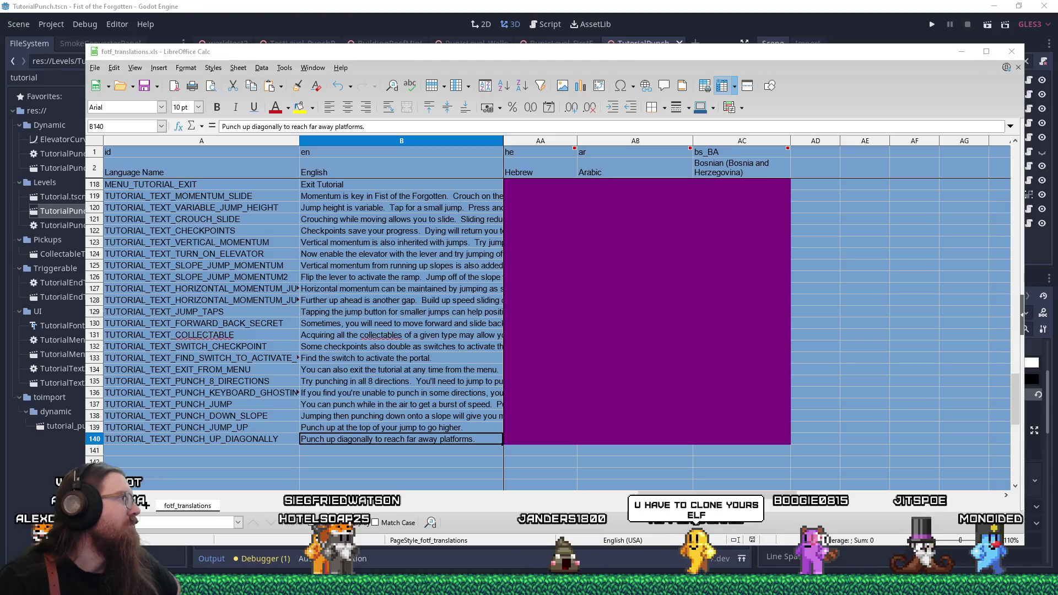
left_click_drag(540, 56, 526, 43)
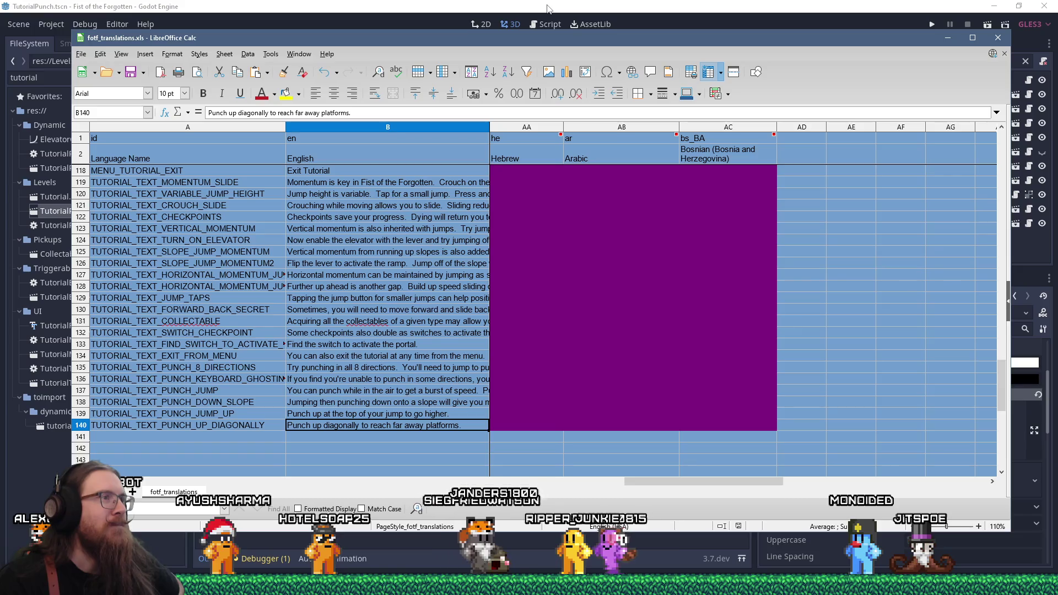
left_click_drag(545, 39, 547, 44)
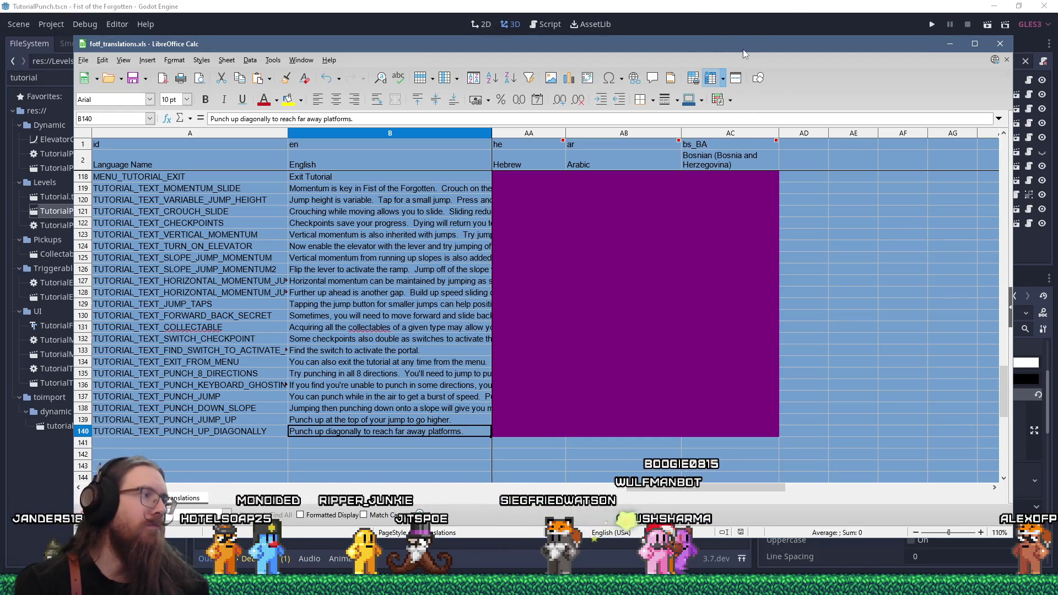
Step: Add row 141, TUTORIAL_TEXT_REMEMBER_HOLD_JUMP, with English text '(And don't forget to hold jump for maximum height)', and save
left_click(259, 443)
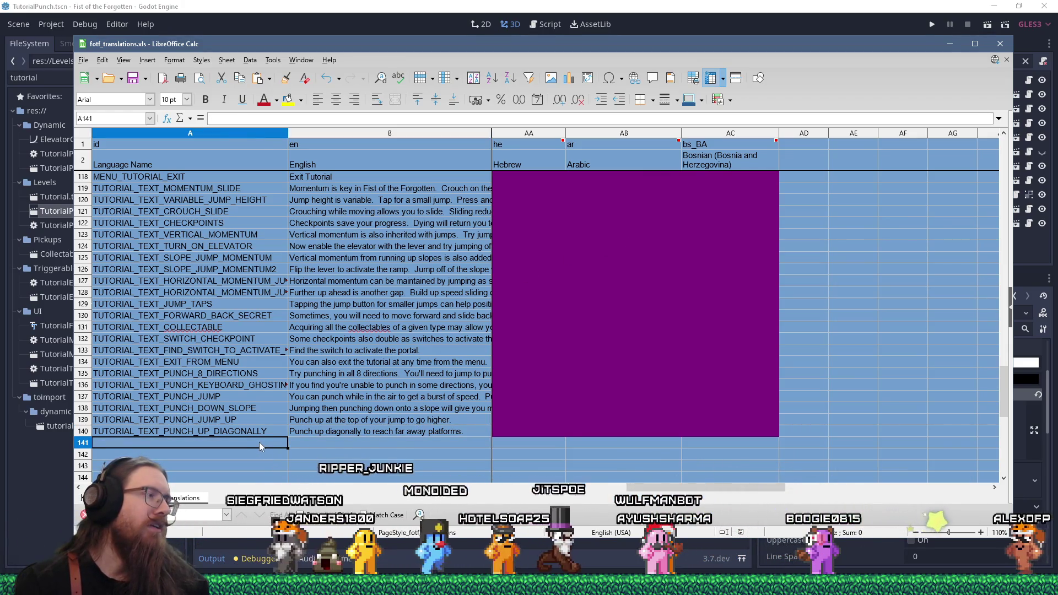
type("TUTORIAL_TEXT_")
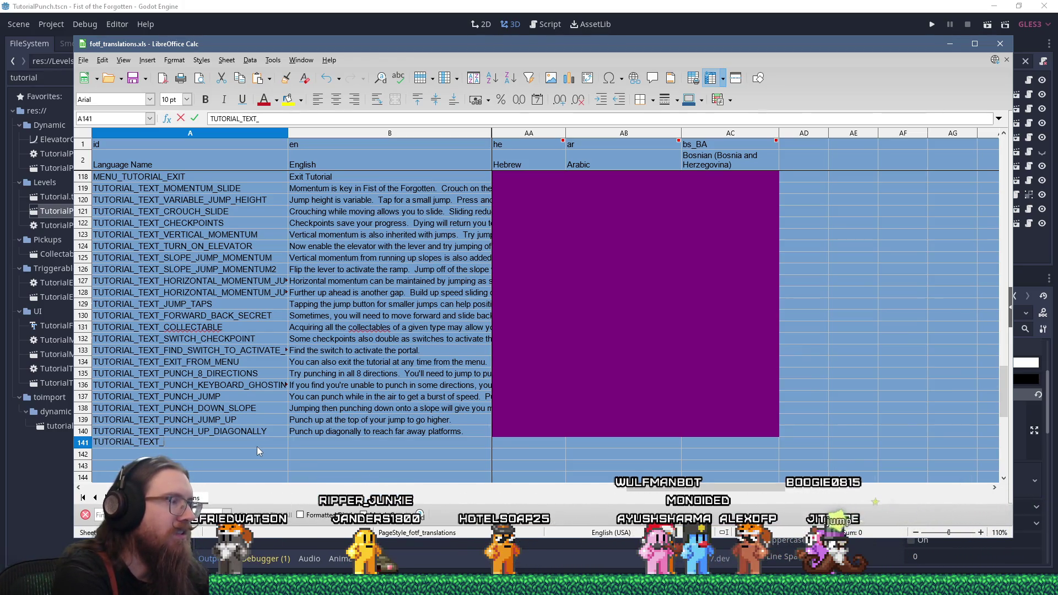
type("REMEM")
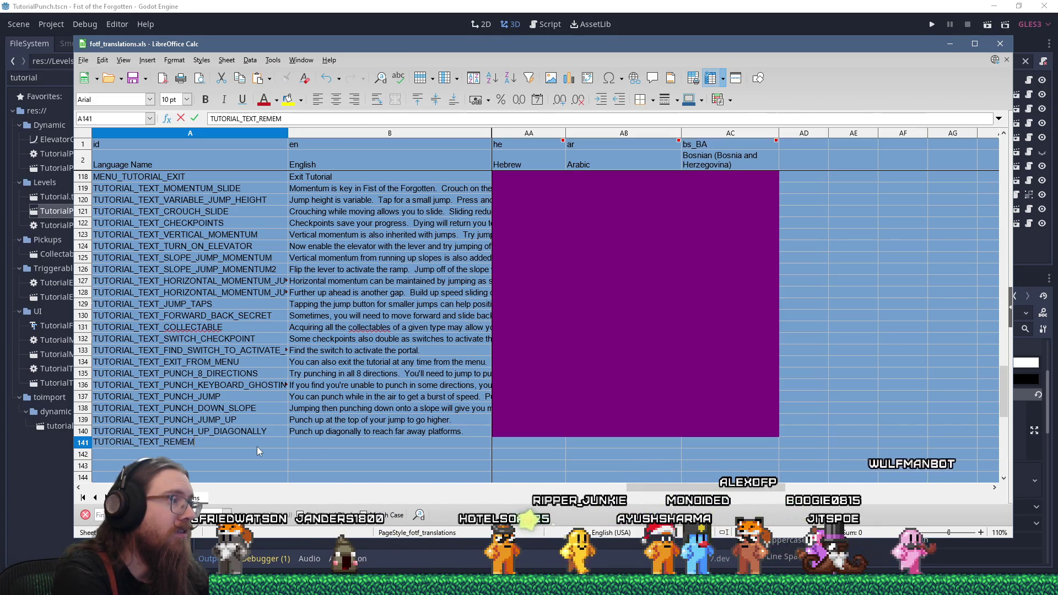
type("BER_HOLD_JUMP")
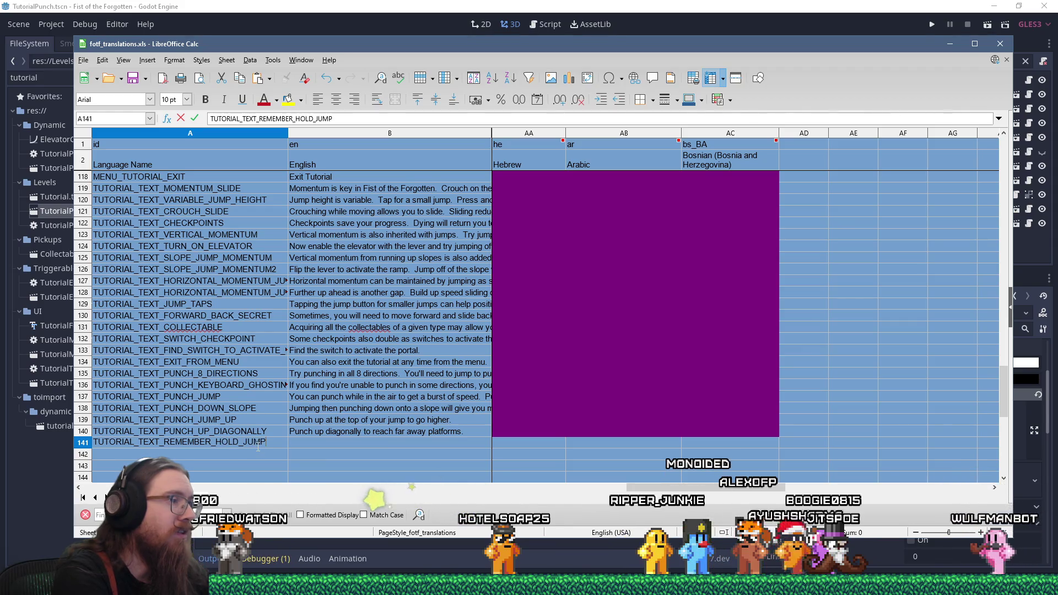
key("Tab")
type("(And")
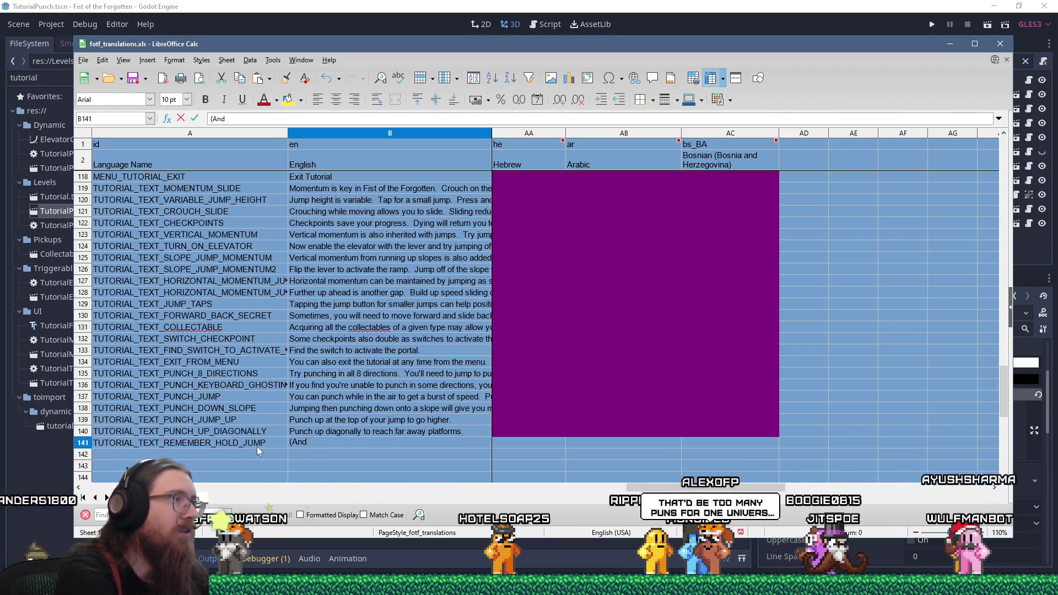
type(" don't forget to ho")
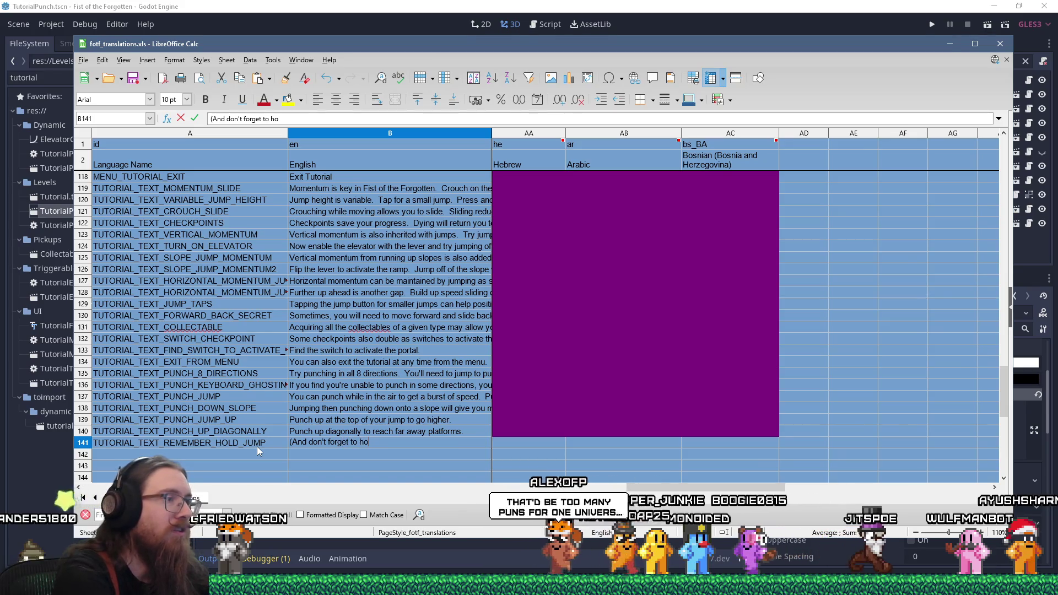
type("ld jump for maximum height)")
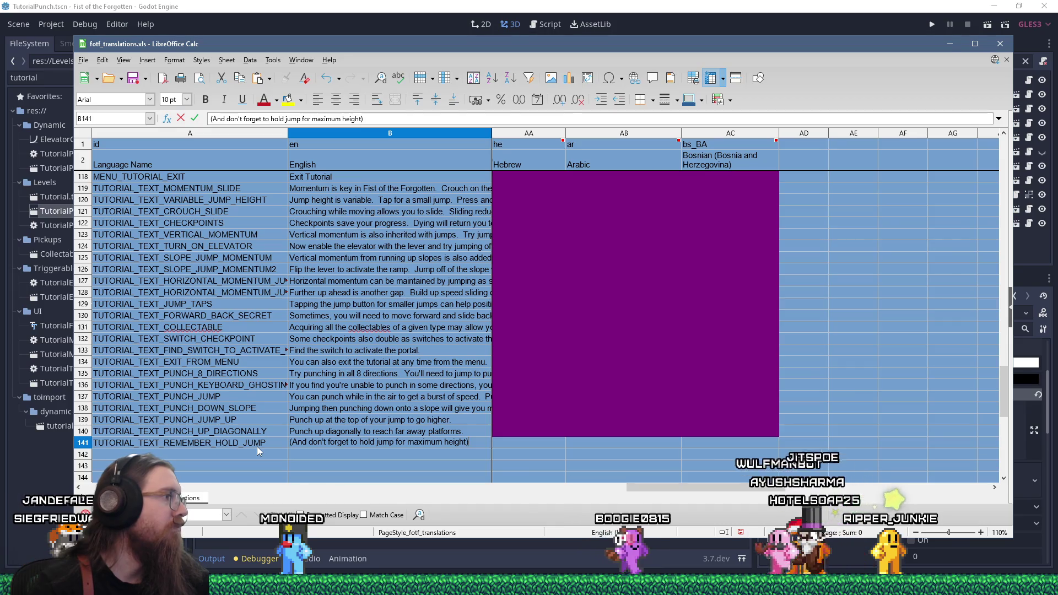
left_click(133, 78)
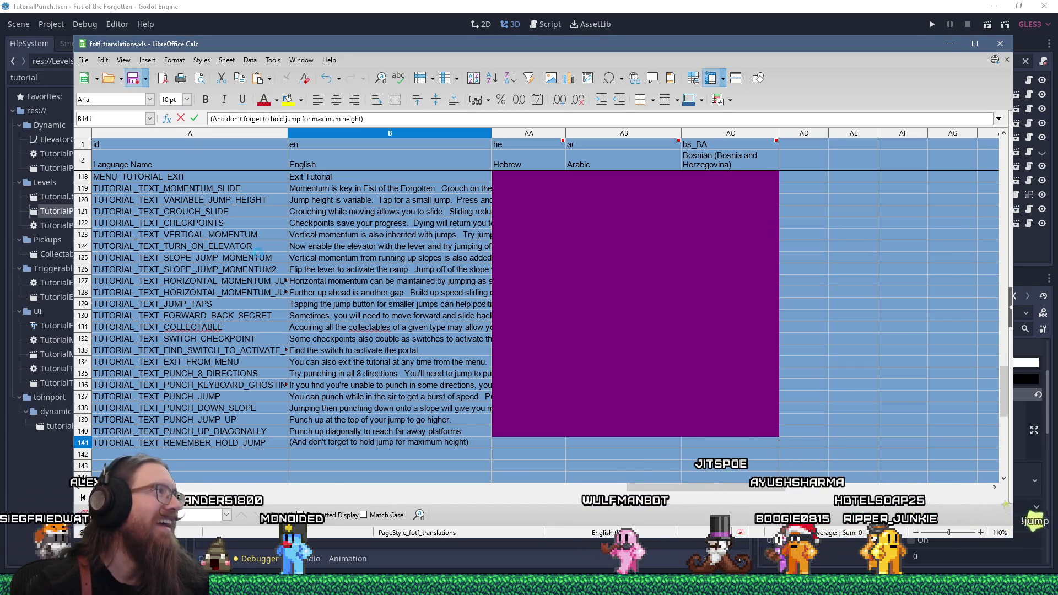
key("alt+Tab")
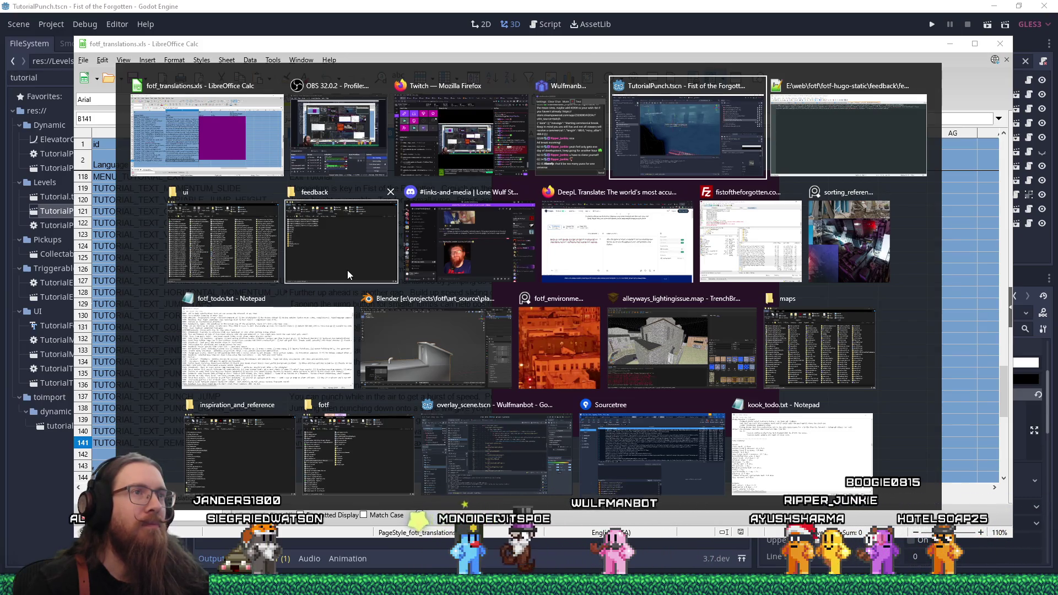
Step: Duplicate the TutorialTextPunchUpDiagonally label and place the copy to the right of the original
key("Return")
key("ctrl+d")
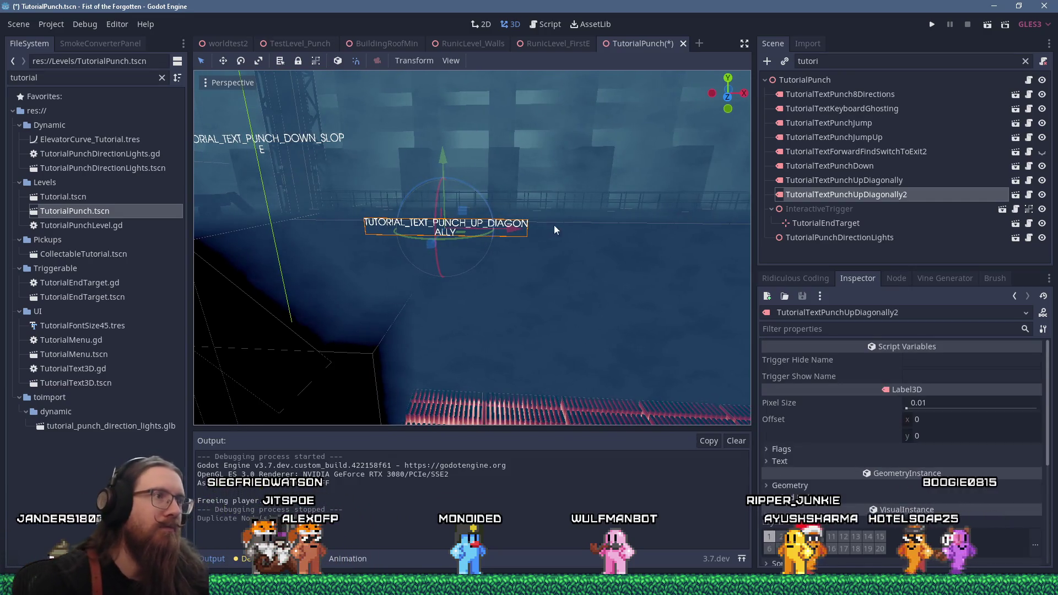
mouse_move(466, 209)
left_mouse_down()
mouse_move(664, 199)
mouse_move(646, 193)
left_mouse_up()
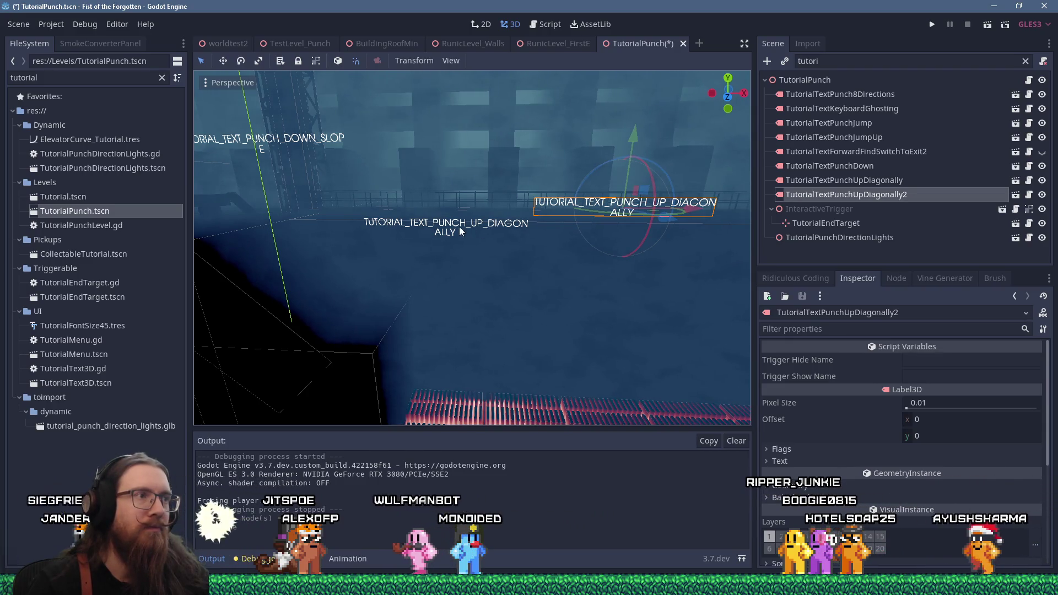
left_click_drag(458, 226, 404, 207)
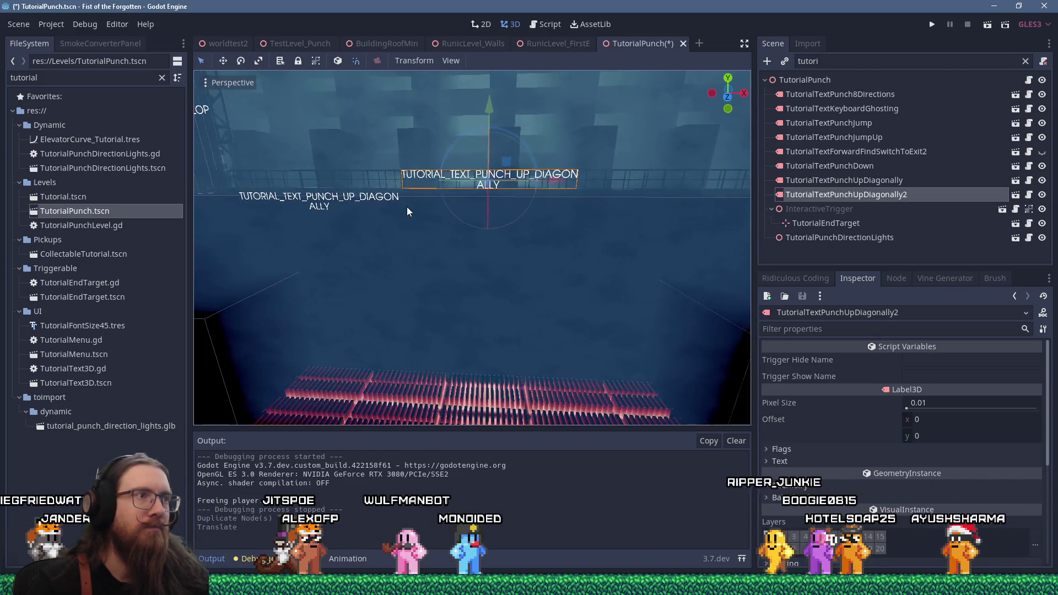
left_click_drag(515, 148, 513, 147)
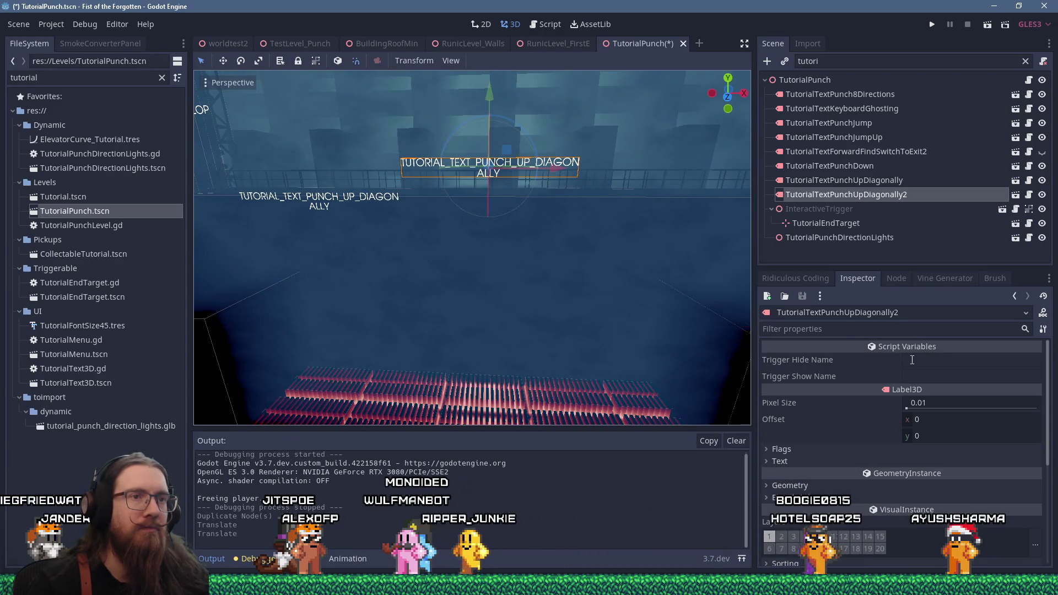
Step: Rename the copied label, replacing its UpDiagonally2 part with 'RememberHoldPunch'
left_click(865, 192)
left_click_drag(856, 194, 929, 196)
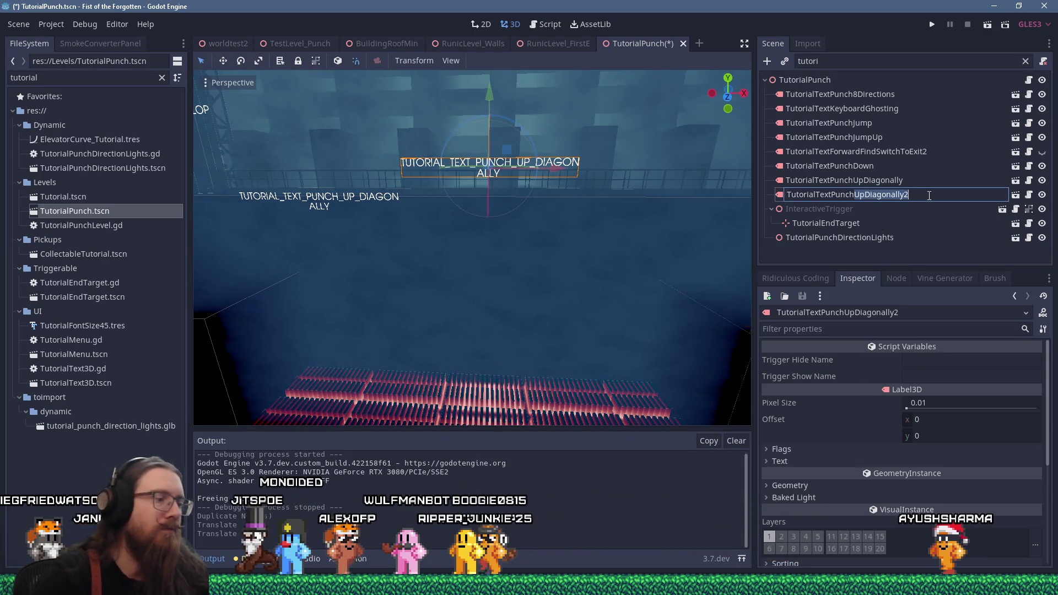
type("RememberHoldPunch")
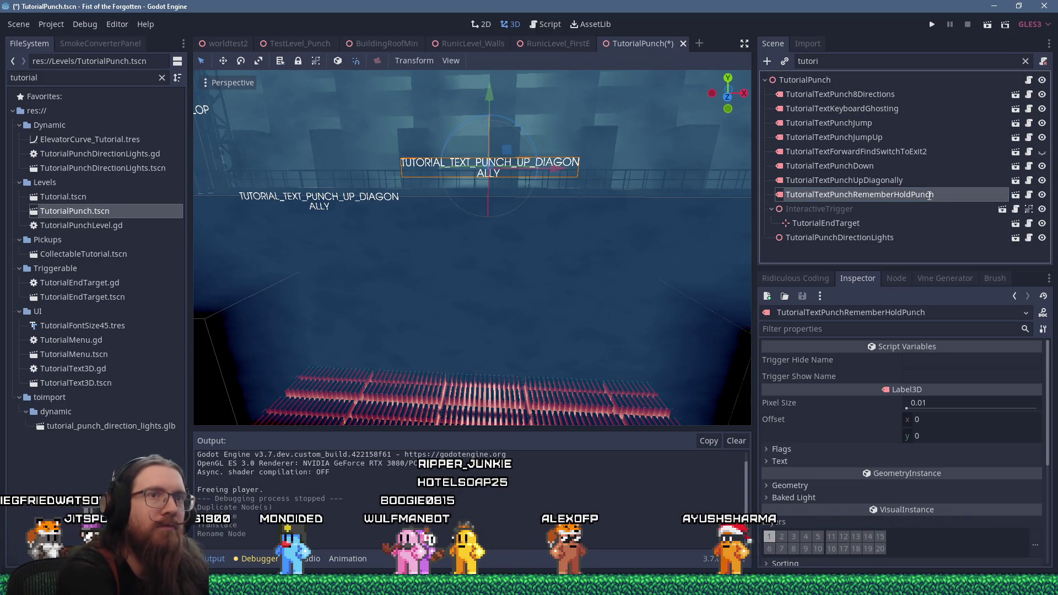
key("alt+Tab")
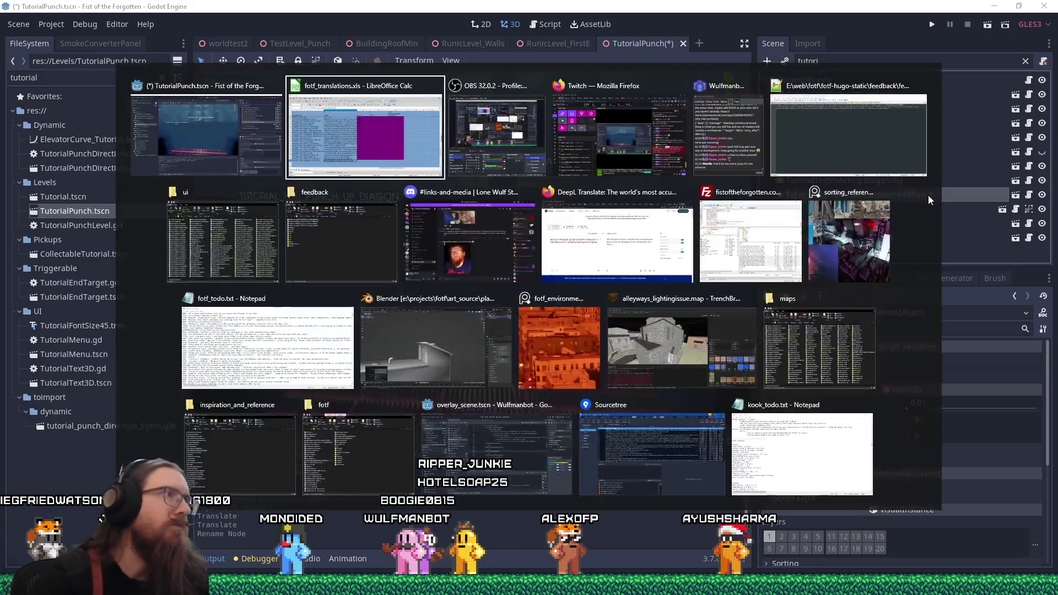
Step: Copy the TUTORIAL_TEXT_REMEMBER_HOLD_JUMP id text from cell A141
double_click(210, 446)
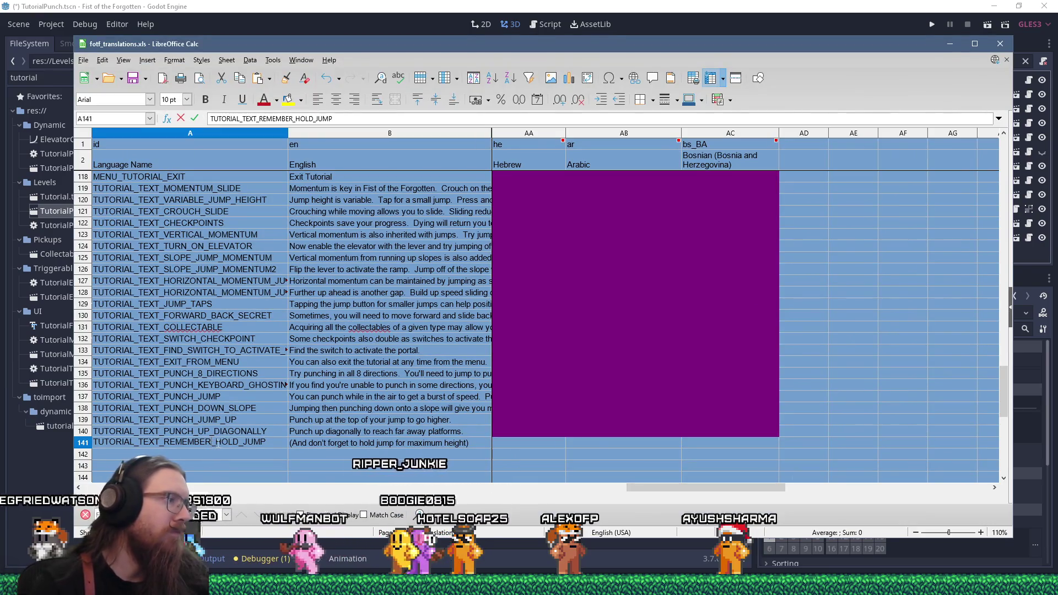
right_click(177, 443)
left_click(226, 464)
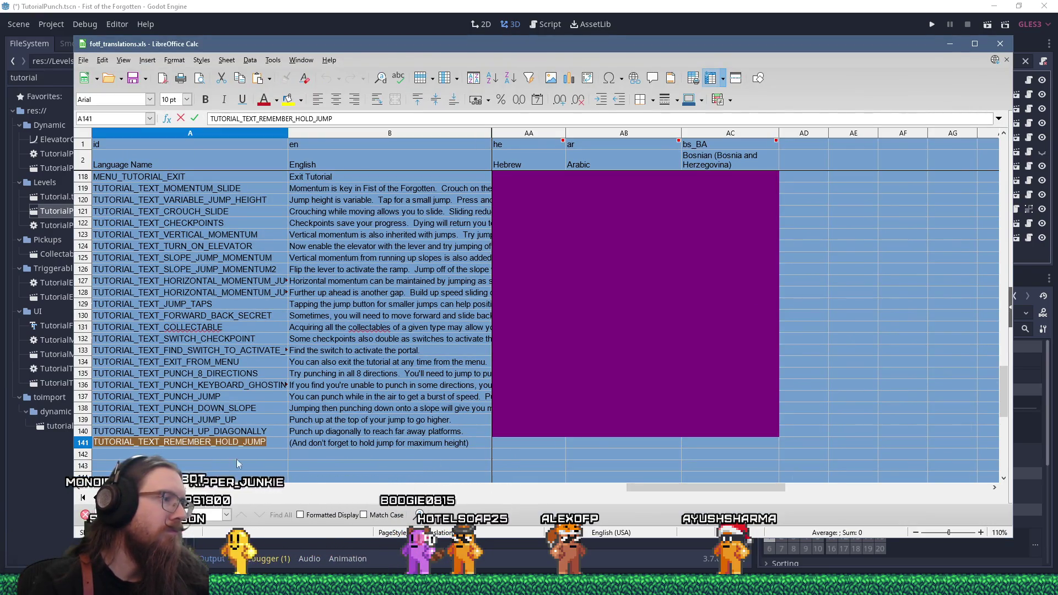
left_click(532, 443)
Step: Fill row 141's untranslated language cells, French through Bosnian, with purple
scroll(723, 436, "down", 3)
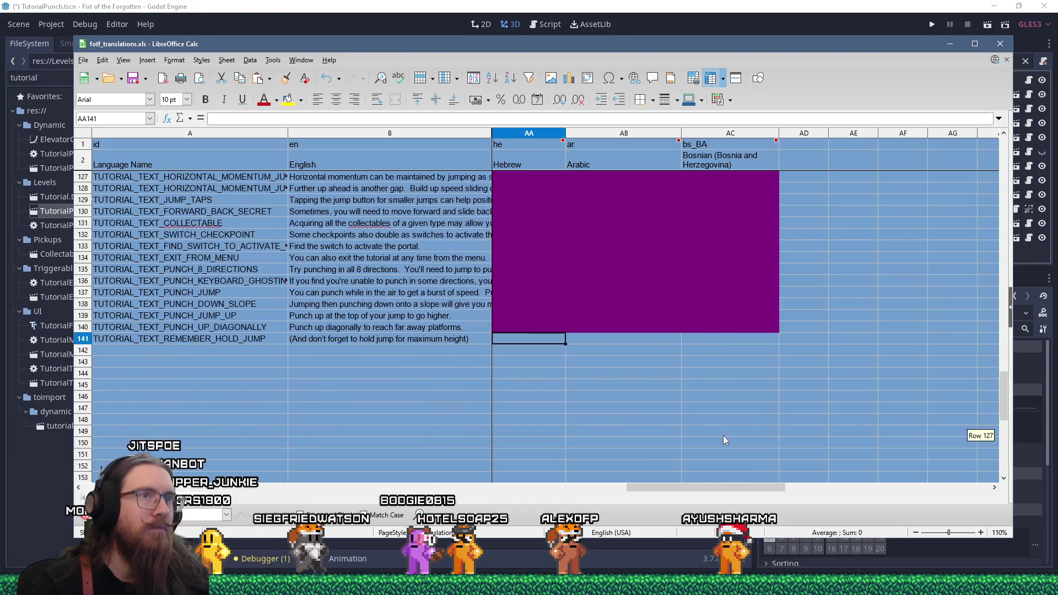
scroll(720, 431, "up", 2)
left_click_drag(723, 487, 165, 475)
left_click(508, 413)
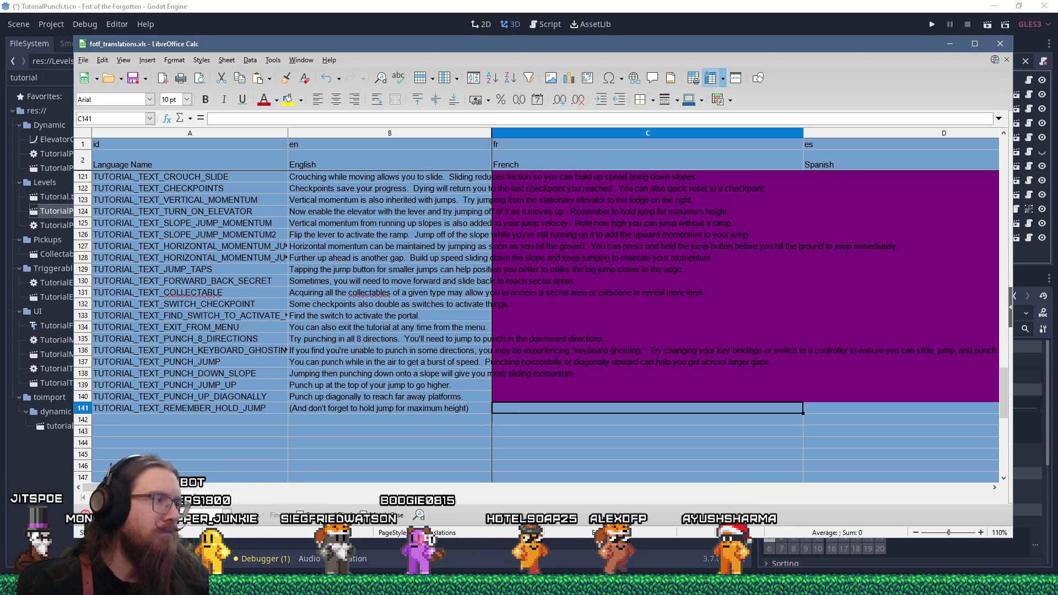
left_click(463, 489)
scroll(827, 474, "right", 5)
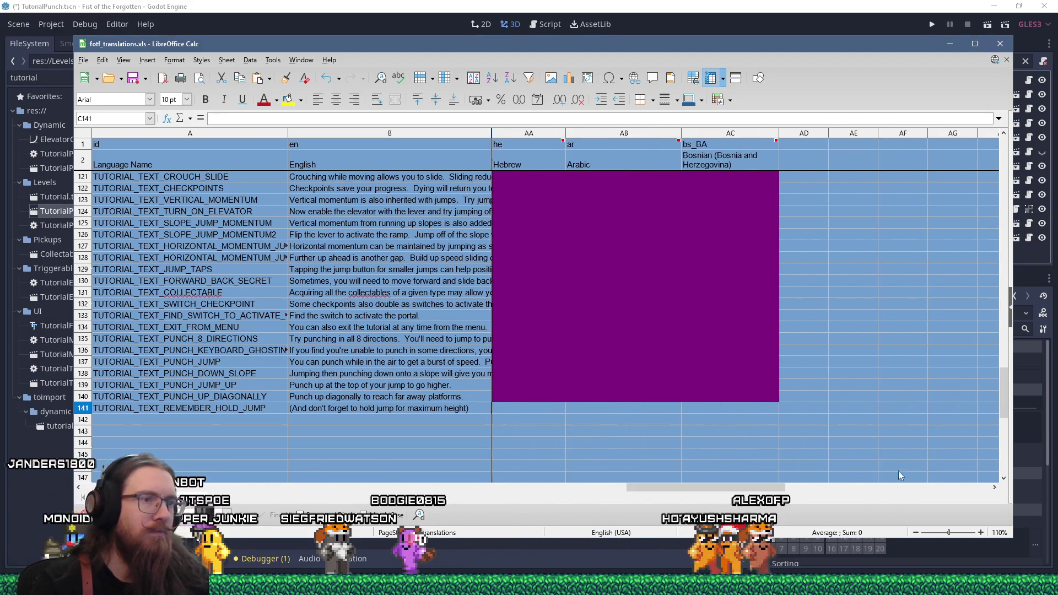
left_click(745, 409, "shift")
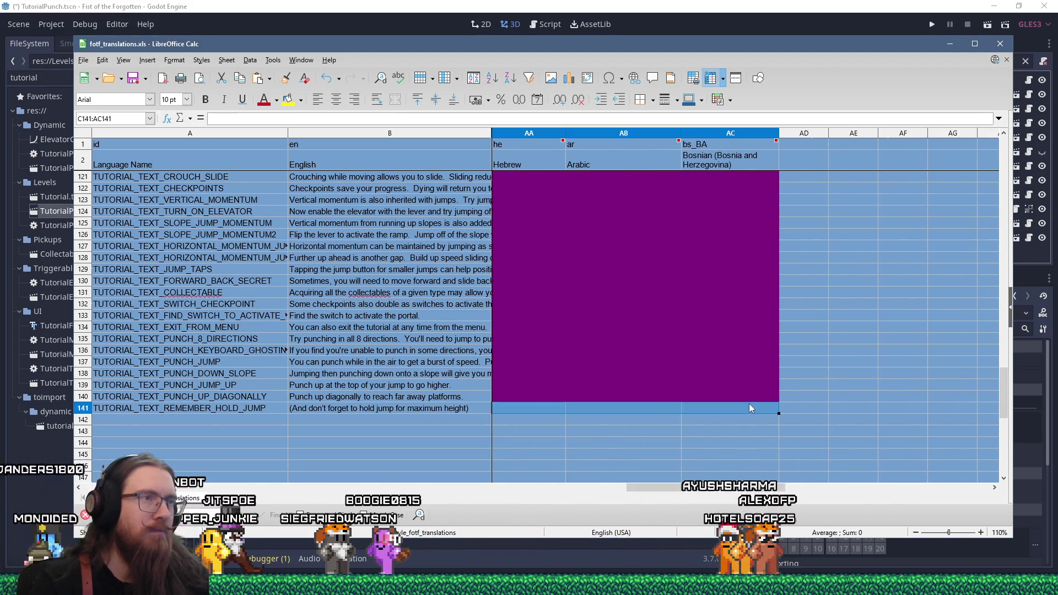
left_click(301, 99)
left_click(344, 178)
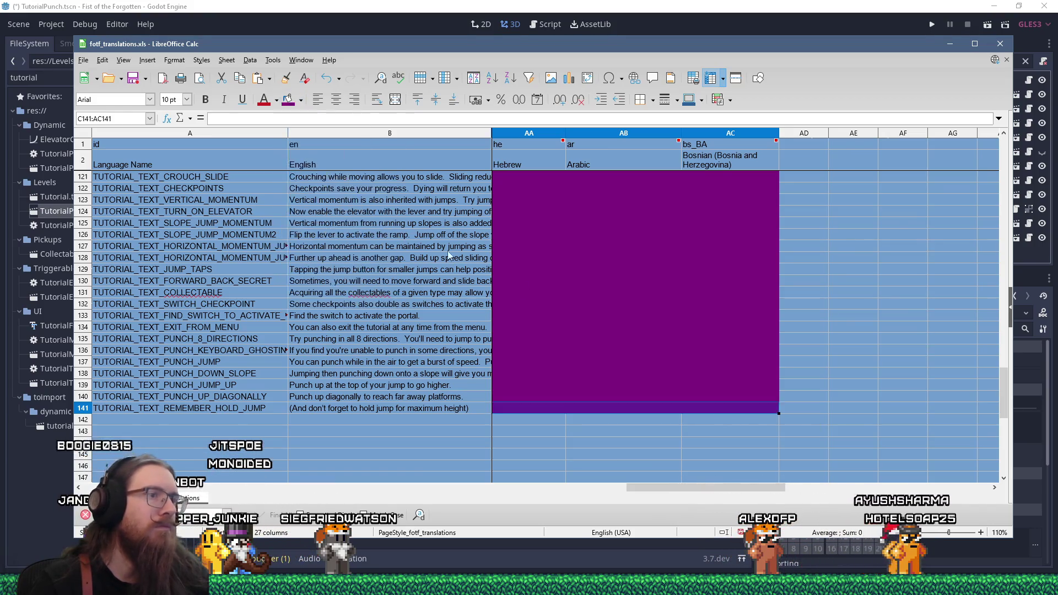
left_click(612, 304)
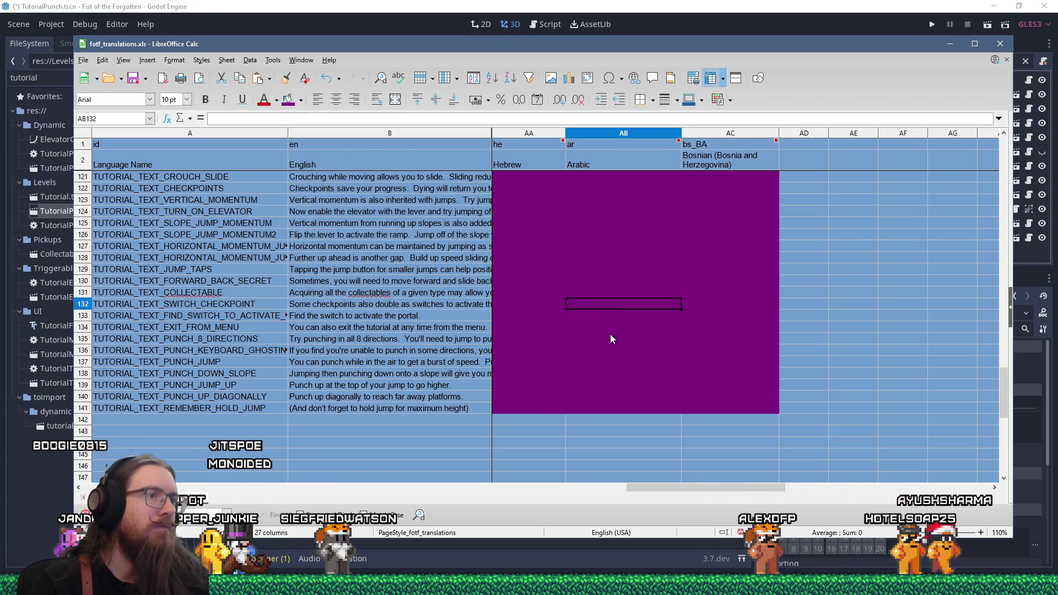
Step: Start saving a copy of the spreadsheet in Text CSV format
left_click(83, 60)
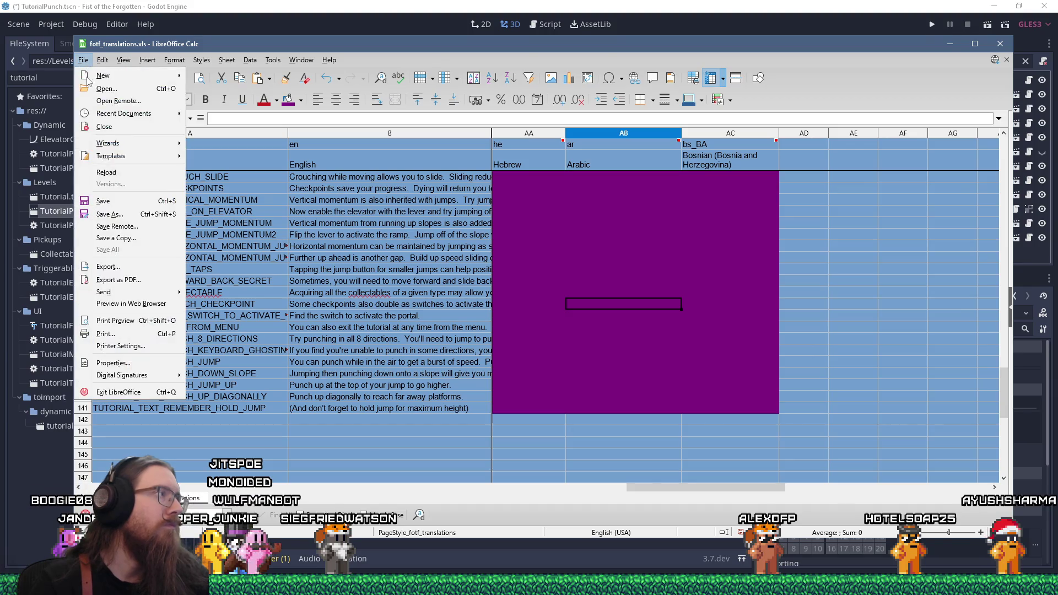
left_click(127, 236)
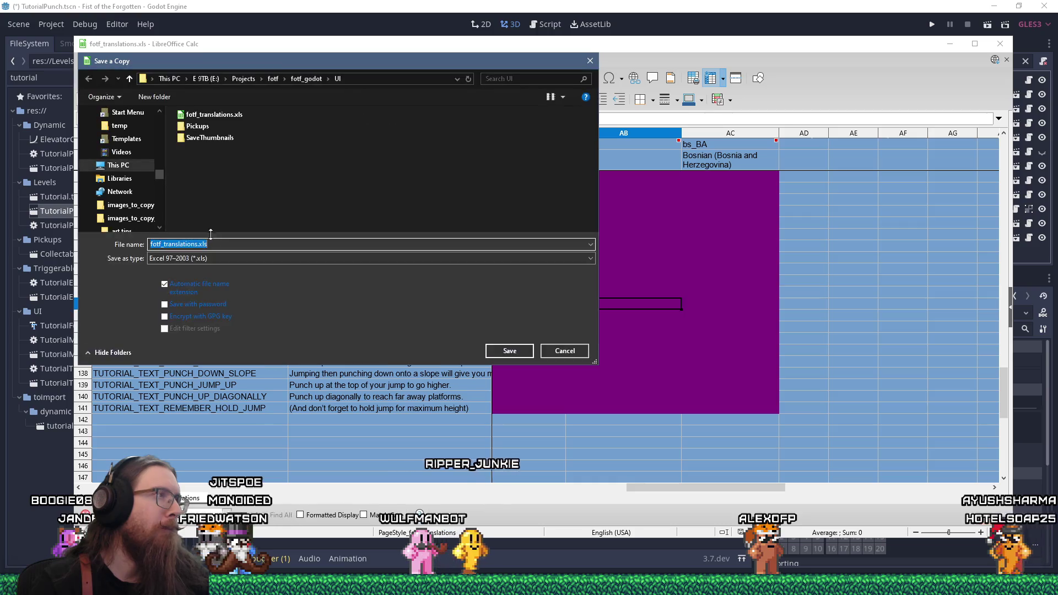
left_click(386, 258)
left_click(385, 352)
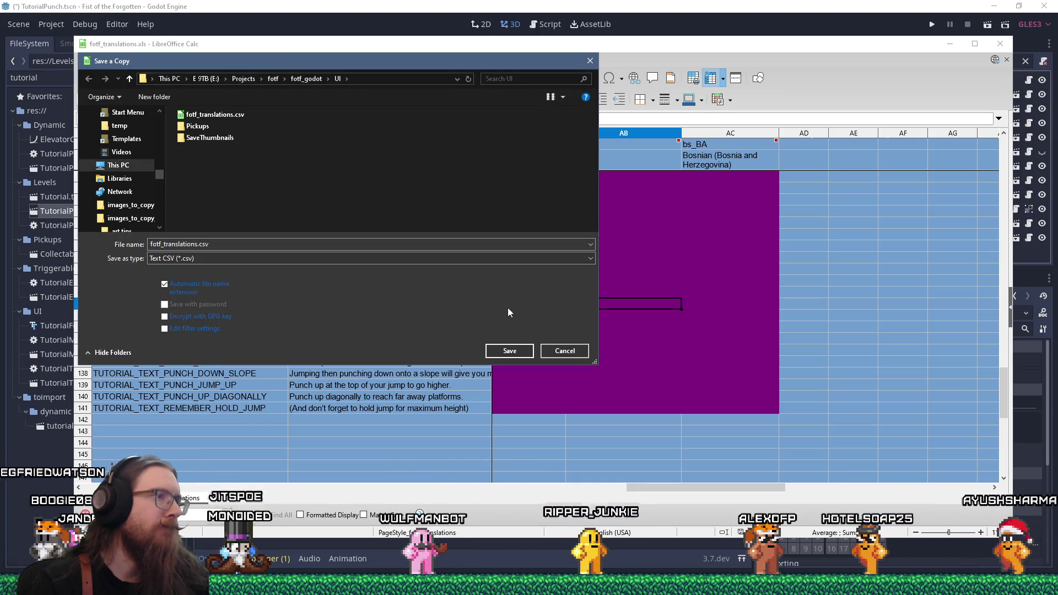